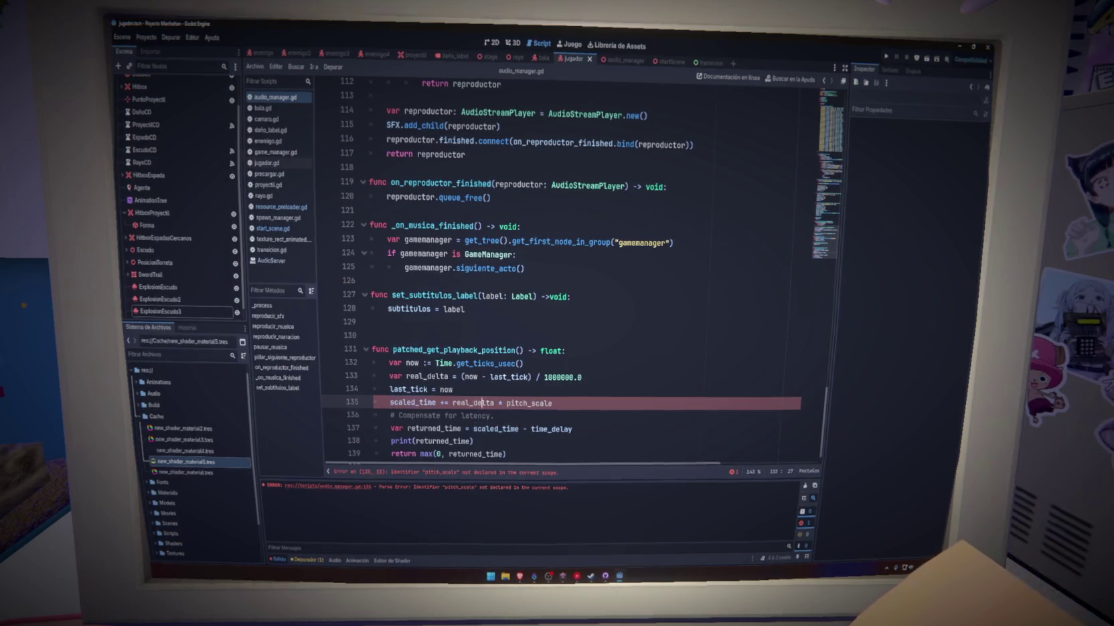
Undo the patched_get_playback_position function and the time_begin/last_tick lines in reproducir_narracion
double_click(473, 403)
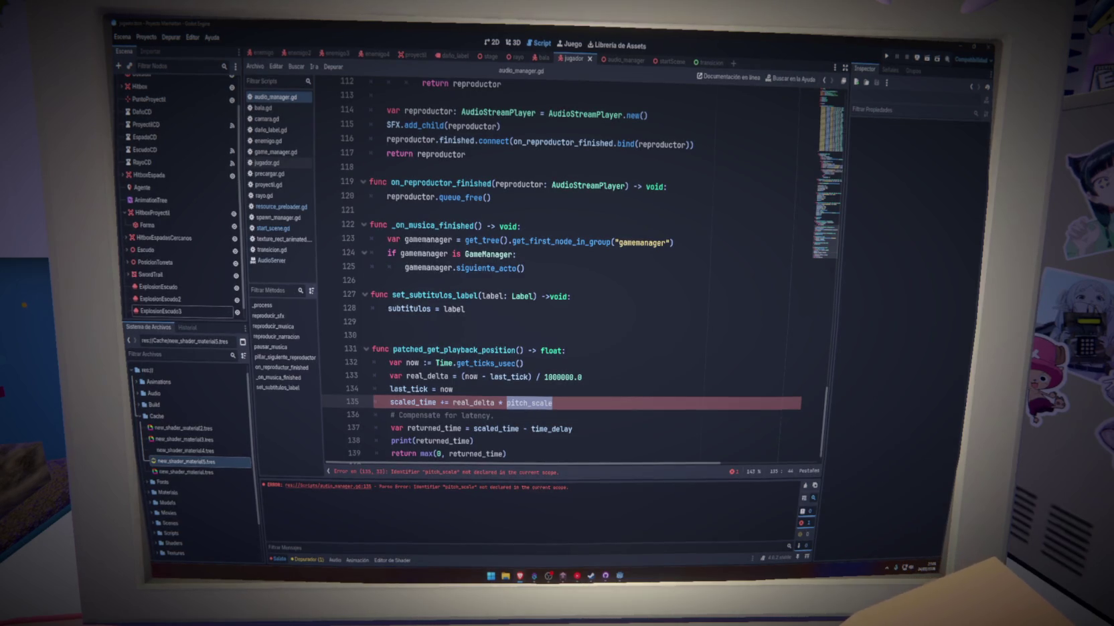
scroll(631, 416, "up", 15)
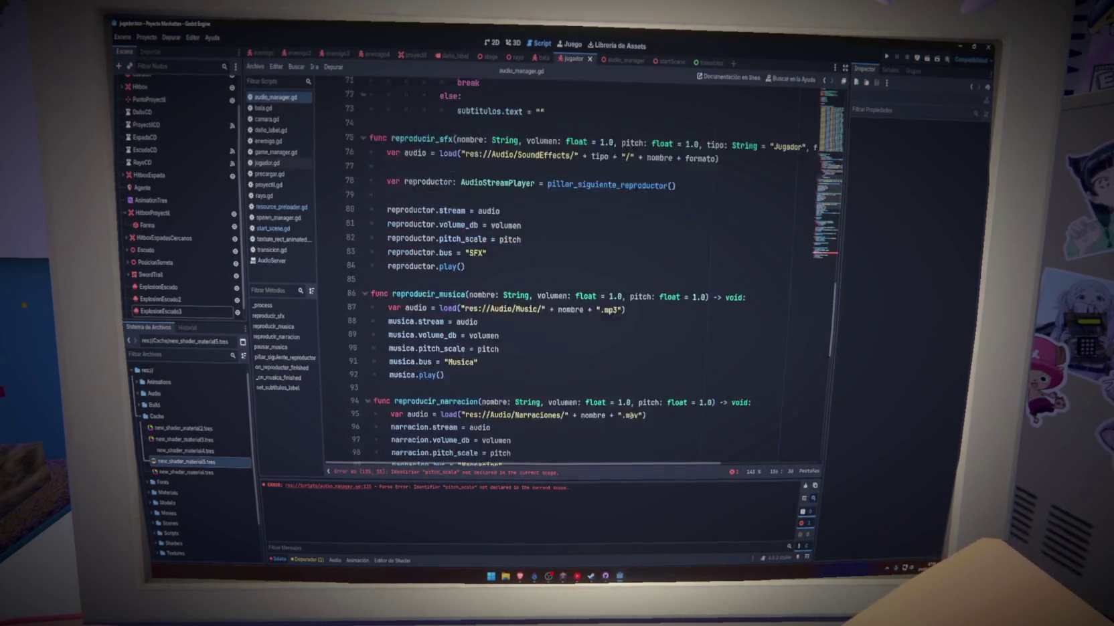
scroll(631, 417, "down", 15)
key("ctrl+z")
key("ctrl+z")
key("ctrl+z")
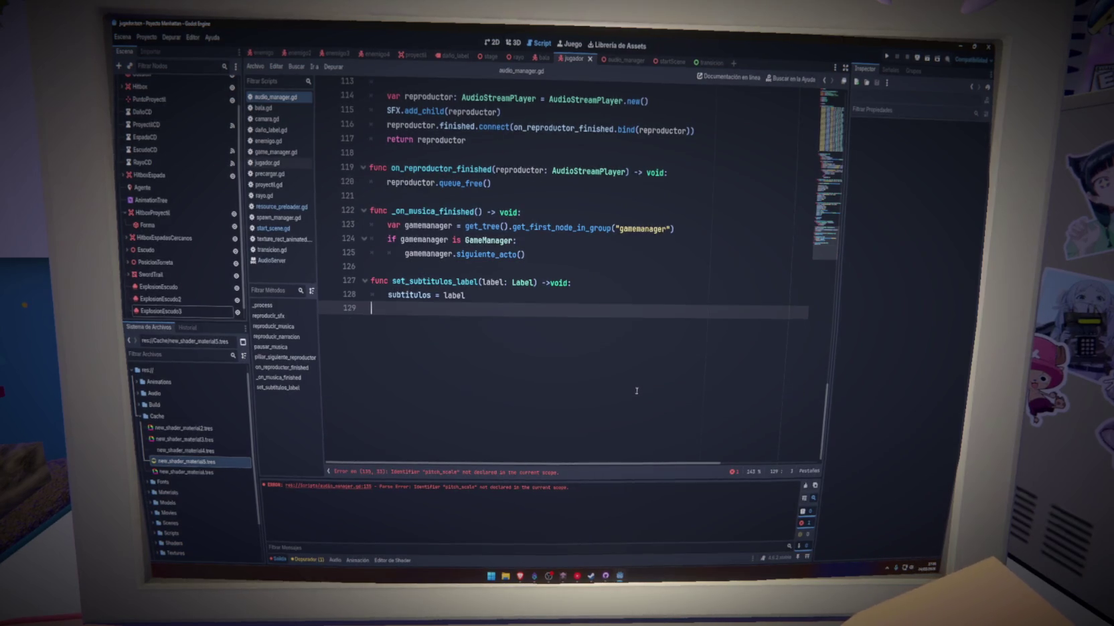
key("ctrl+z")
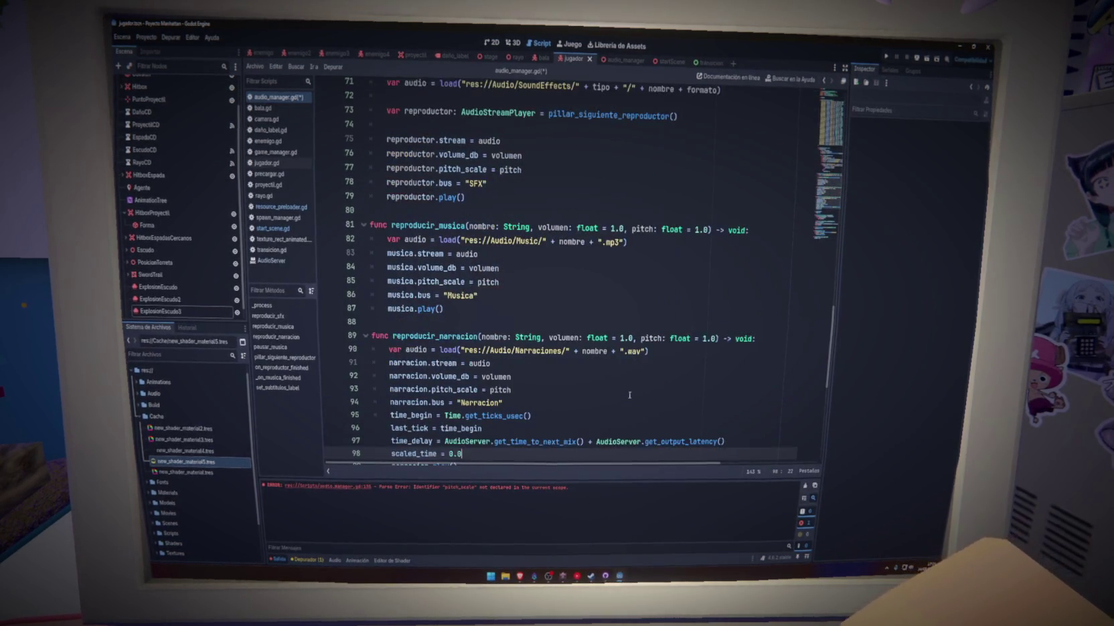
key("ctrl+z")
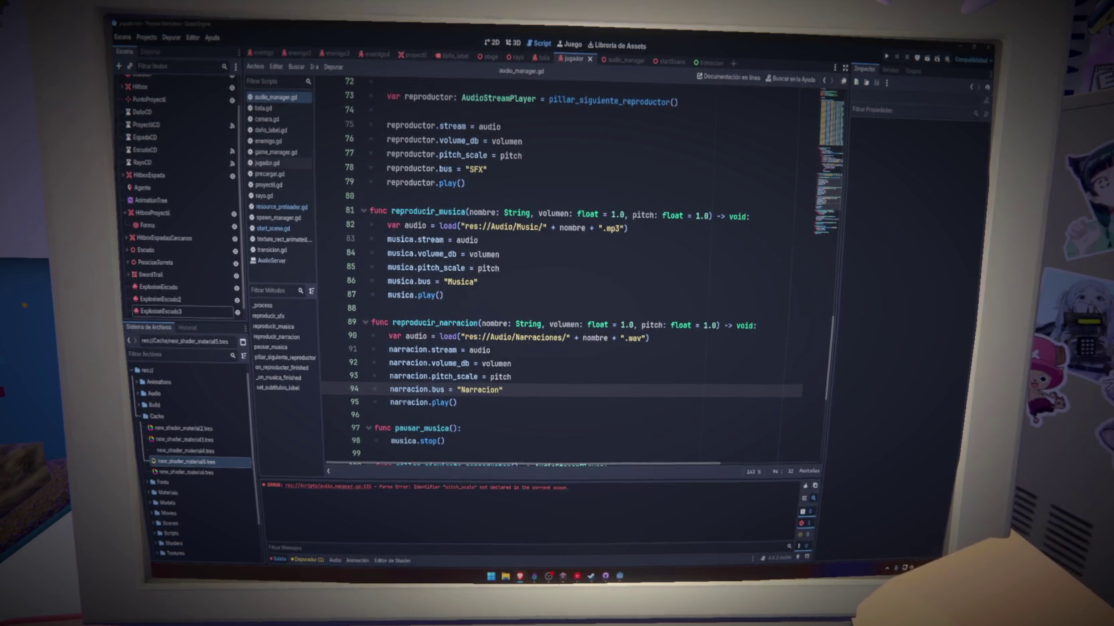
scroll(589, 328, "up", 20)
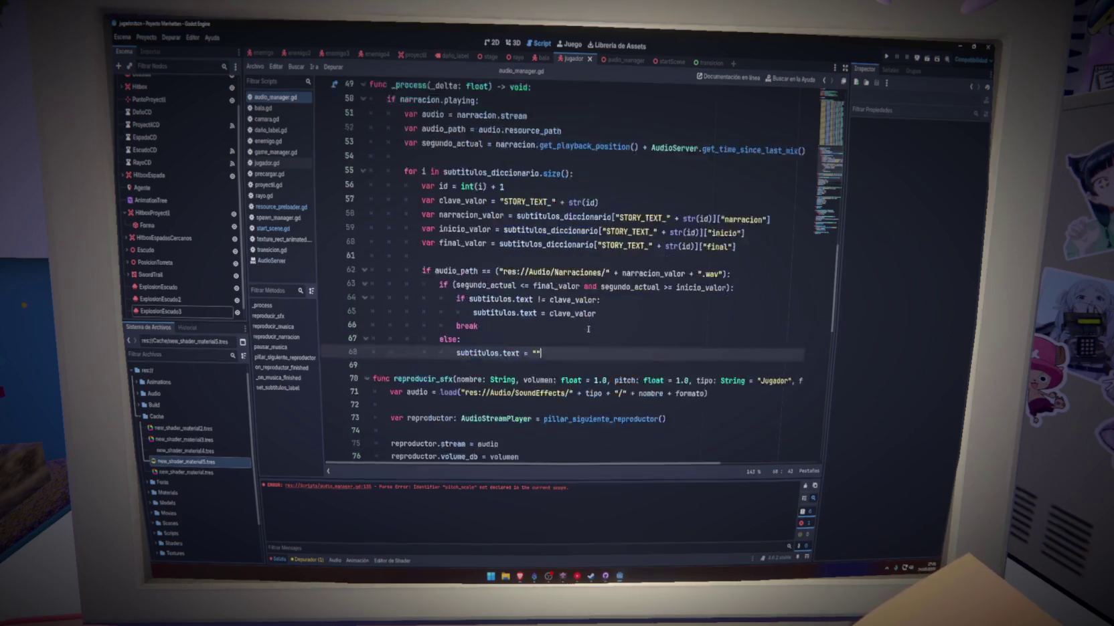
scroll(588, 328, "up", 4)
scroll(468, 281, "down", 12)
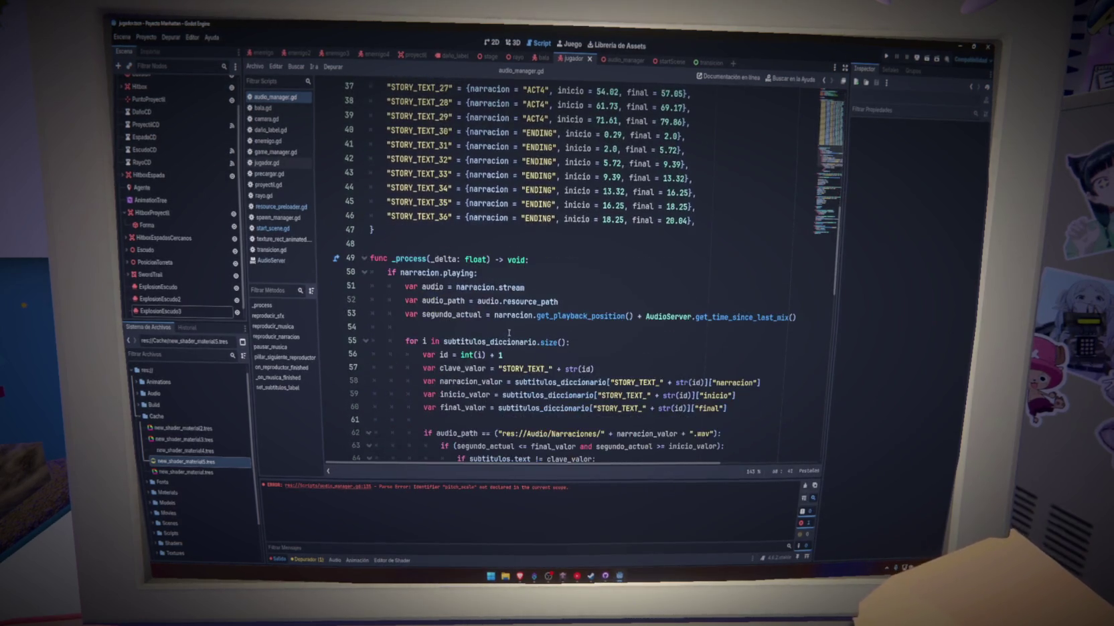
left_click(424, 246)
key("Return")
key("Return")
key("Return")
key("Up")
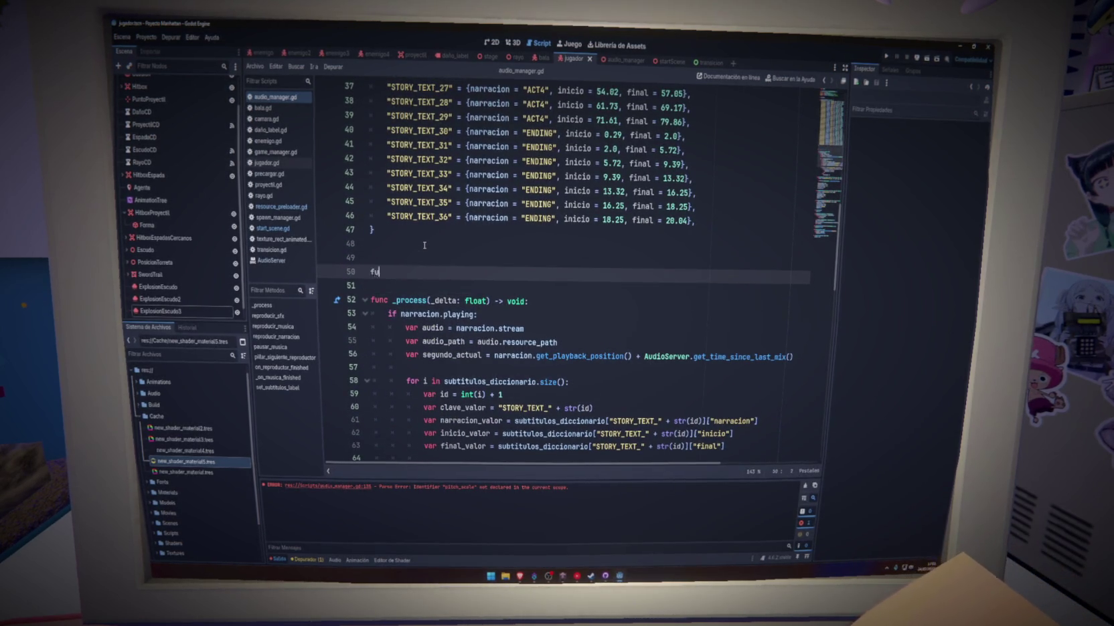
type("a")
key("Return")
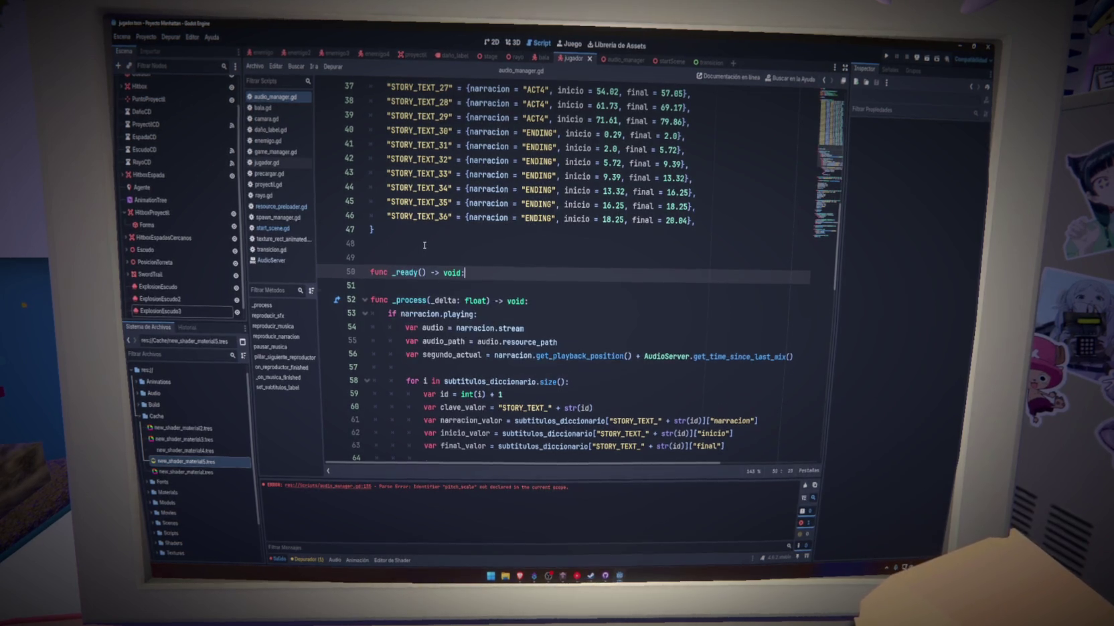
type("process_mode = Node.PROCESS_MODE_DISABLED await get_tree().create_timer(0.5).timeout process_mode = Node.PROCESS_MODE_ALWAYS AudioBPM.play() time1 = Time.get_ticks_usec()")
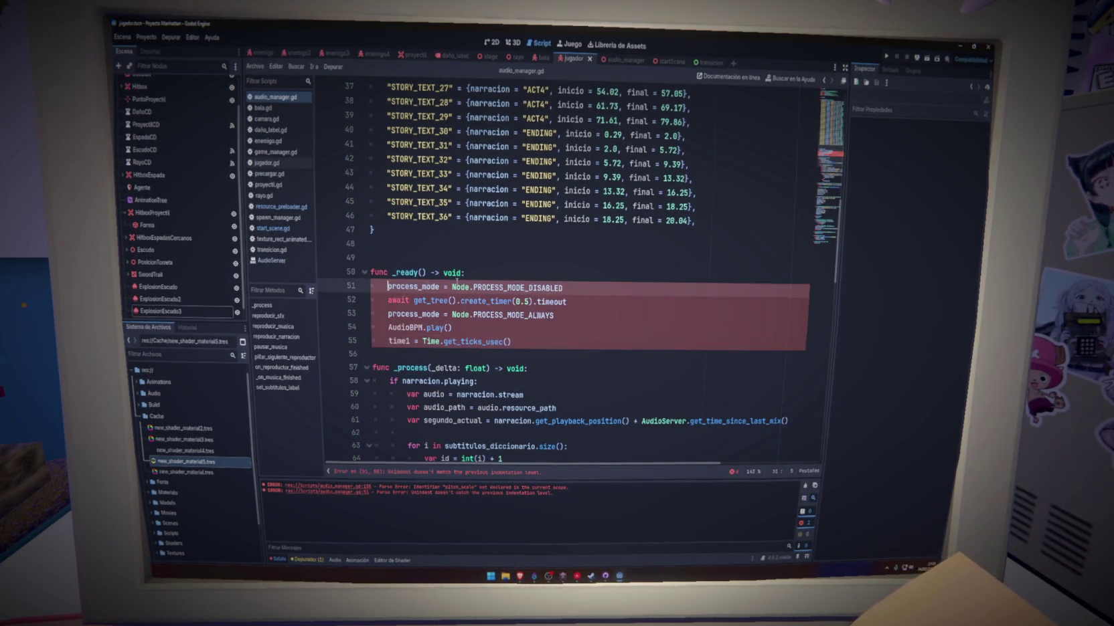
left_click(405, 286)
key("BackSpace")
key("Up")
key("End")
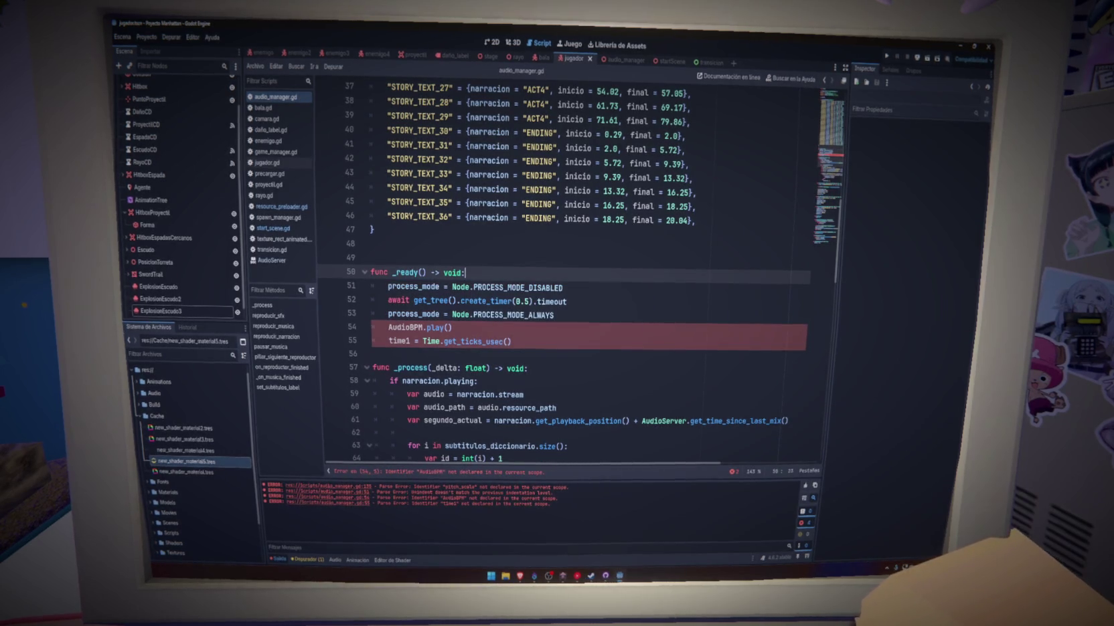
double_click(407, 327)
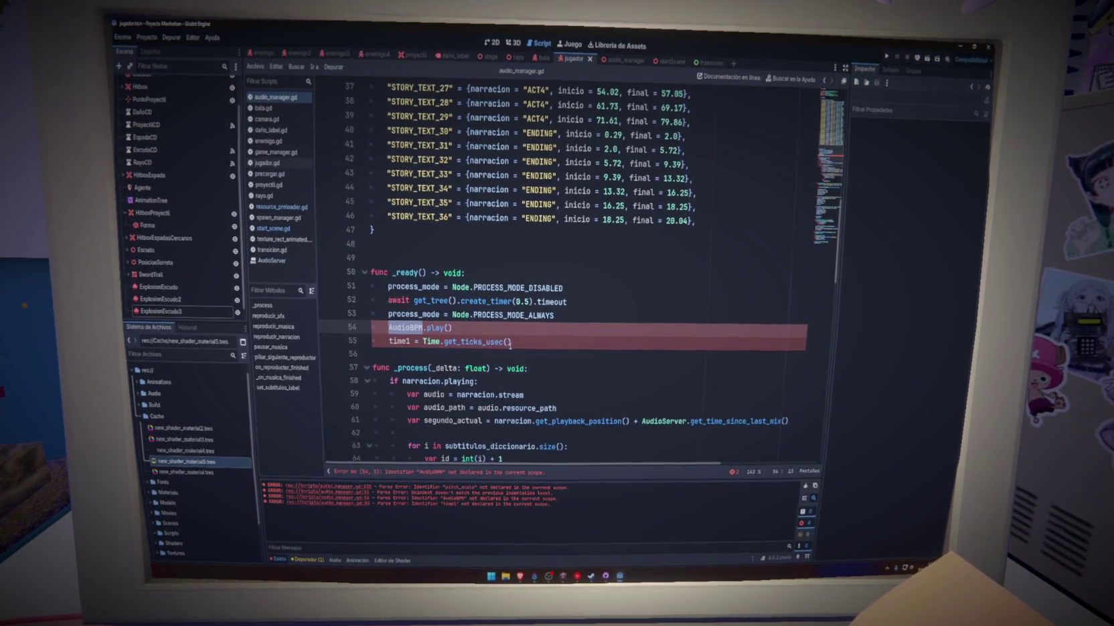
mouse_move(515, 341)
left_mouse_down()
mouse_move(435, 328)
mouse_move(369, 290)
left_mouse_up()
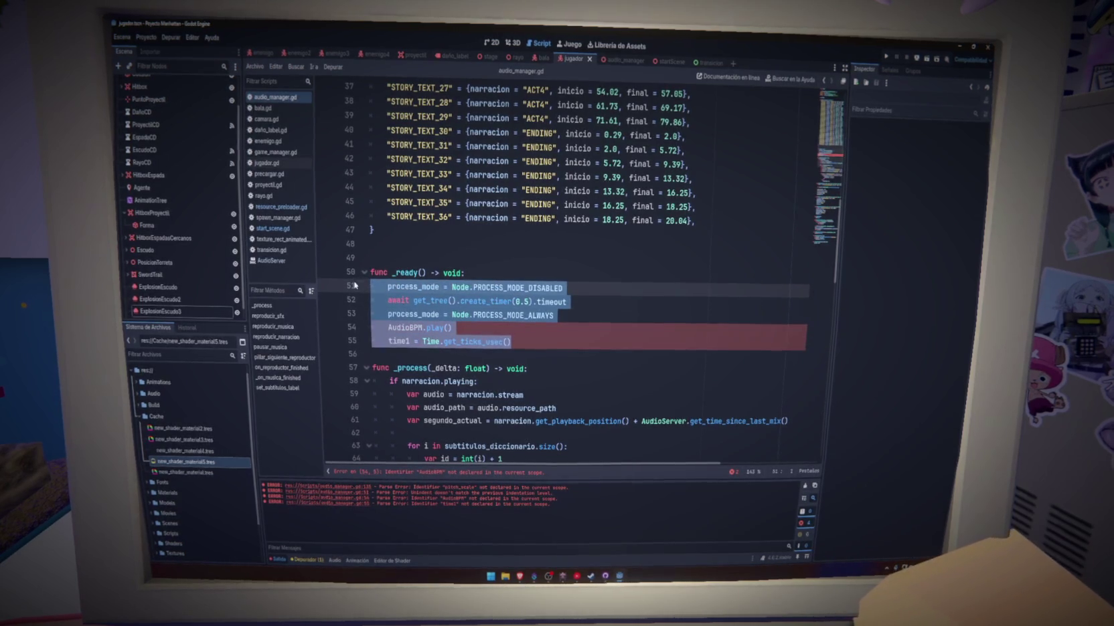
key("BackSpace")
key("BackSpace")
key("BackSpace")
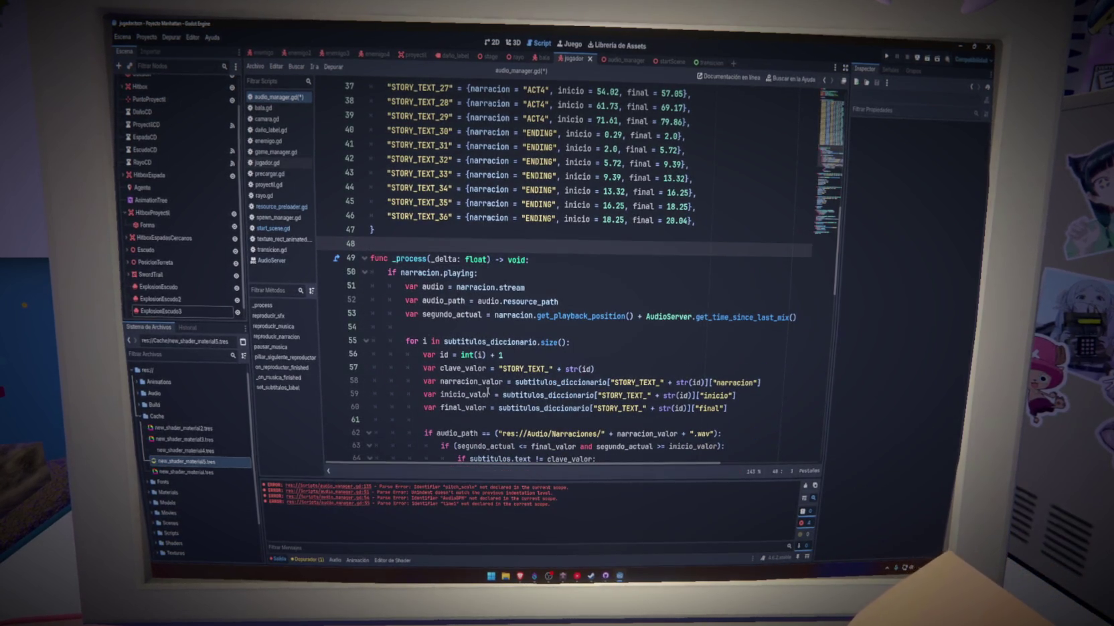
Save, then paste the five timing lines after narracion.play() and fix their indentation
key("ctrl+s")
scroll(488, 391, "down", 10)
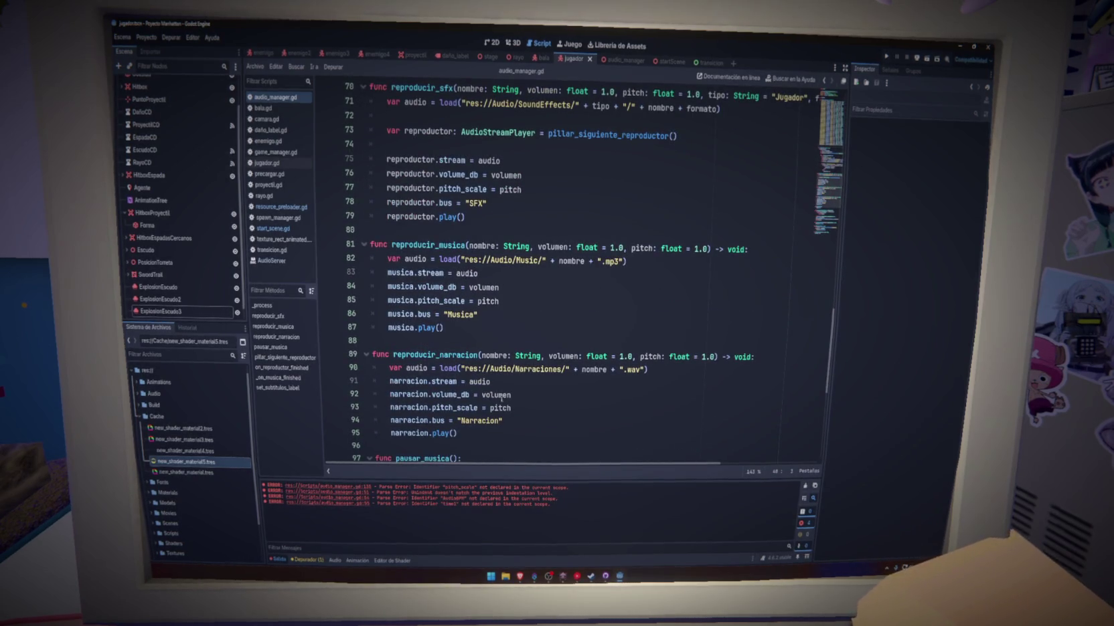
left_click(520, 437)
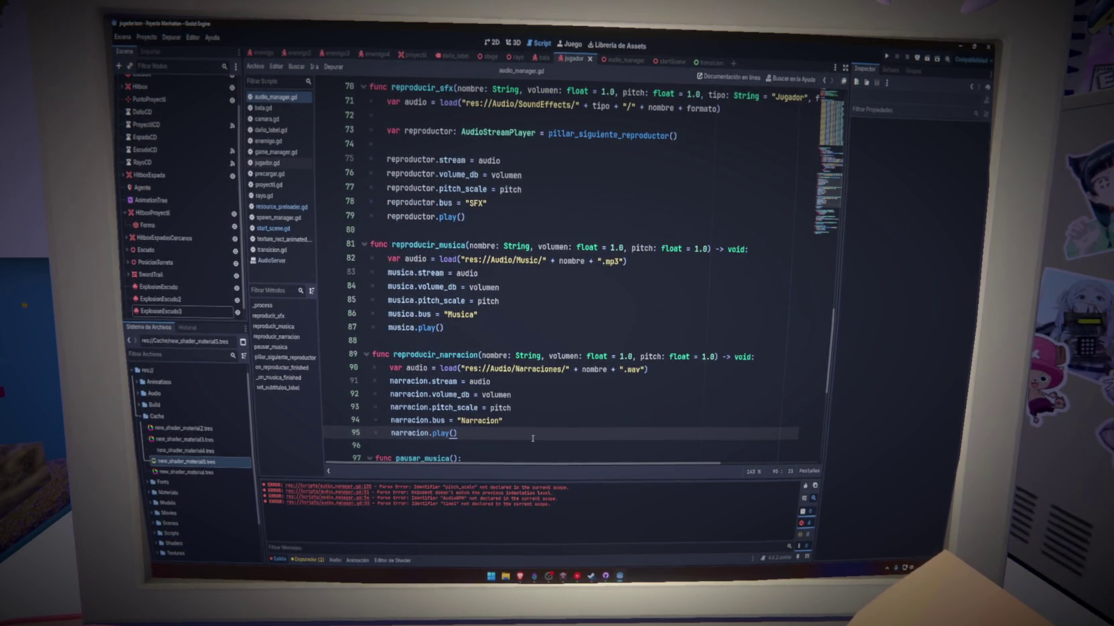
type("process_mode = Node.PROCESS_MODE_DISABLED \tawait get_tree().create_timer(0.5).timeout \tprocess_mode = Node.PROCESS_MODE_ALWAYS \tAudioBPM.play() \ttime1 = Time.get_ticks_usec()")
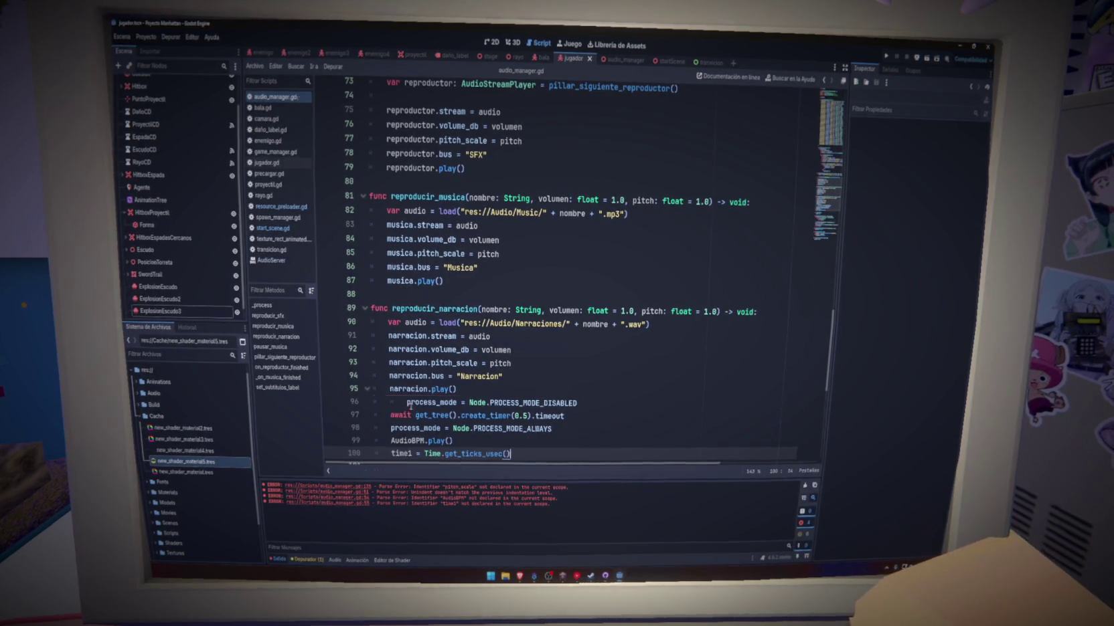
left_click(407, 403)
key("BackSpace")
Replace AudioBPM.play() on line 99 with narracion.play()
left_click_drag(391, 403, 398, 389)
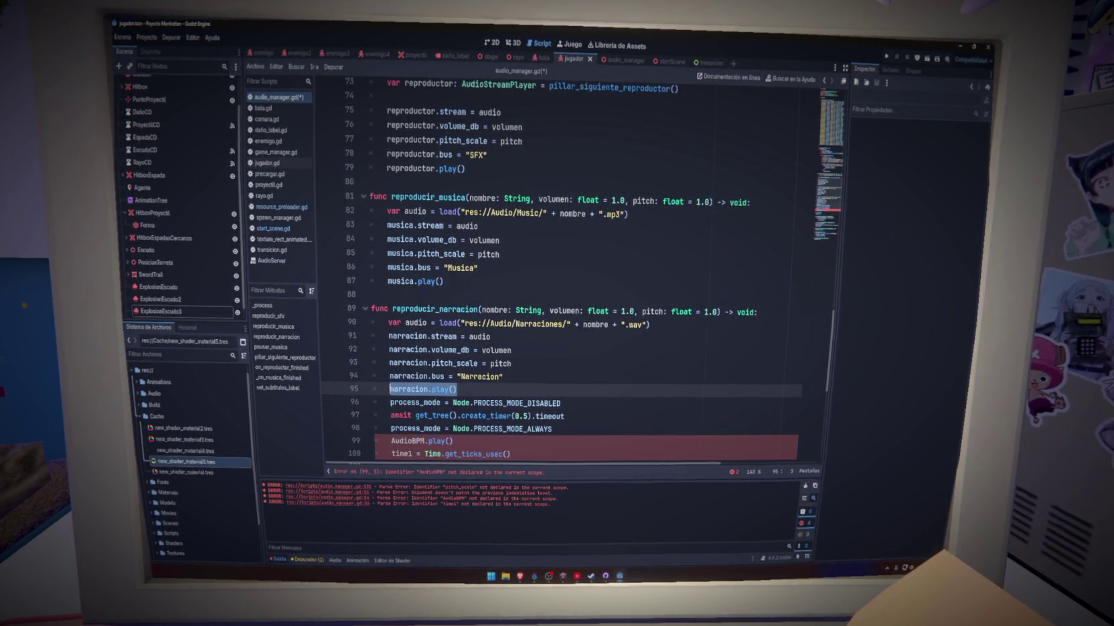
left_click_drag(391, 441, 453, 442)
key("ctrl+v")
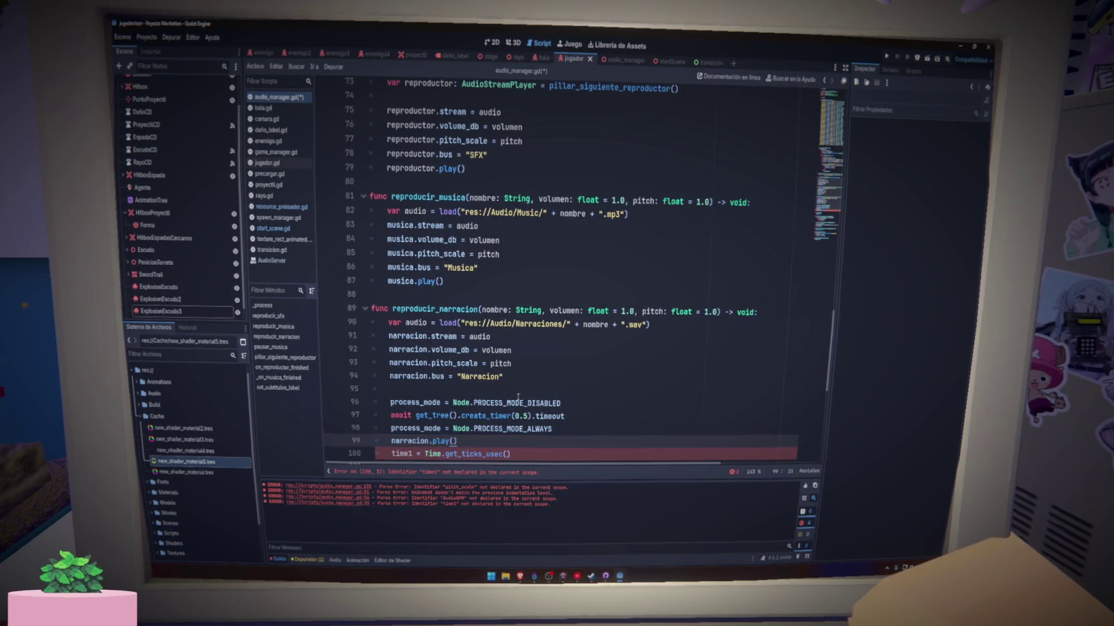
scroll(527, 427, "down", 3)
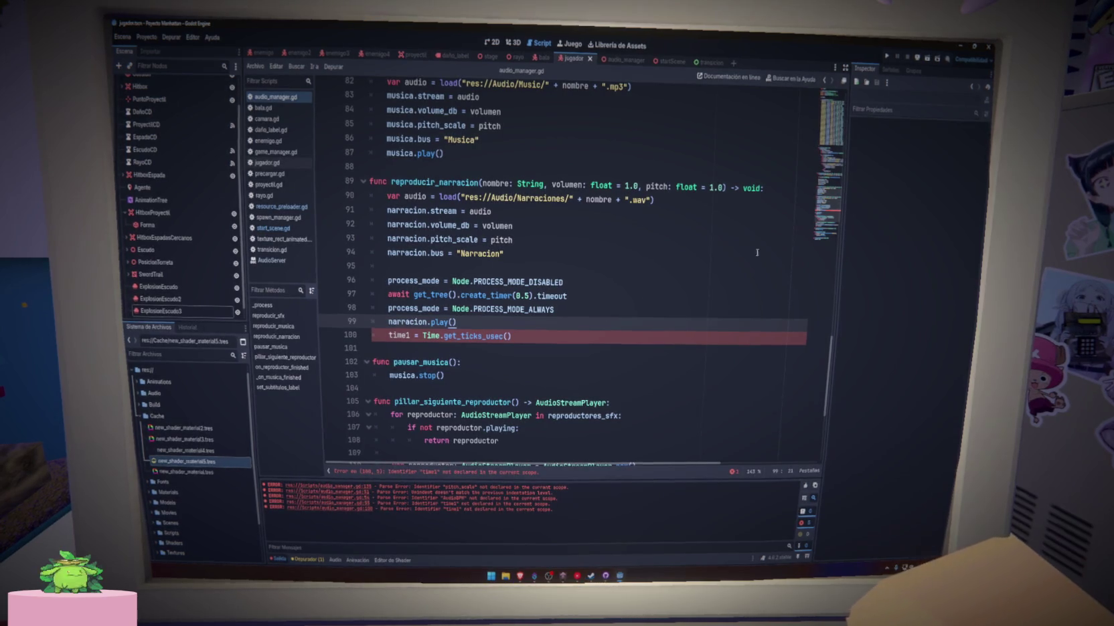
double_click(399, 336)
Add the declaration 'var time1' on a new line below var subtitulos
scroll(513, 355, "up", 1)
scroll(512, 354, "up", 20)
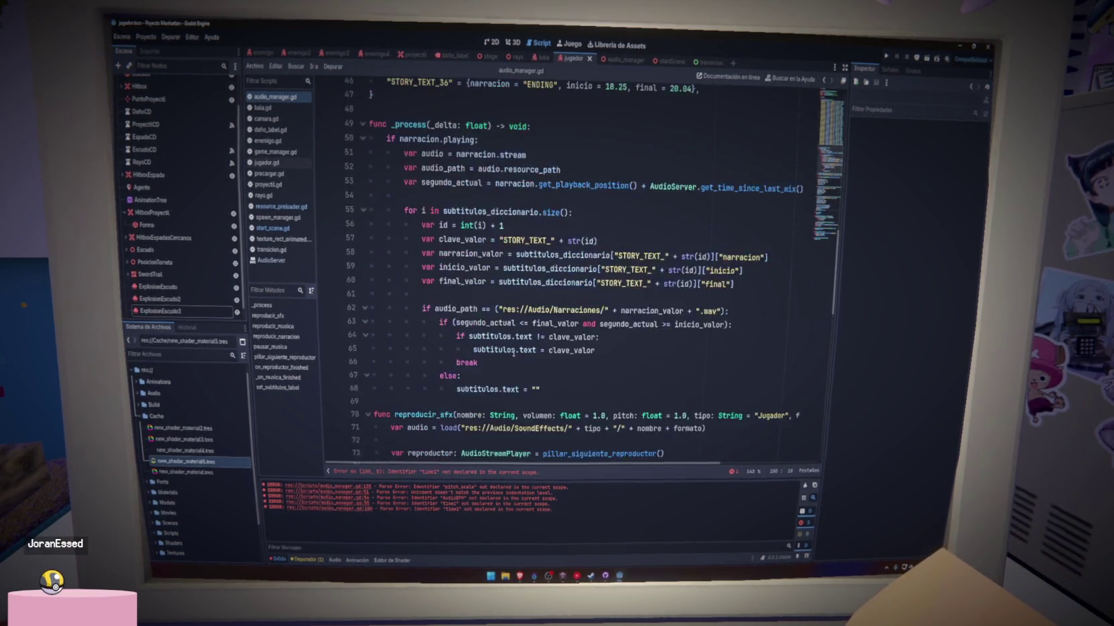
left_click(463, 193)
key("Return")
key("Return")
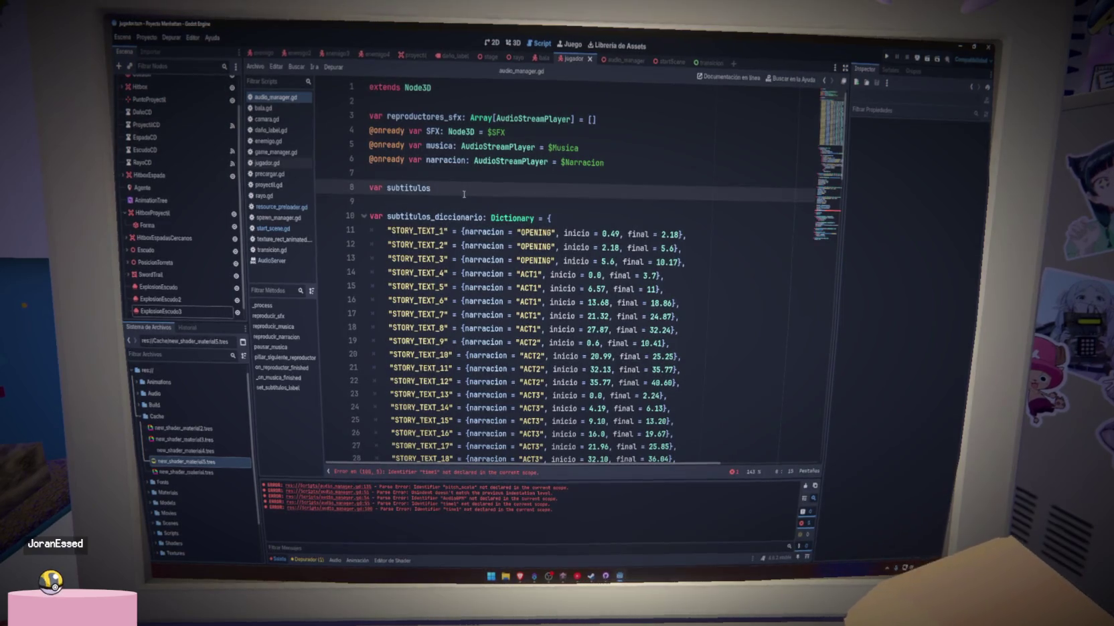
type("var time1")
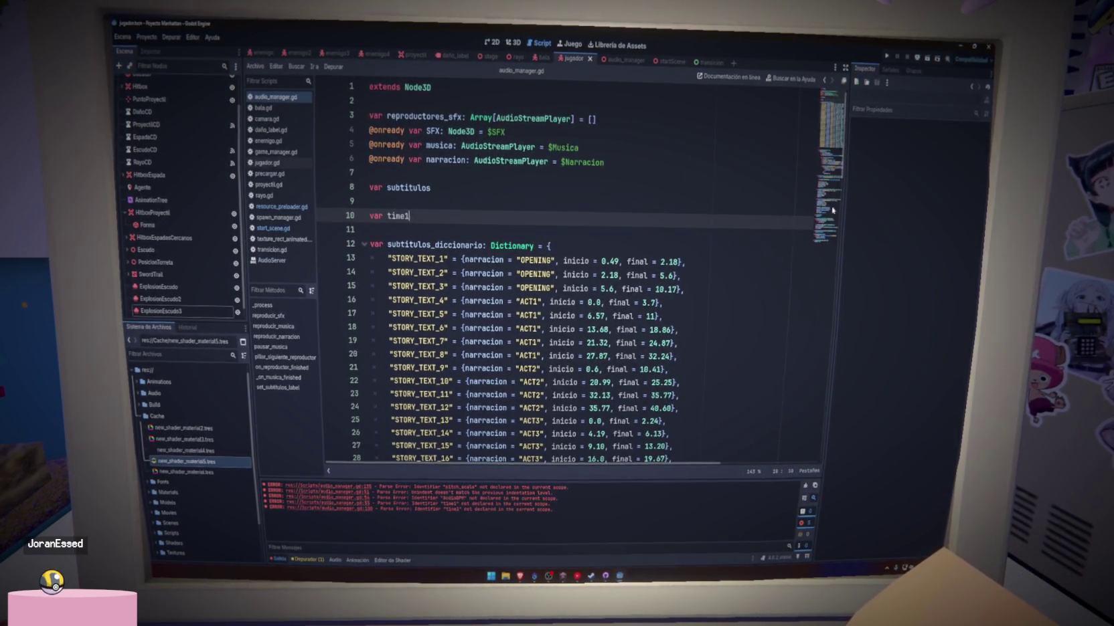
scroll(478, 194, "down", 20)
left_click(609, 355)
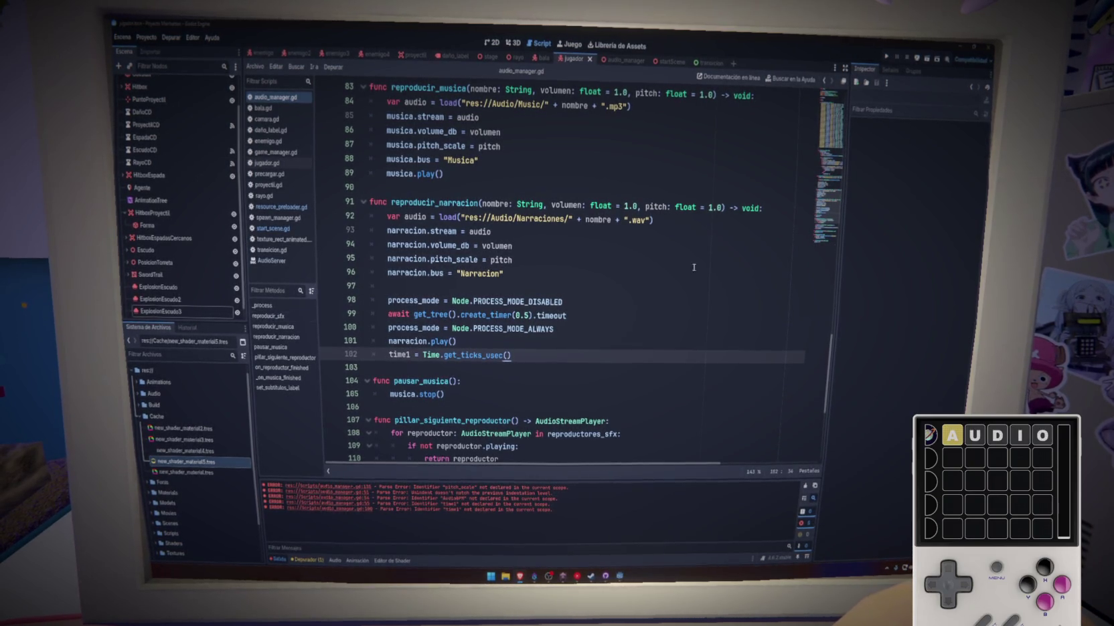
Paste the delay-measuring block into _process and dedent it one level
mouse_move(822, 160)
left_mouse_down()
mouse_move(822, 134)
mouse_move(821, 148)
left_mouse_up()
scroll(822, 149, "down", 1)
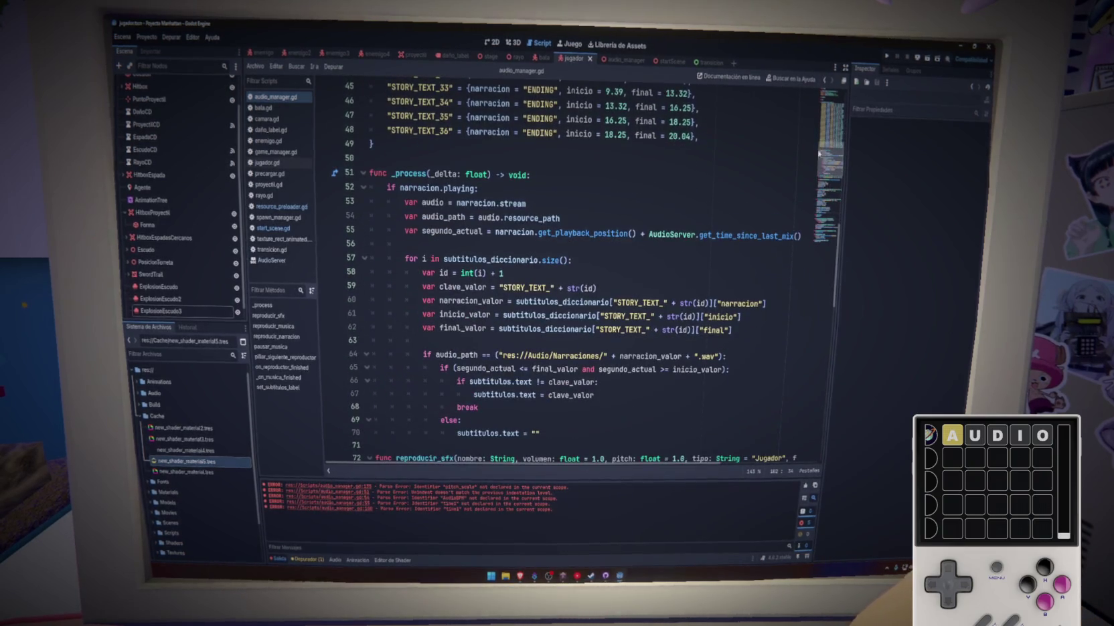
left_click(573, 174)
key("Return")
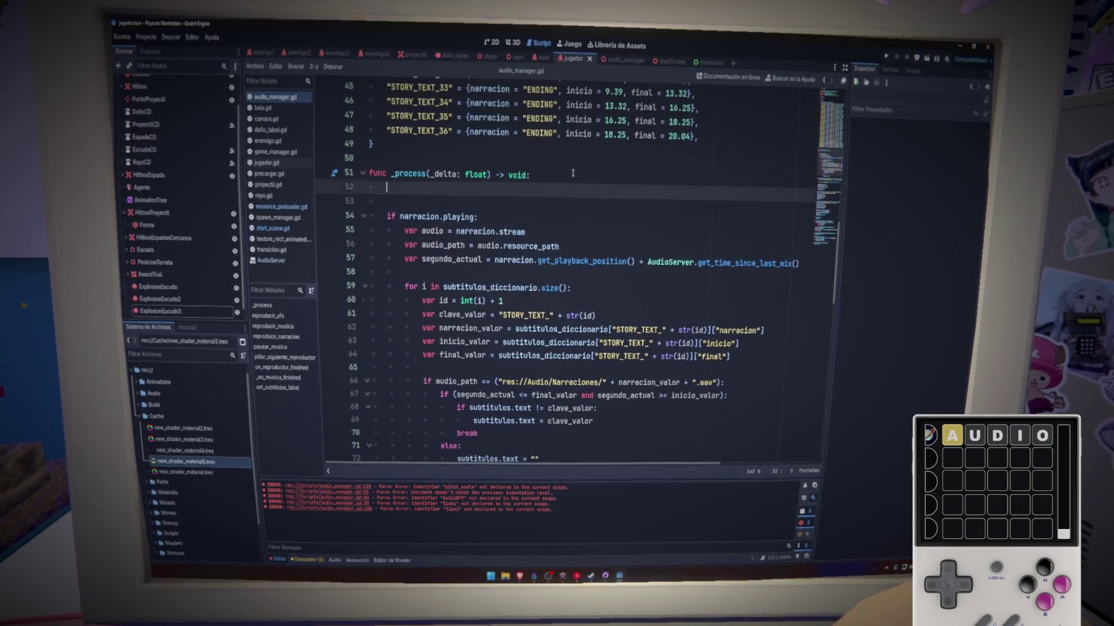
key("ctrl+v")
left_click_drag(533, 258, 404, 217)
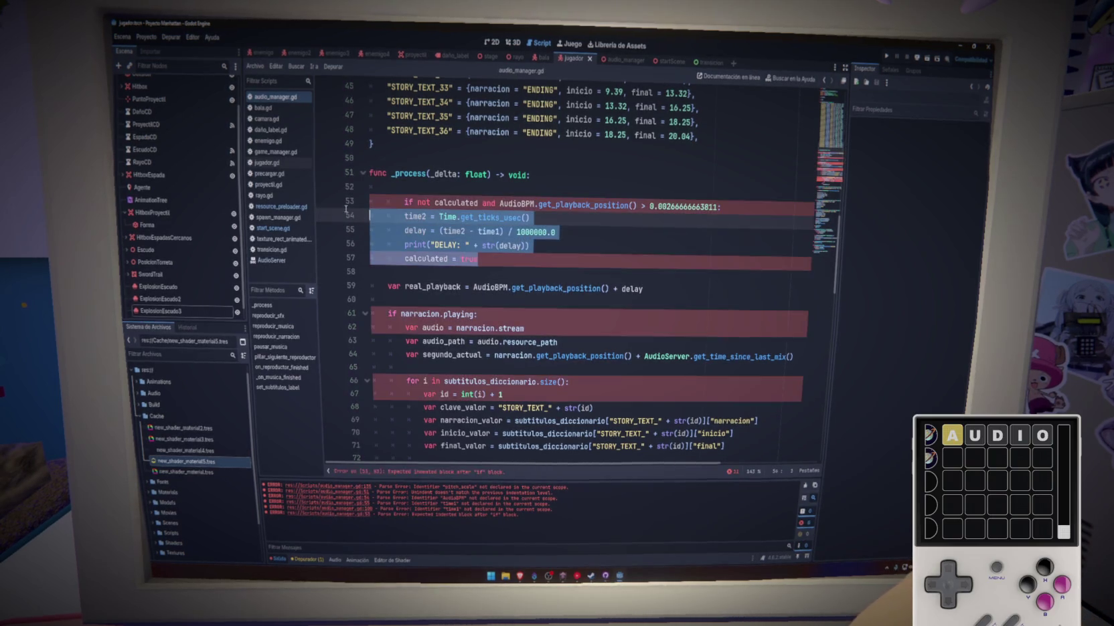
key("shift+Tab")
left_click_drag(539, 231, 587, 240)
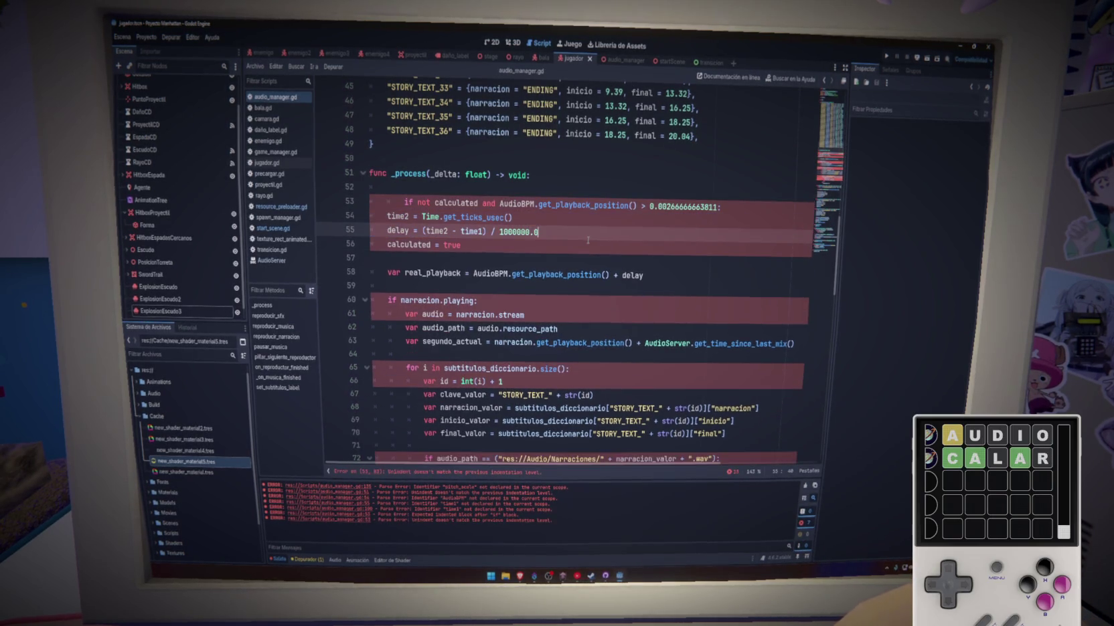
Undo the _process edits, redo the earlier changes, and save audio_manager.gd
key("ctrl+z")
key("ctrl+z")
key("ctrl+z")
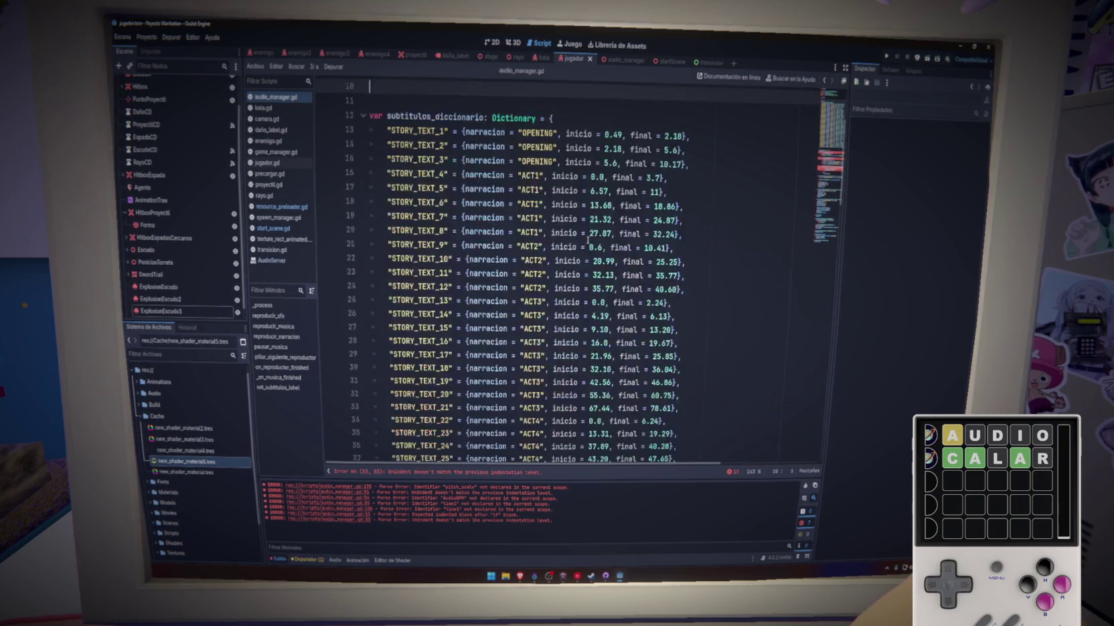
key("ctrl+z")
key("ctrl+z")
key("ctrl+z")
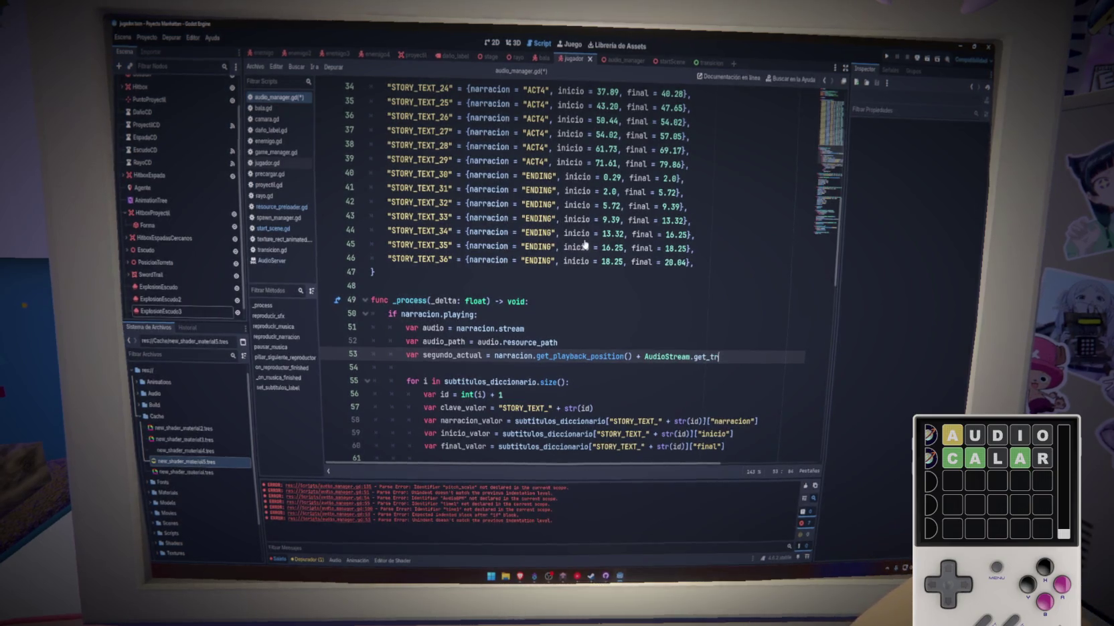
key("ctrl+shift+z")
key("ctrl+shift+z")
key("ctrl+shift+z")
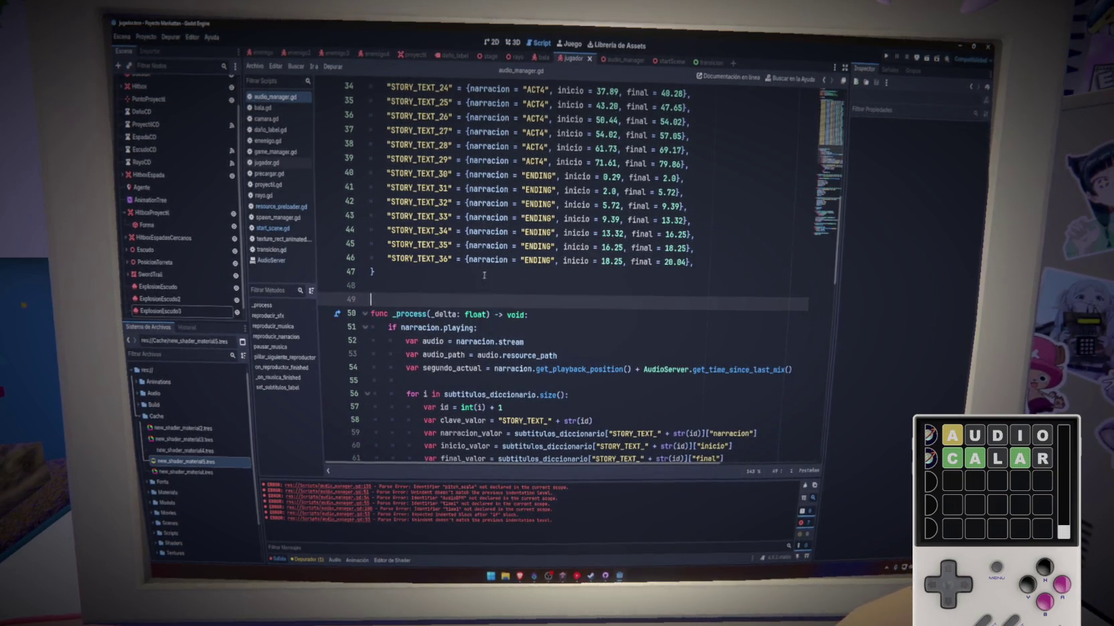
key("ctrl+s")
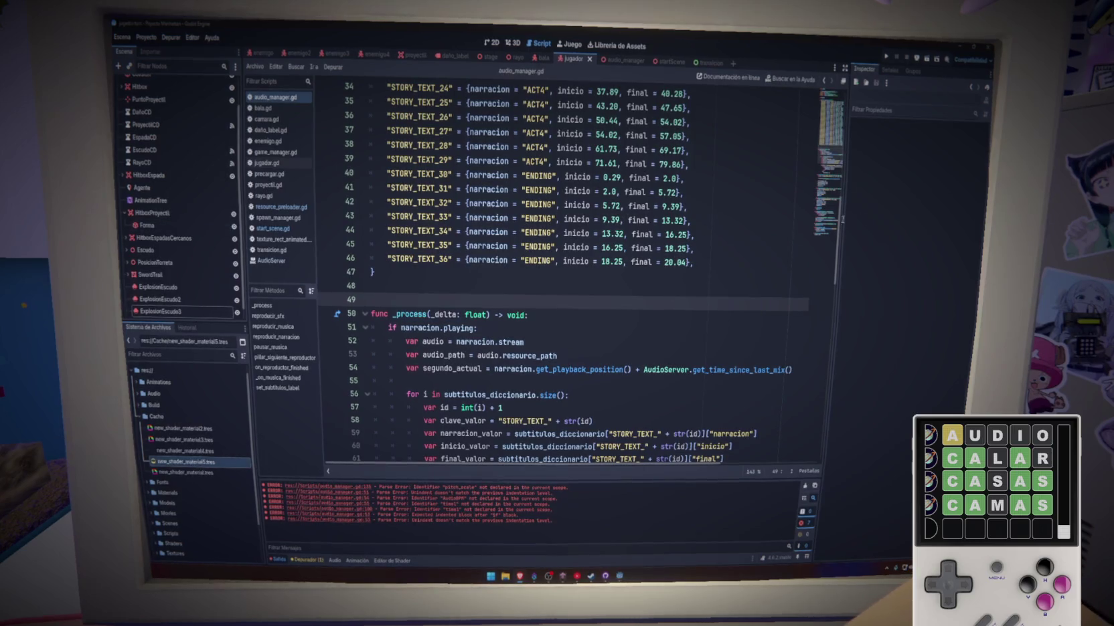
Declare time_begin: int, last_tick: int, scaled_time: float and time_delay: float below narracion
scroll(523, 169, "up", 10)
left_click(524, 170)
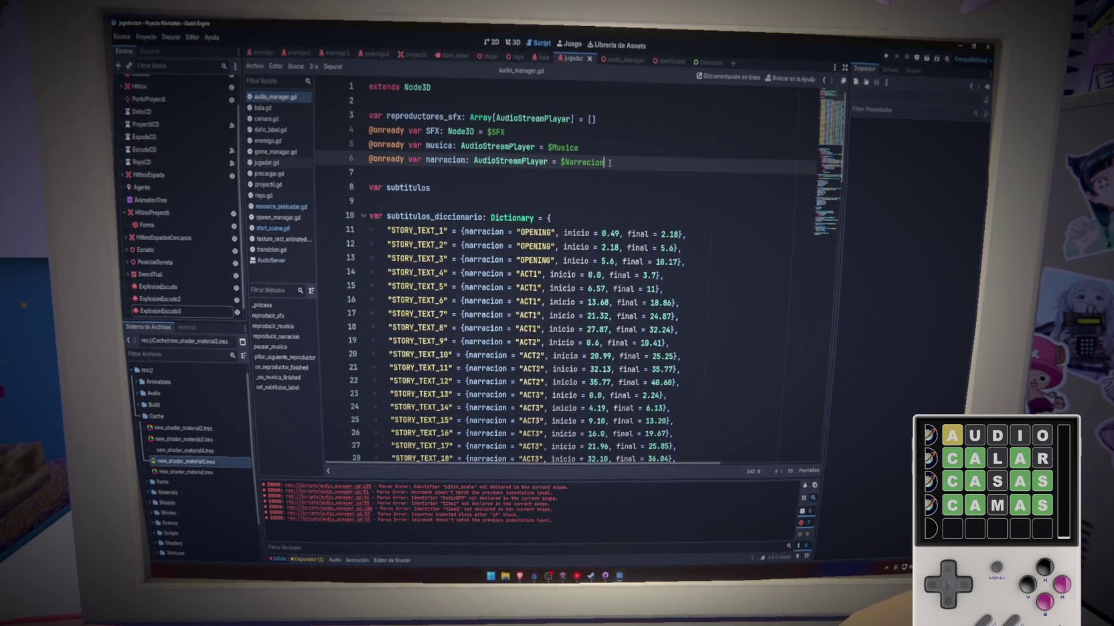
type("var time_begin: int var last_tick: int var scaled_time: float var time_delay: float")
Paste the patched_get_playback_position function at the end of the script and save
scroll(636, 189, "down", 20)
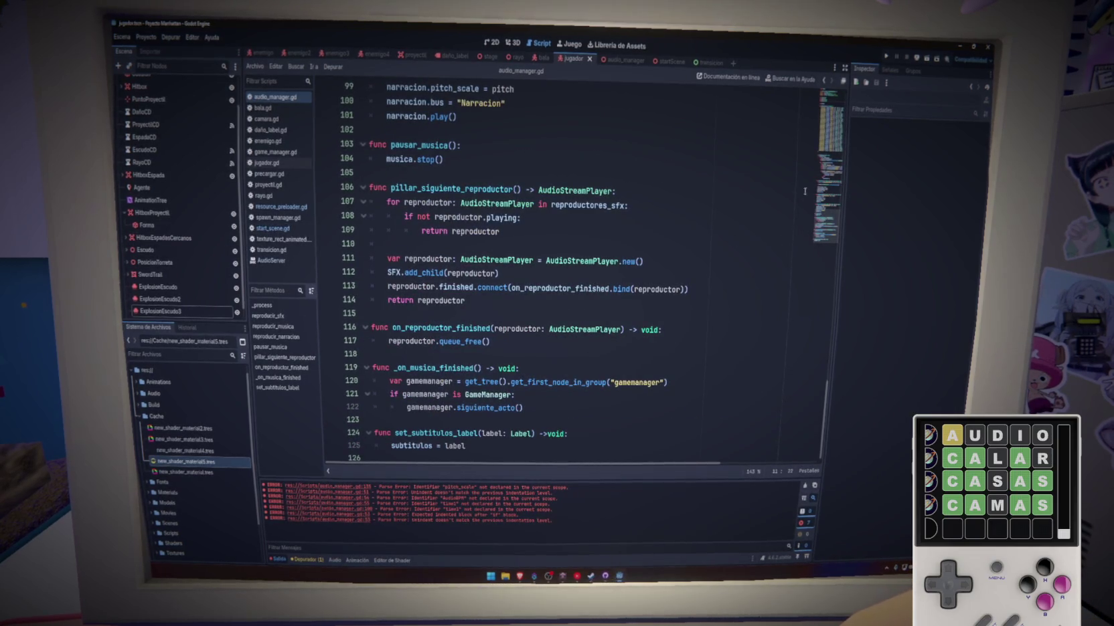
scroll(804, 190, "up", 20)
scroll(830, 228, "down", 20)
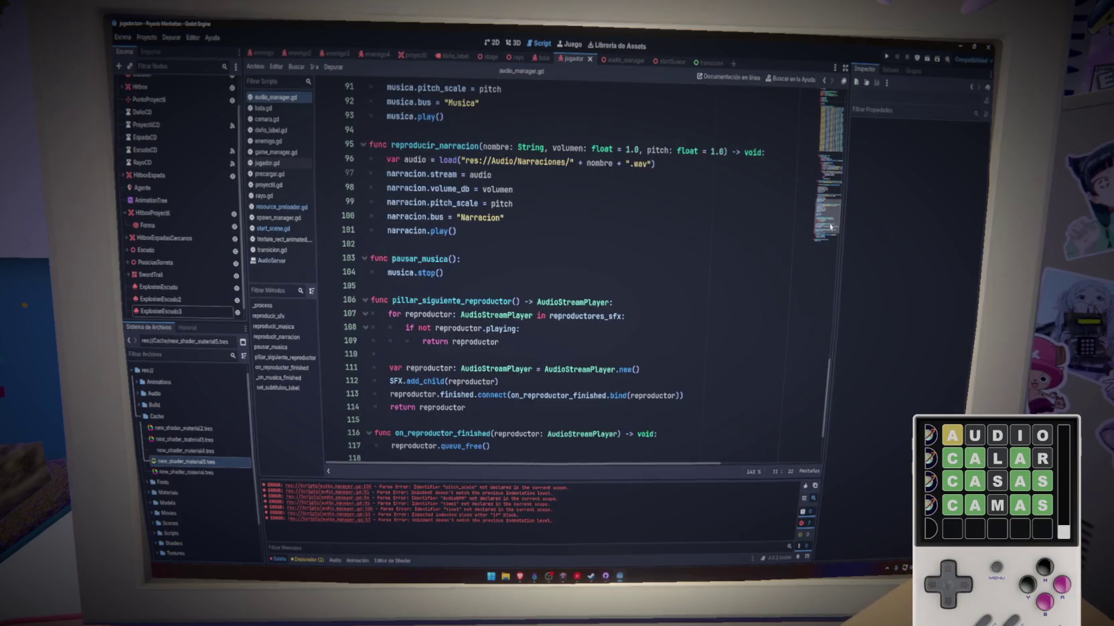
scroll(830, 227, "down", 3)
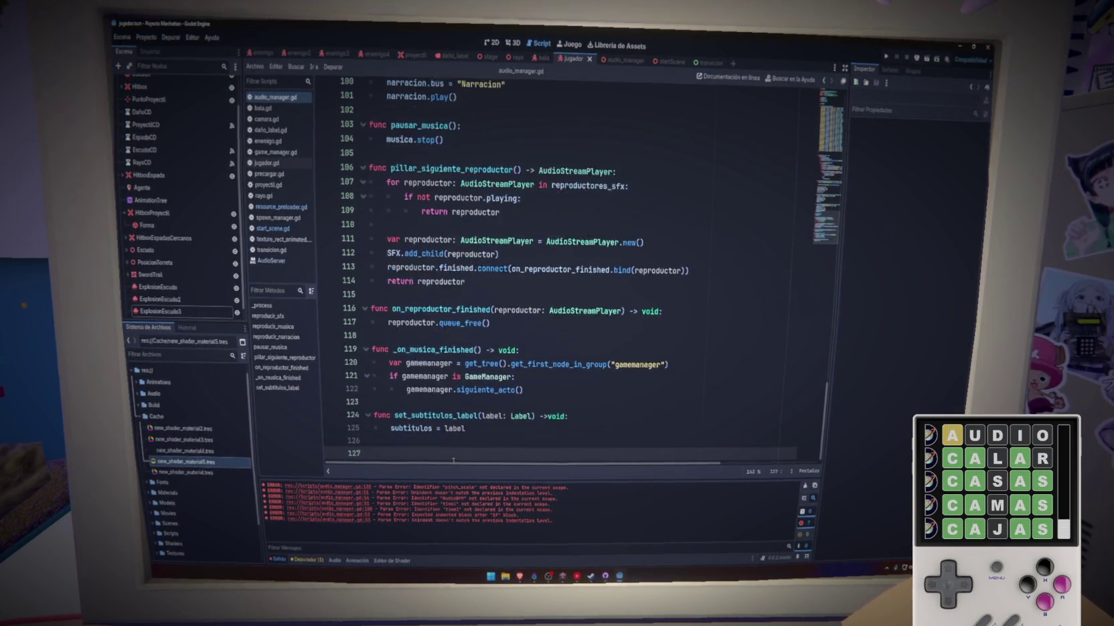
type("func patched_get_playback_position() -> float: \tvar now := Time.get_ticks_usec() \tvar real_delta = (now - last_tick) / 1000000.0 \tlast_tick = now \tscaled_time += real_delta * pitch_scale \t# Compensate for latency. \tvar returned_time = scaled_time - time_delay \tprint(returned_time) \treturn max(0, returned_time)")
key("ctrl+s")
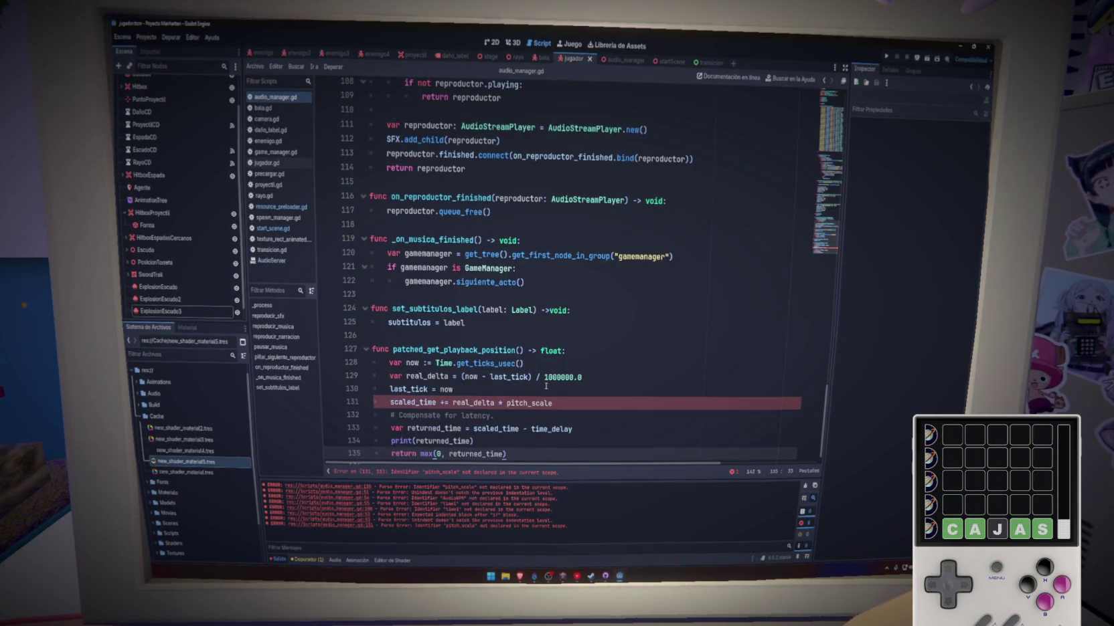
Remove the pitch_scale multiplier so line 131 reads scaled_time += real_delta
double_click(474, 402)
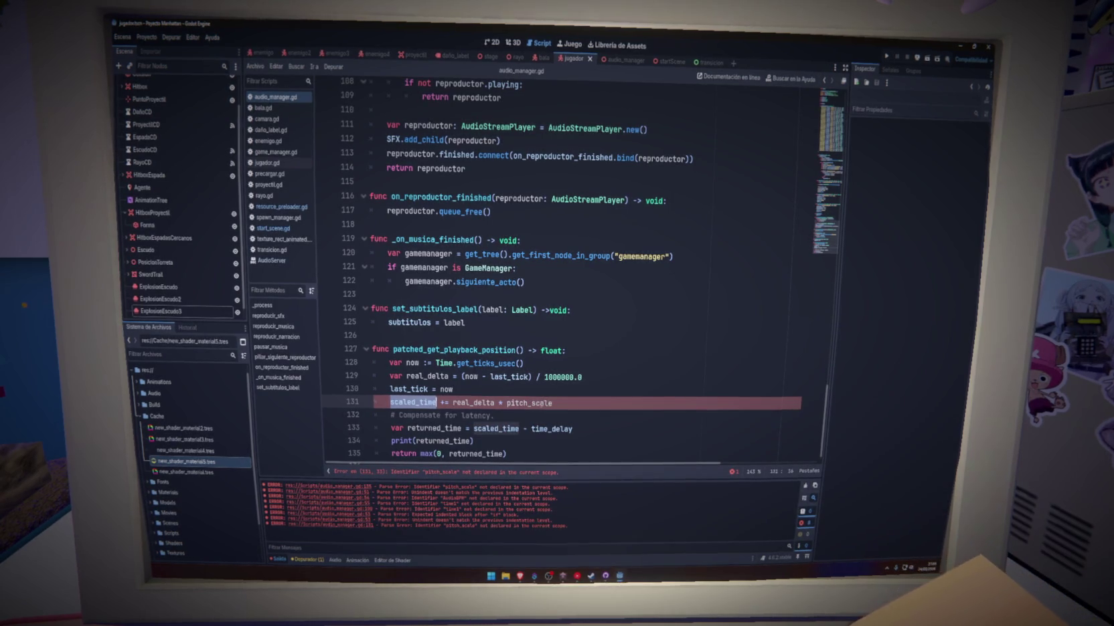
double_click(538, 403)
type("1")
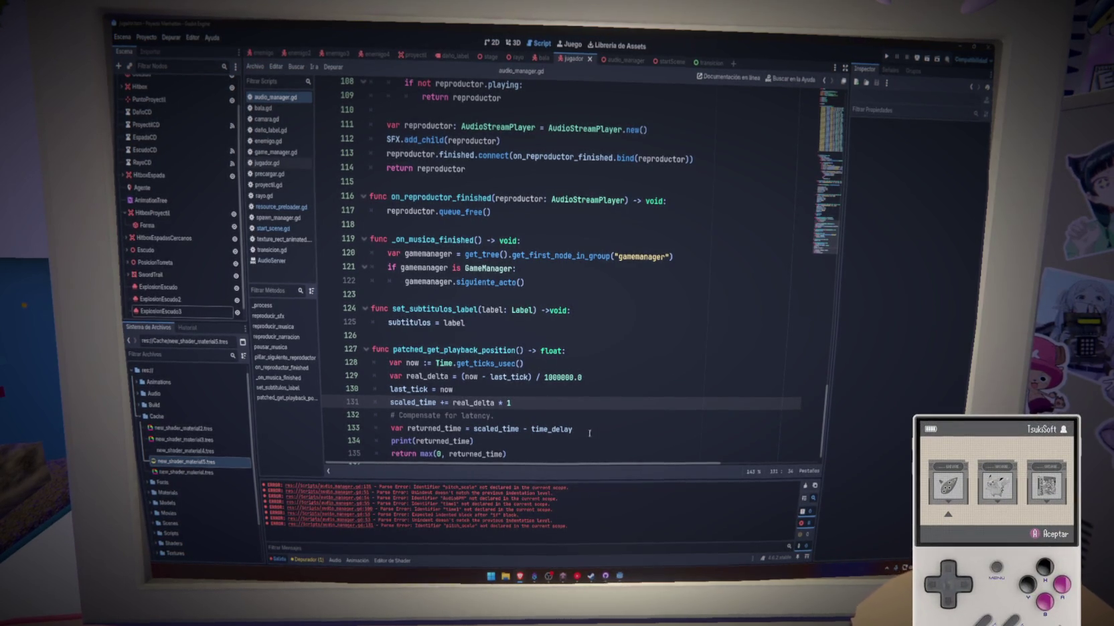
key("BackSpace")
key("BackSpace")
key("BackSpace")
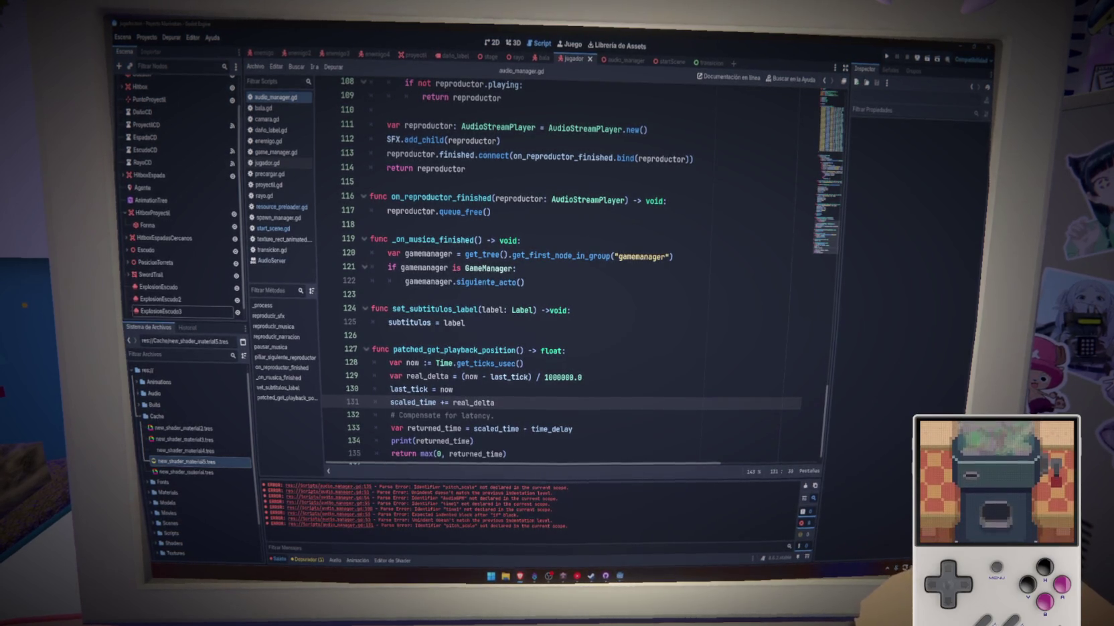
Replace the AudioServer-based expression on line 59 with patched_get_playback_position()
scroll(608, 348, "up", 20)
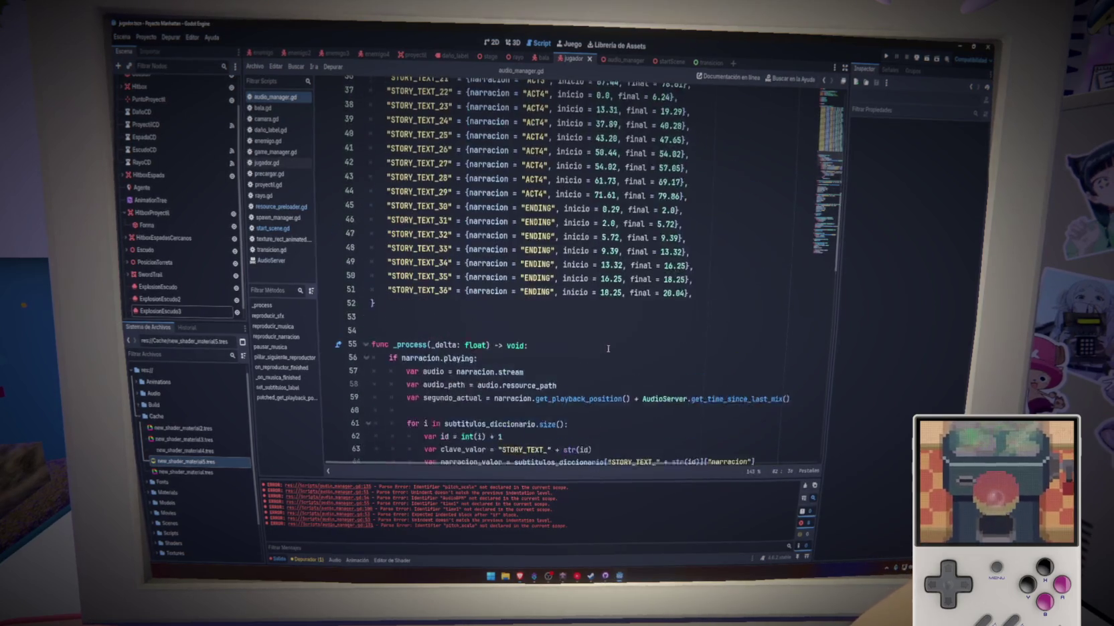
scroll(608, 348, "down", 3)
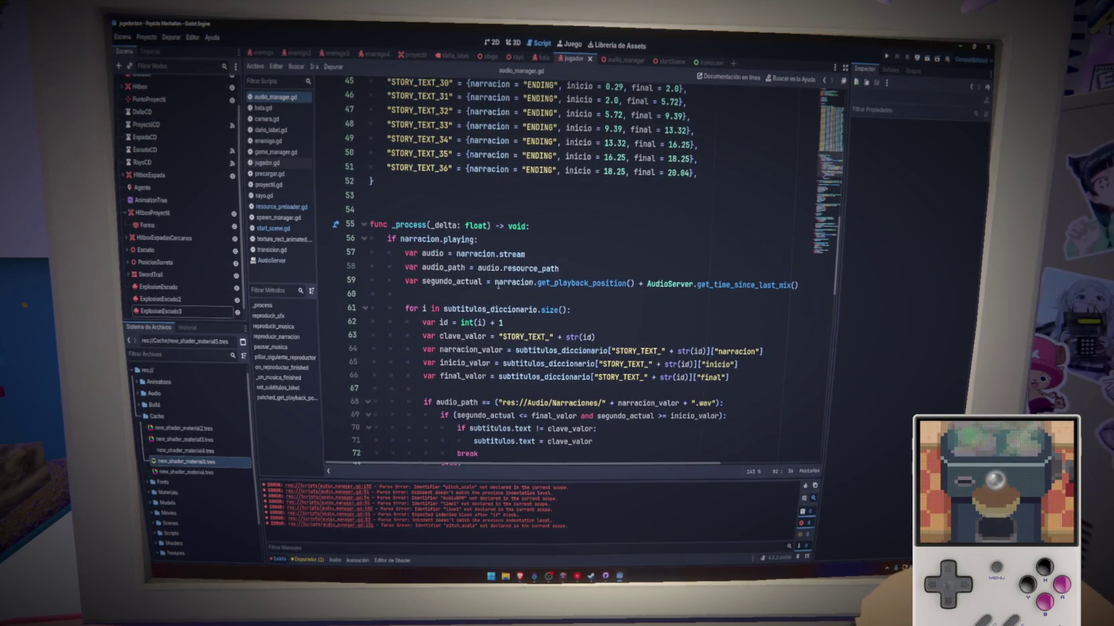
left_click(498, 286)
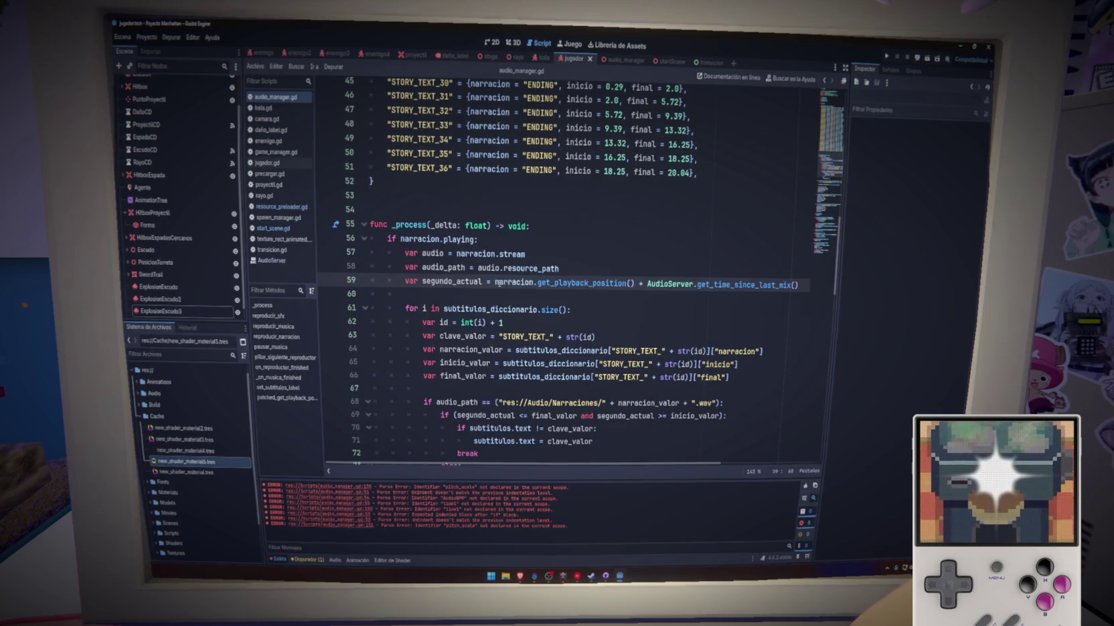
left_click_drag(495, 284, 810, 285)
type("patched_get_playback_position")
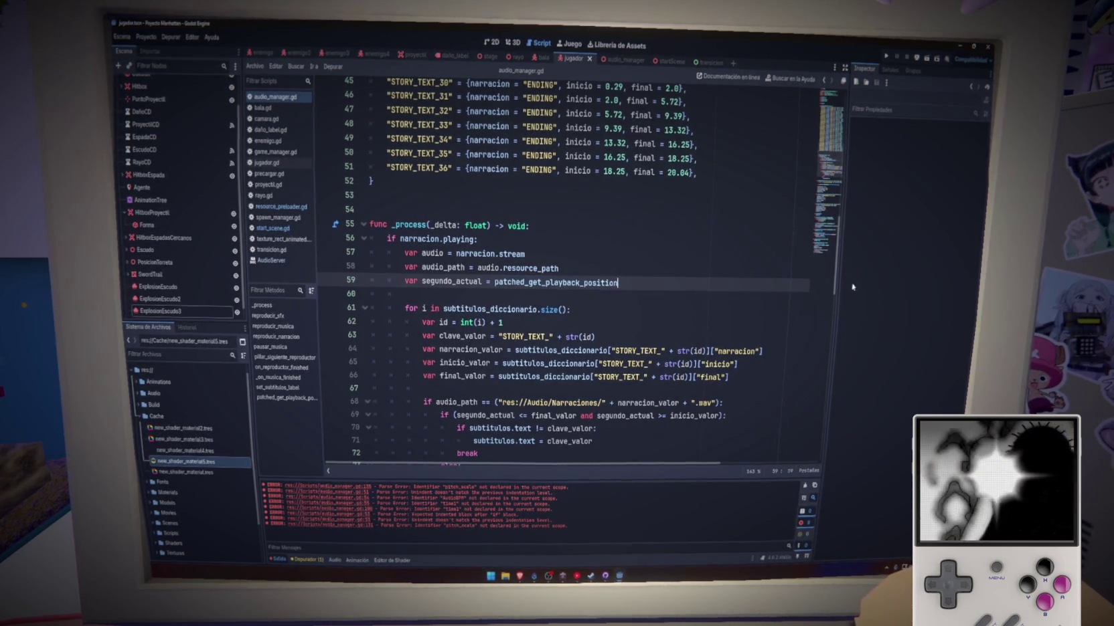
type("(")
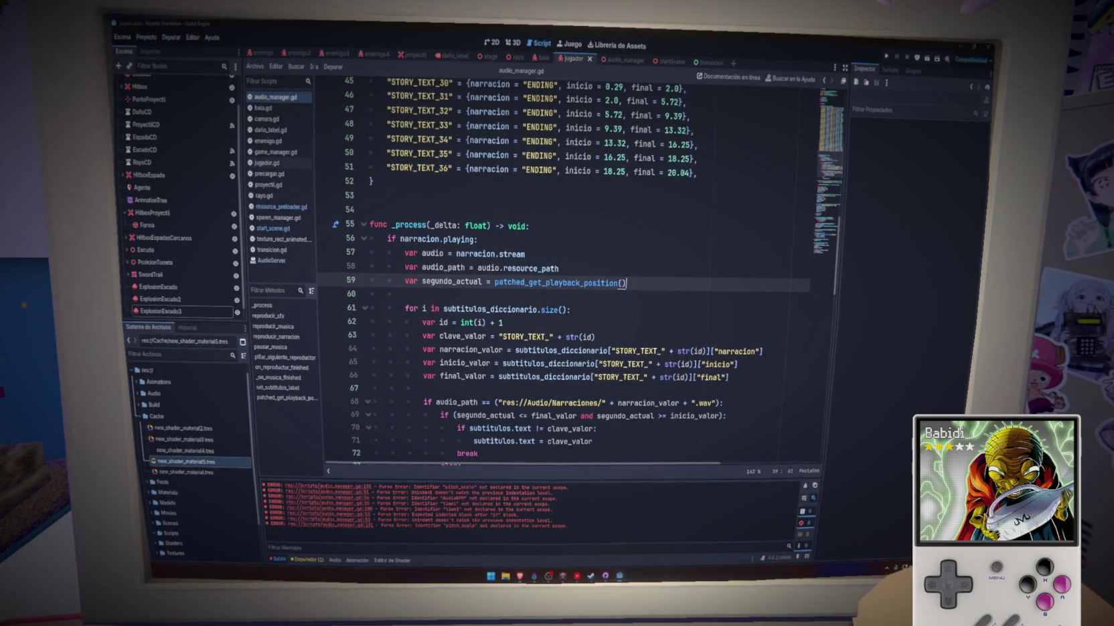
Paste the timing block after line 100, delete the stray play(), and clear output errors
scroll(348, 354, "down", 15)
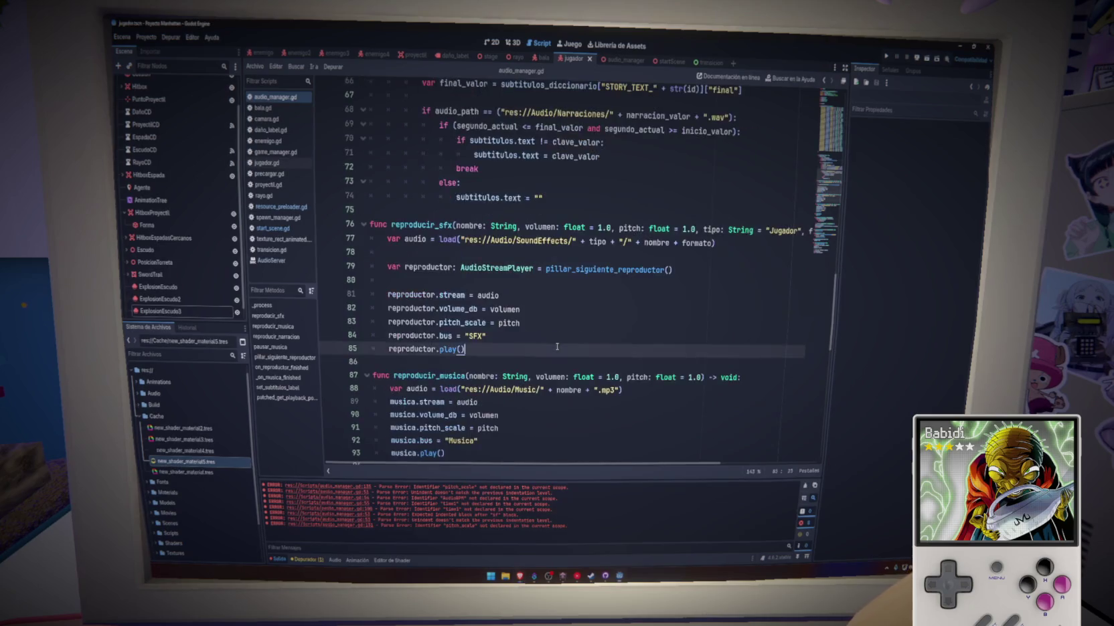
scroll(557, 347, "up", 7)
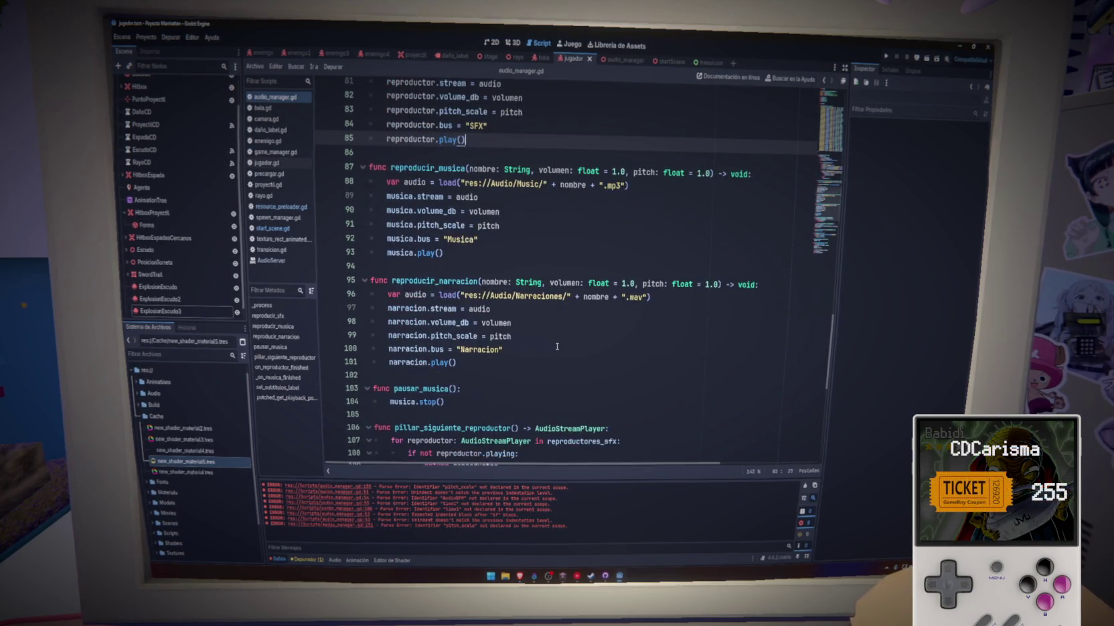
left_click(518, 351)
key("Return")
type("time_begin = Time.get_ticks_usec() \tlast_tick = time_begin \ttime_delay = AudioServer.get_time_to_next_mix() + AudioServer.get_output_latency() \tscaled_time = 0.0 \tplay()")
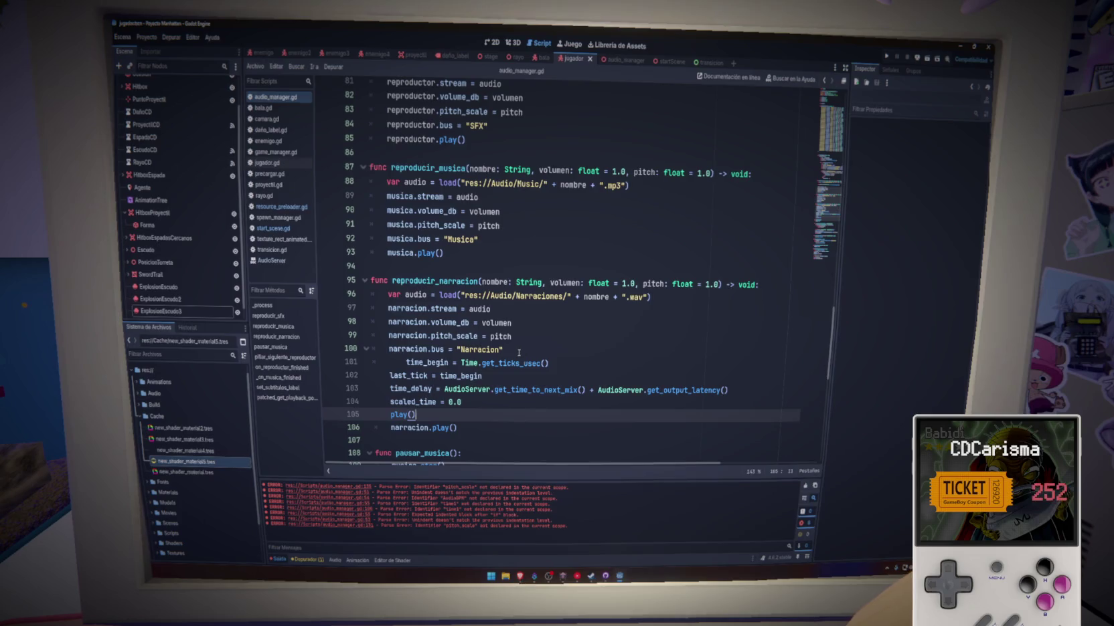
left_click(405, 365)
left_click(503, 415)
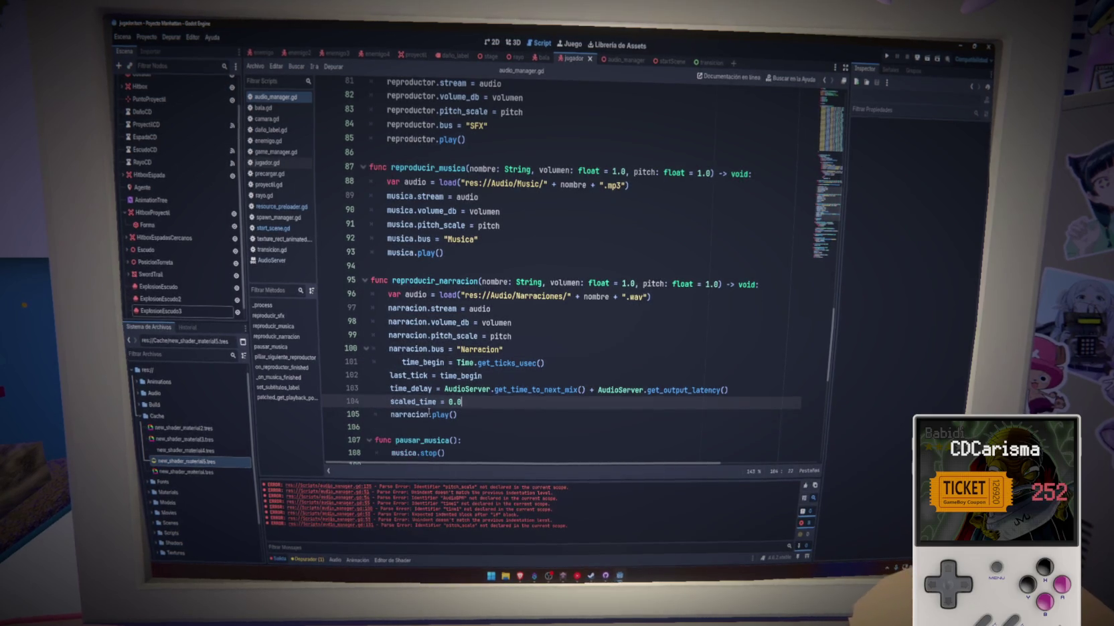
key("ctrl+shift+k")
left_click(400, 362)
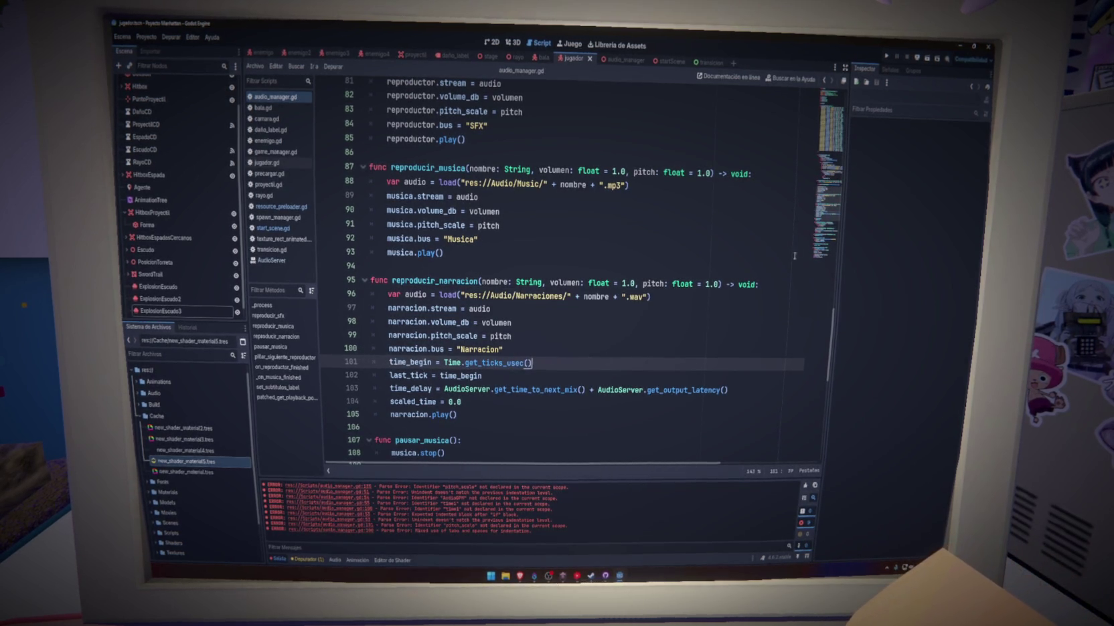
left_click(813, 483)
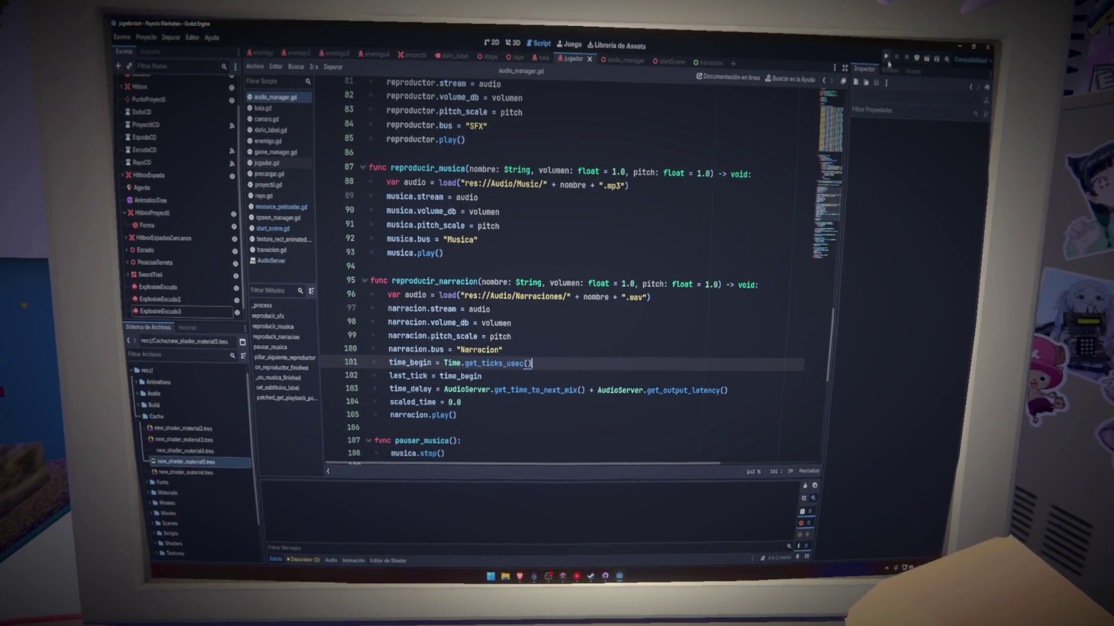
Test-run the game, then find and delete the print(returned_time) debug line
left_click(887, 60)
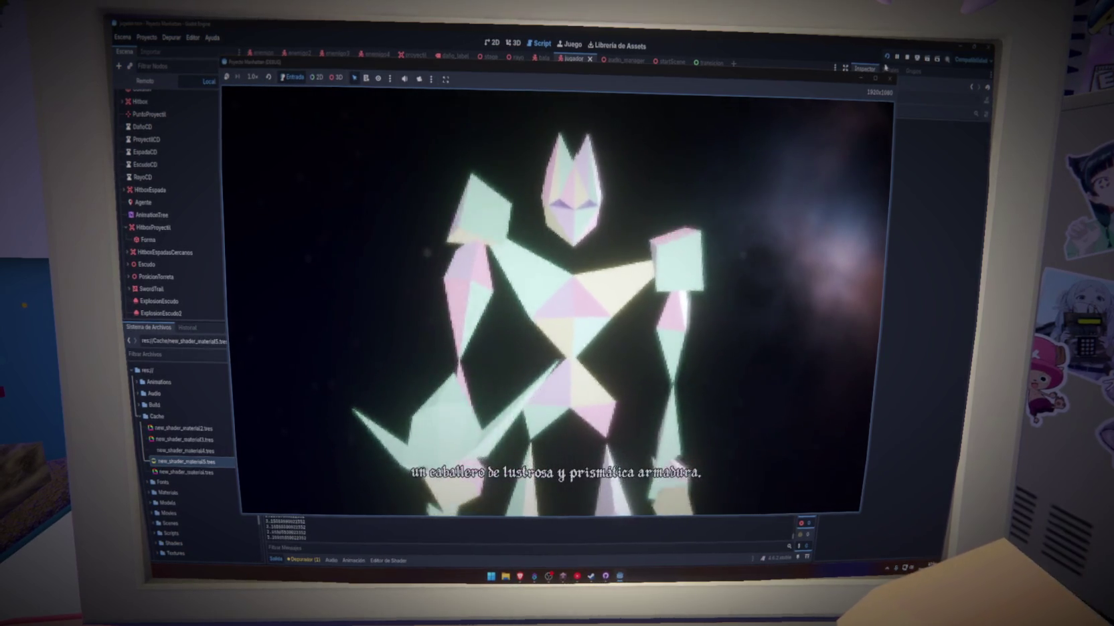
key("F8")
key("ctrl+f")
type("print")
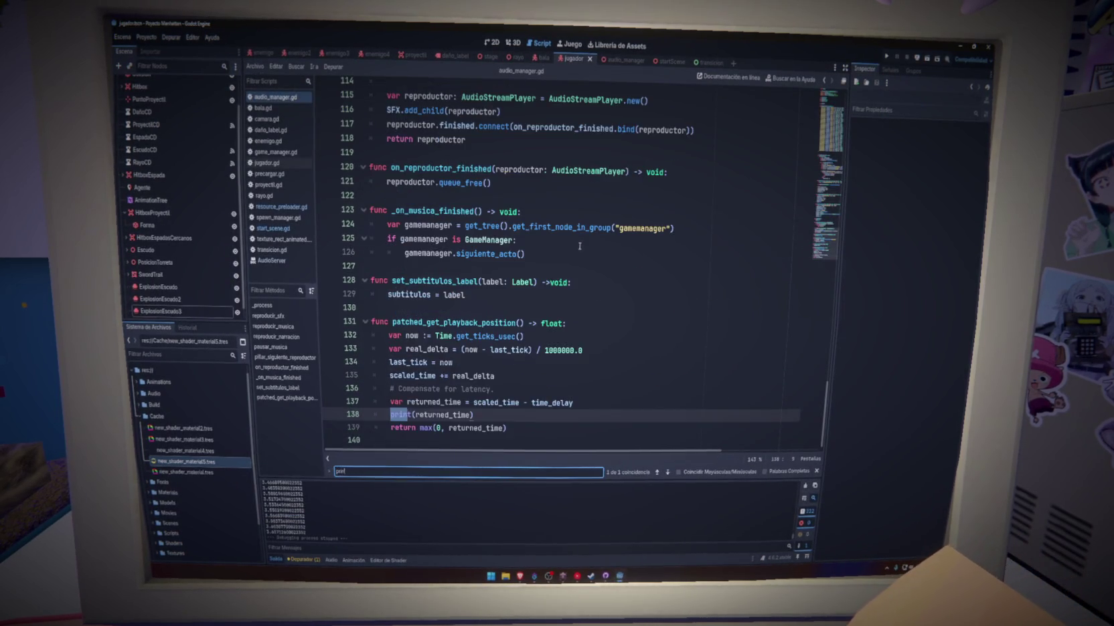
left_click(607, 403)
key("shift+Down")
key("Delete")
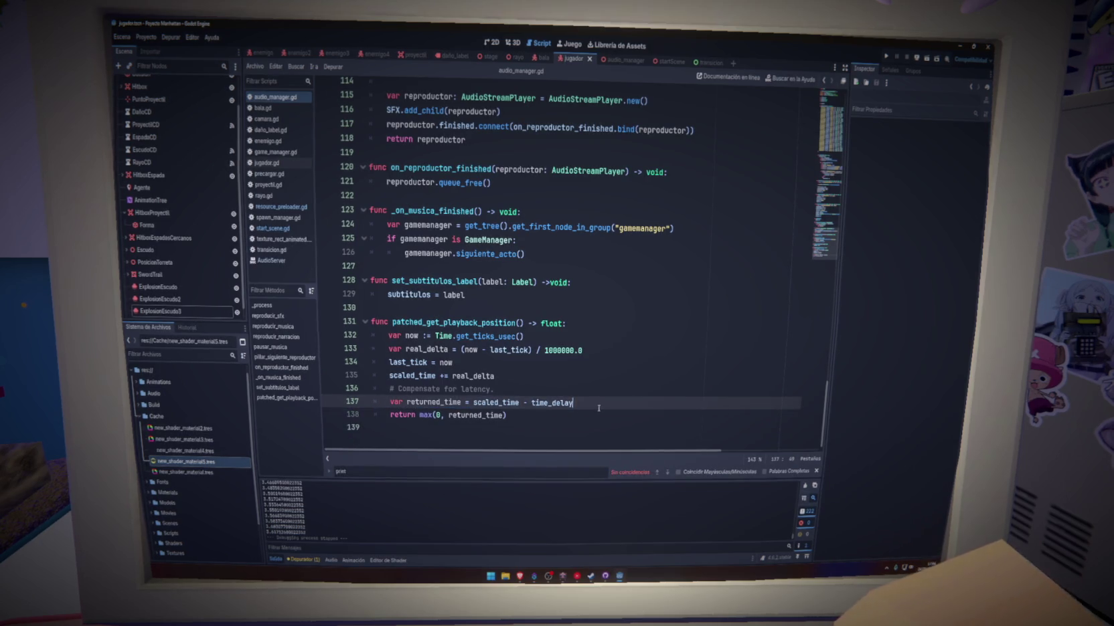
Save audio_manager.gd and run the project again
left_click(727, 376)
key("ctrl+s")
left_click(884, 57)
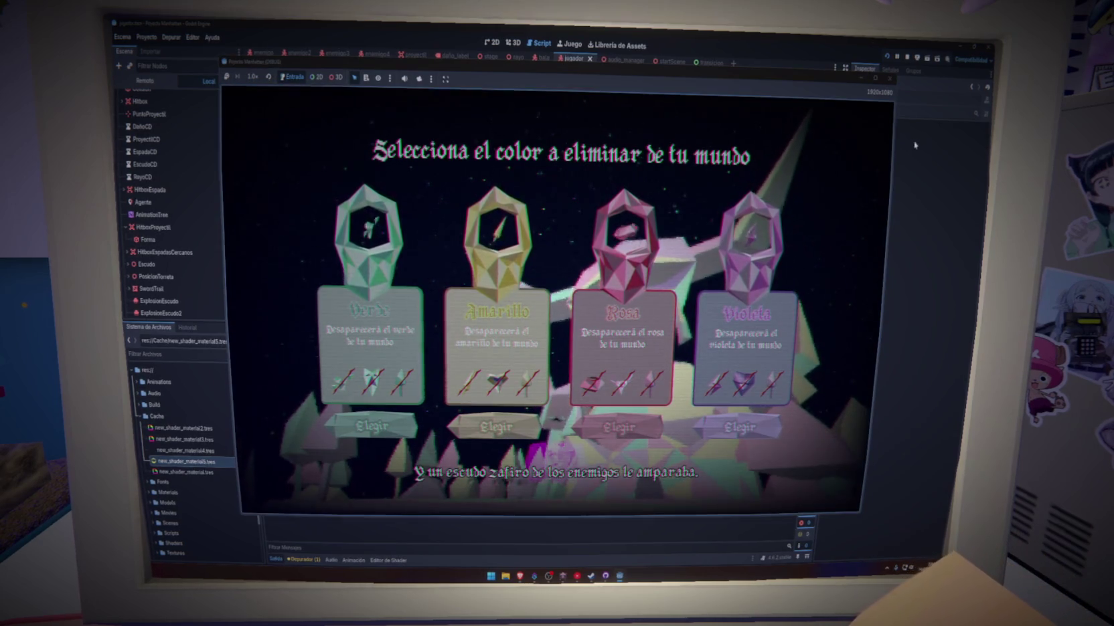
left_click(889, 78)
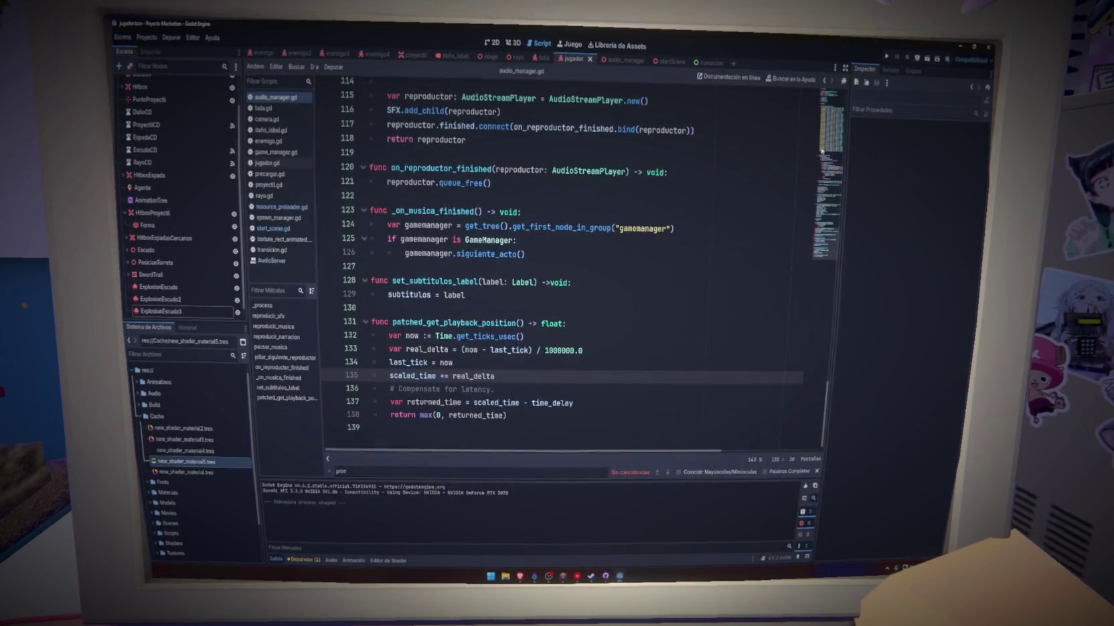
Copy subtitle lines 70–71 and paste them on a new line after the else block
left_click(668, 368)
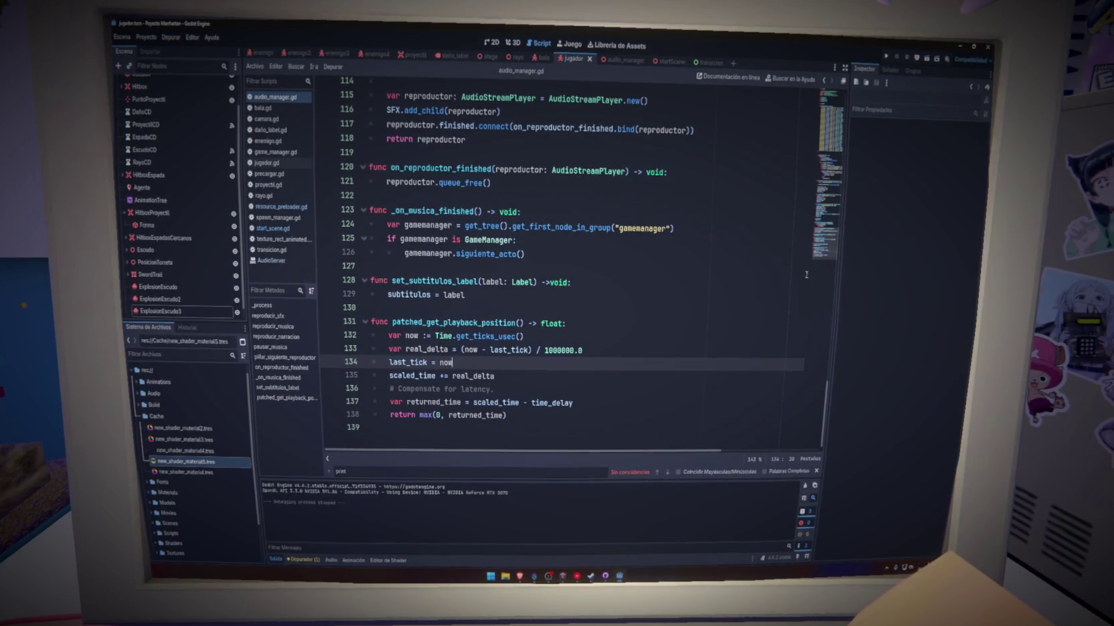
scroll(822, 254, "up", 15)
scroll(383, 340, "down", 5)
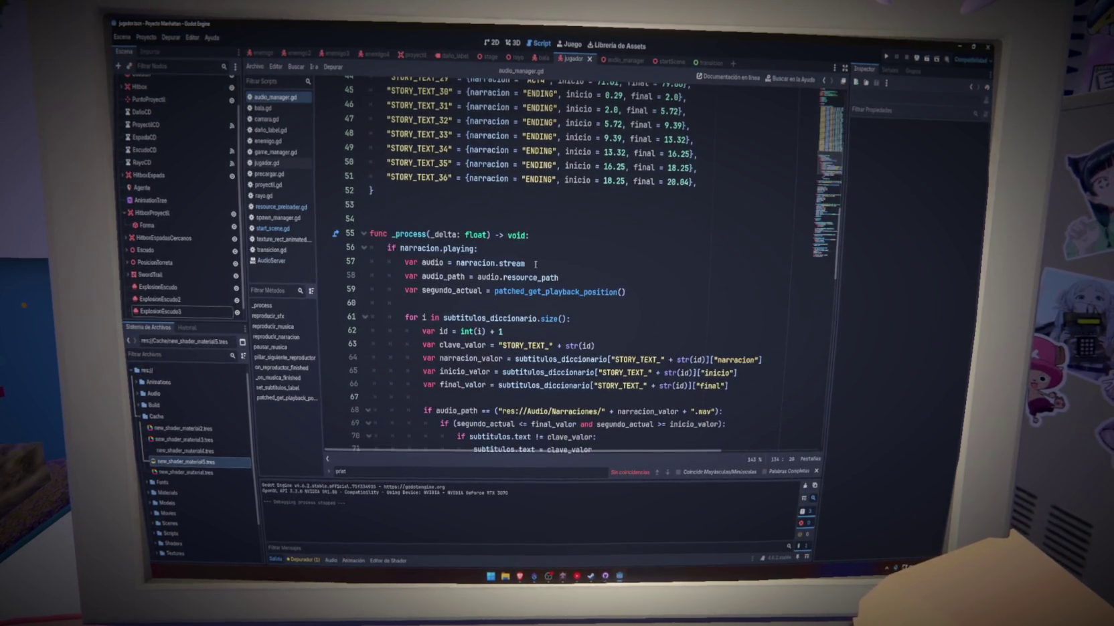
key("Return")
key("BackSpace")
key("BackSpace")
key("BackSpace")
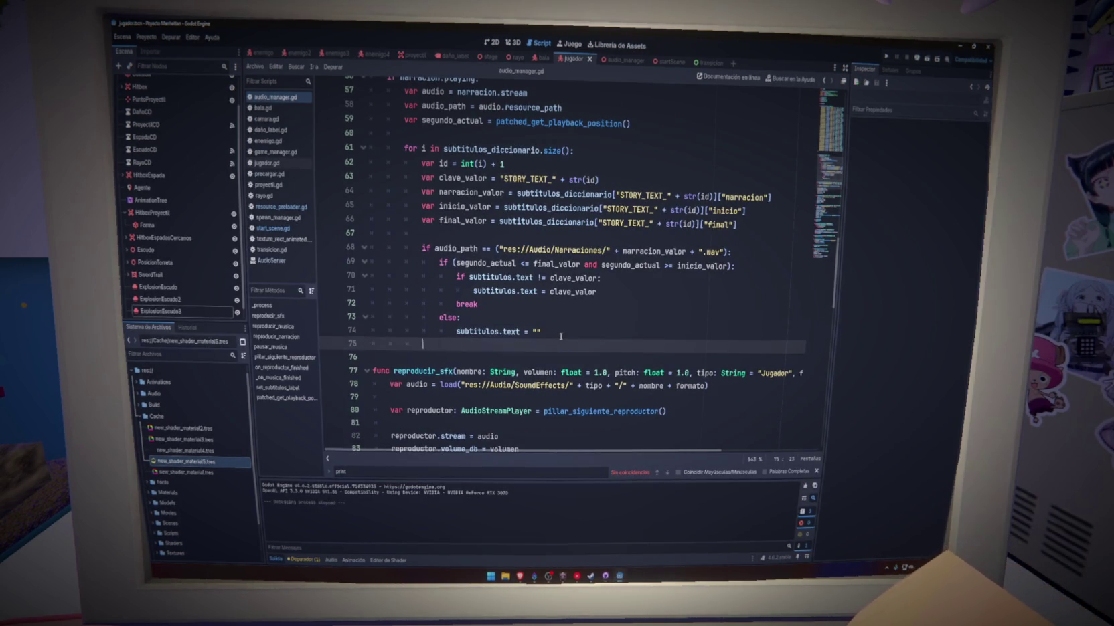
scroll(552, 342, "up", 2)
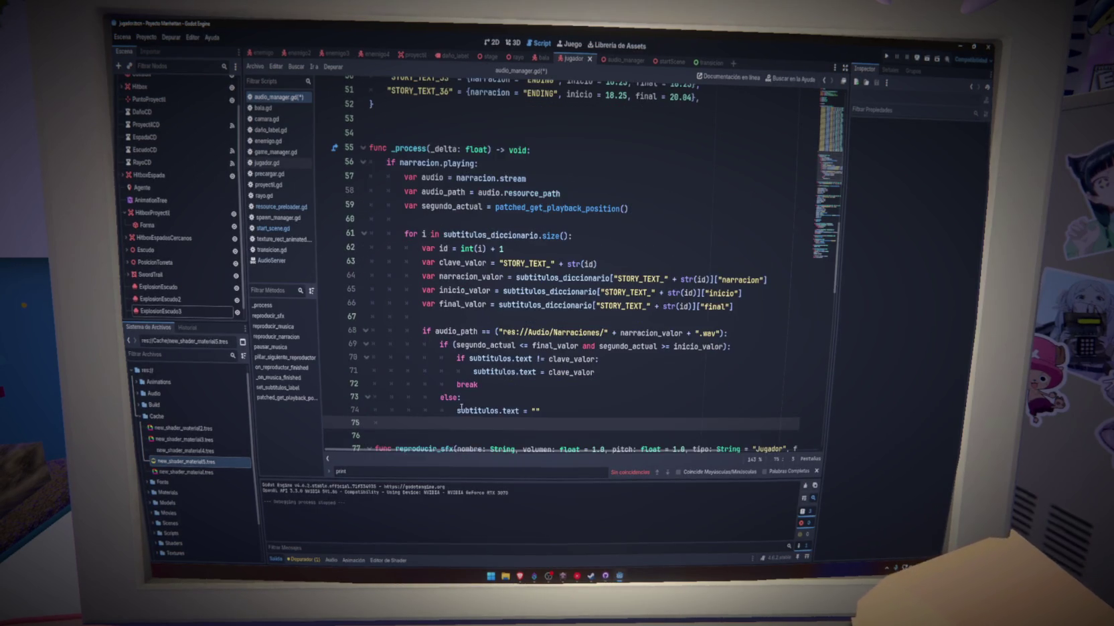
left_click_drag(459, 411, 532, 411)
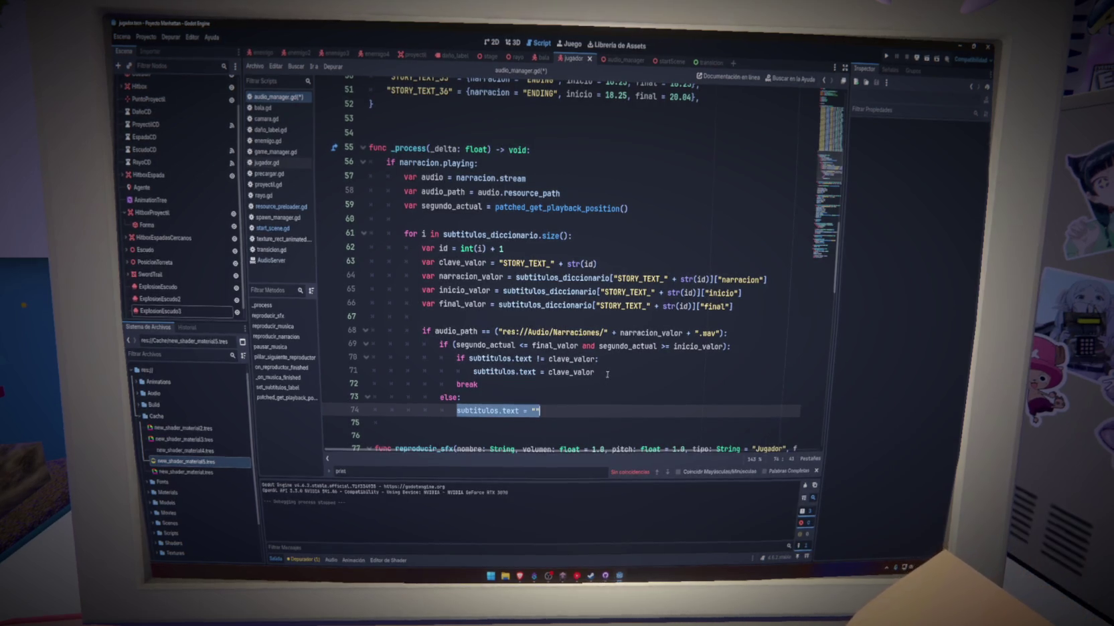
left_click_drag(605, 374, 471, 359)
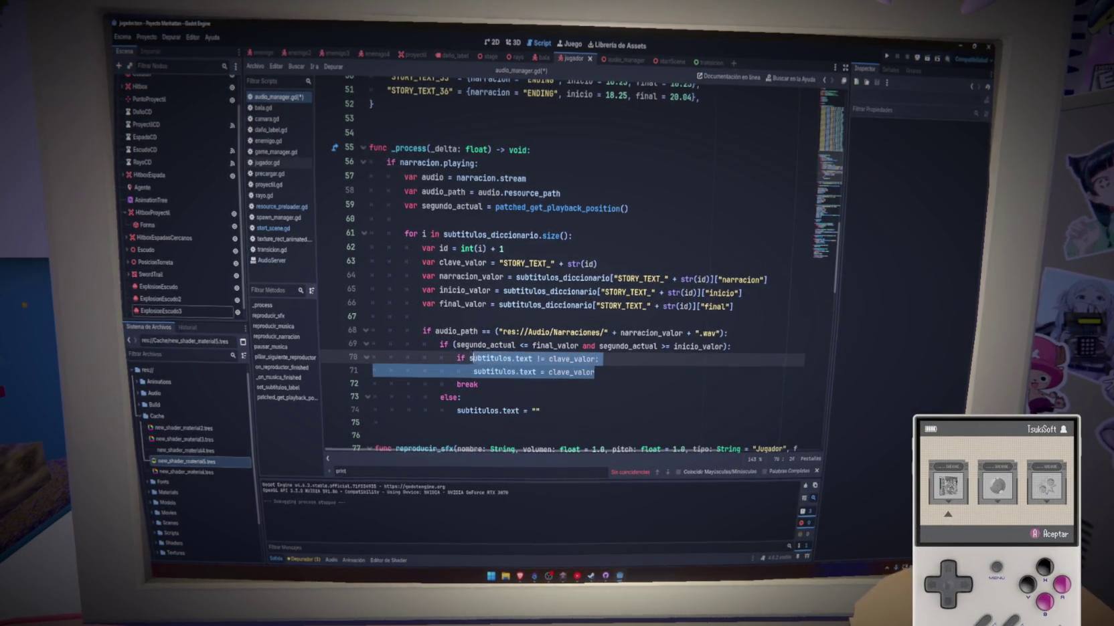
left_click(434, 422)
type("if subtitulos.text != clave_valor: \t\t\t\t\t\tsubtitulos.text = clave_valor")
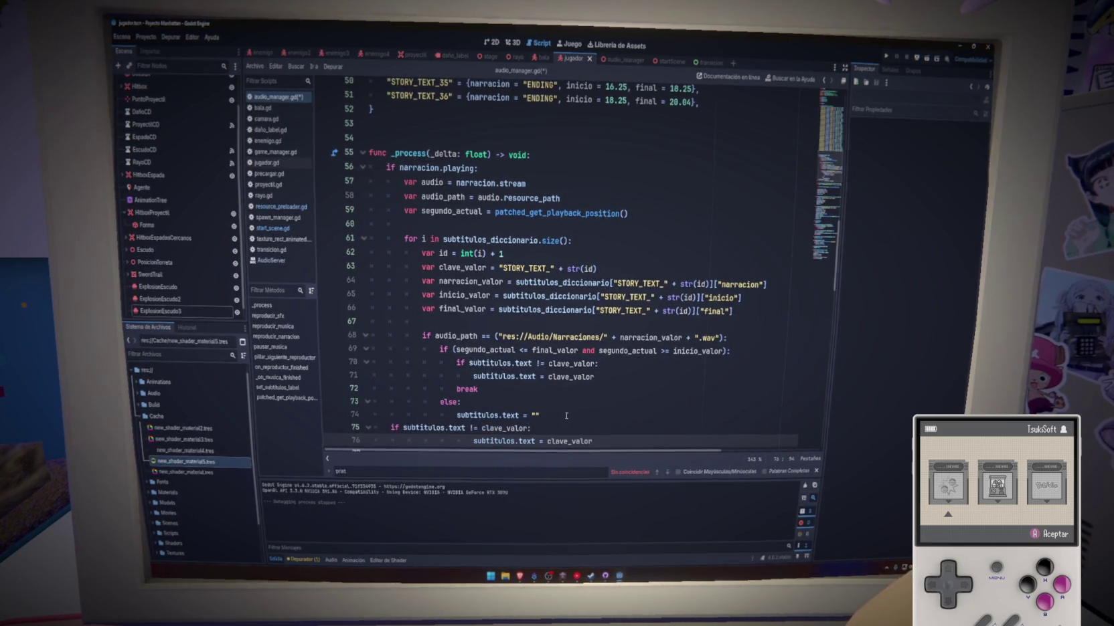
Remove clave_valor from the pasted condition so it tests subtitulos and non-empty text
left_click(402, 428)
type("subtitulos and")
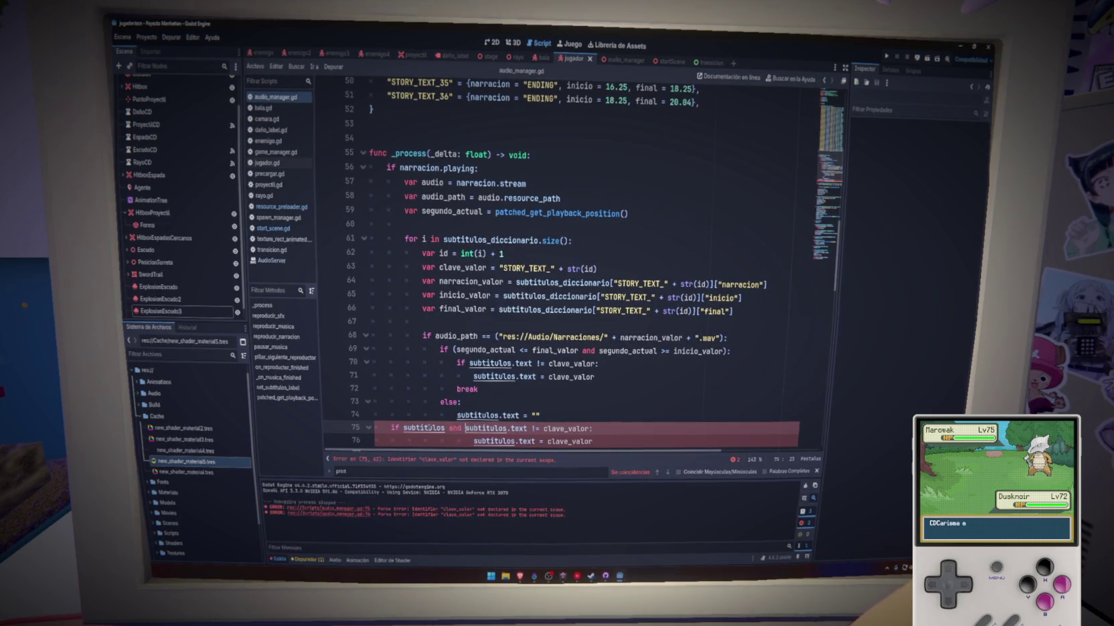
scroll(427, 427, "down", 3)
double_click(568, 309)
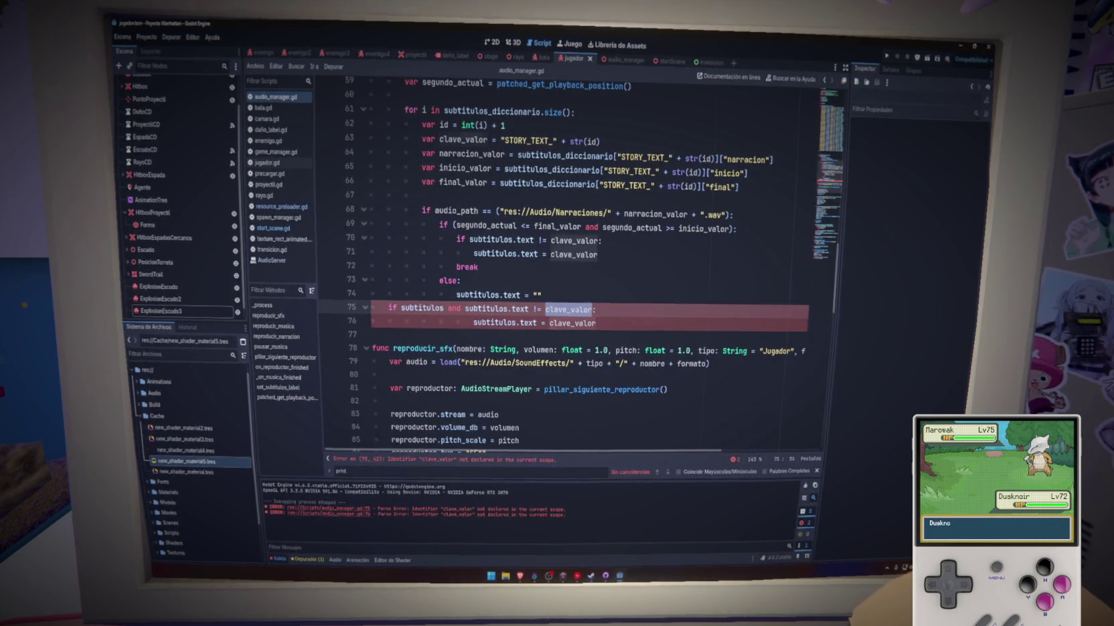
key("BackSpace")
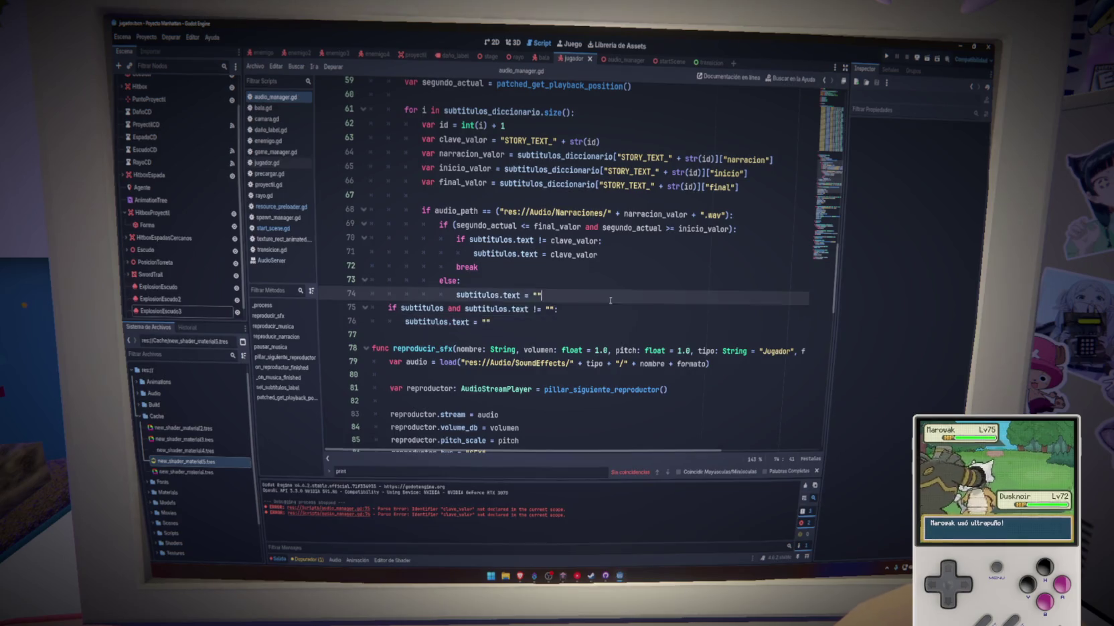
scroll(612, 320, "up", 5)
scroll(618, 322, "down", 4)
scroll(618, 322, "up", 5)
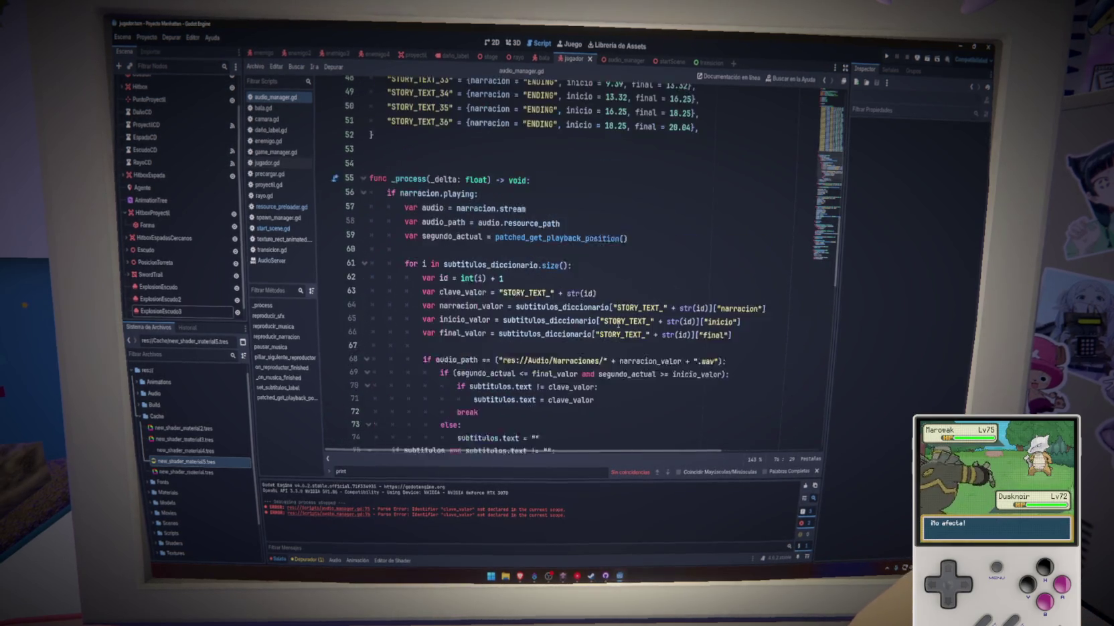
left_click(605, 255, "ctrl")
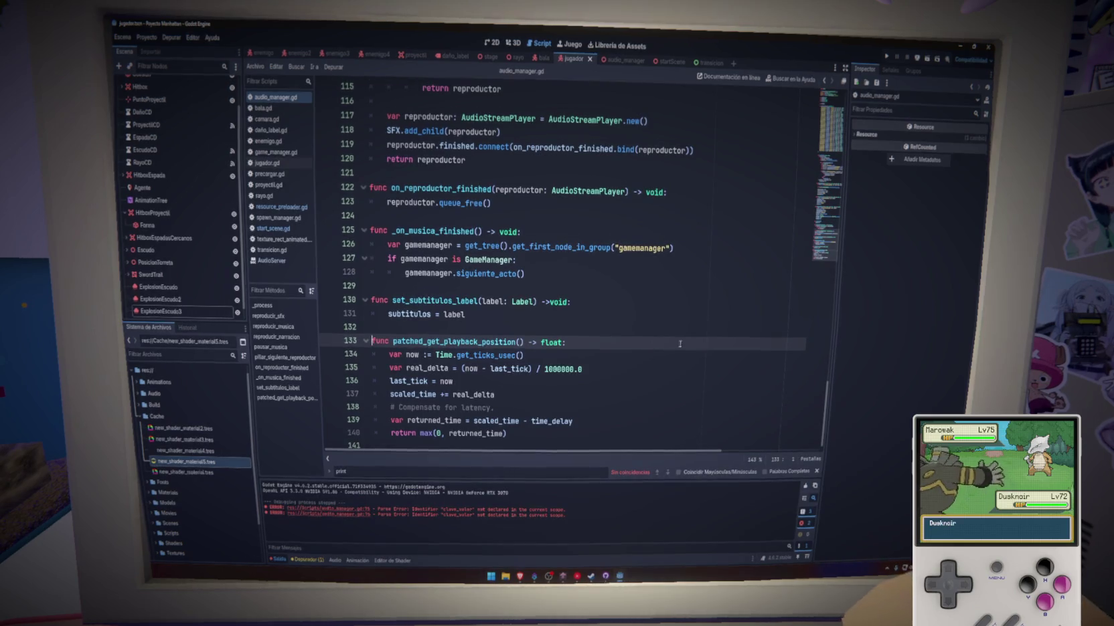
Clear the Output log, run the game into its opening cutscene via Comezar, then stop it
scroll(647, 347, "up", 10)
key("F5")
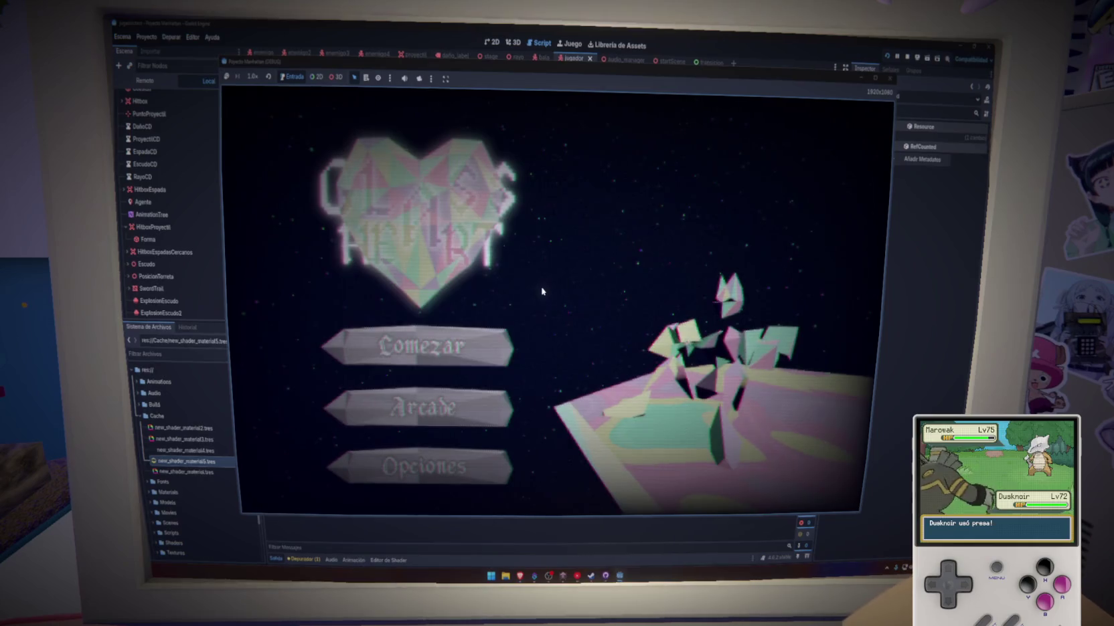
left_click(458, 338)
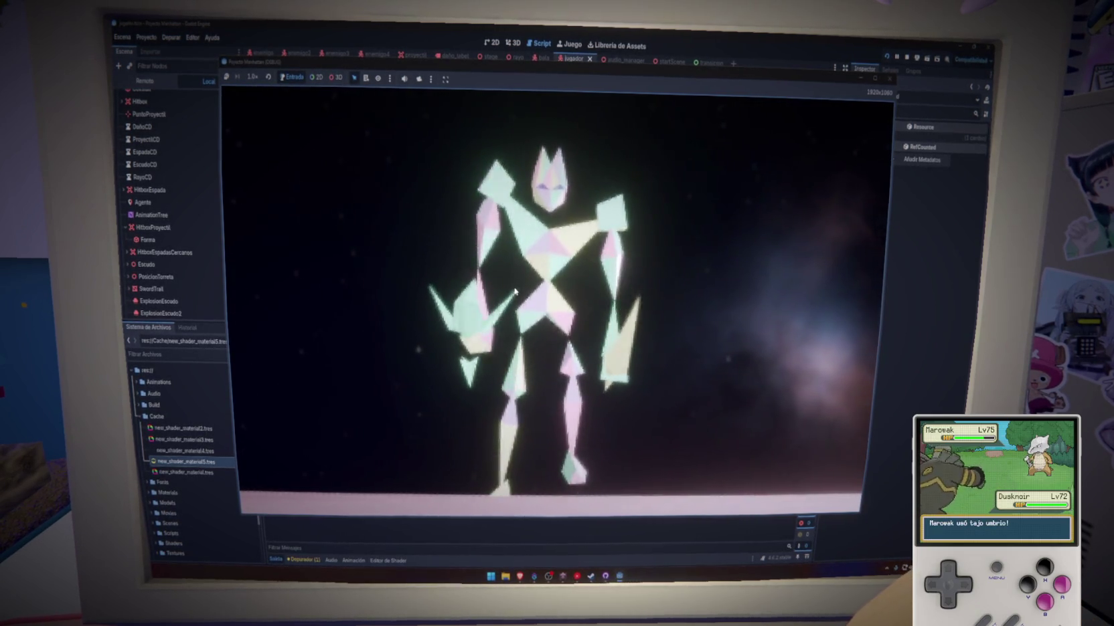
key("F8")
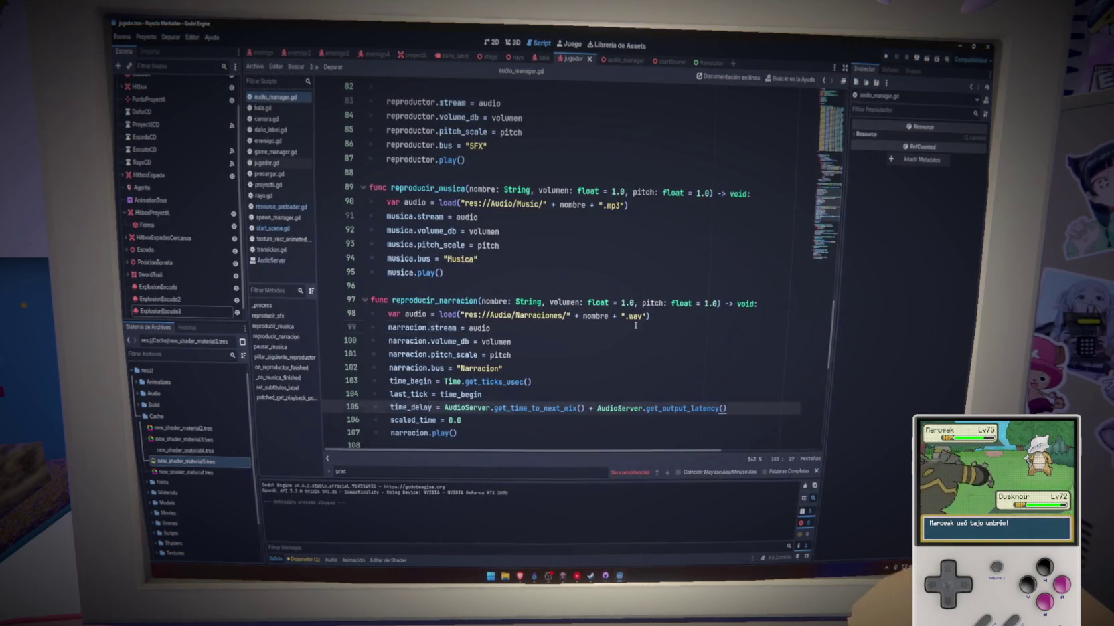
Put the subtitle-clearing check in an else branch of if narracion.playing, save, and run the game
scroll(814, 213, "down", 4)
scroll(817, 221, "up", 4)
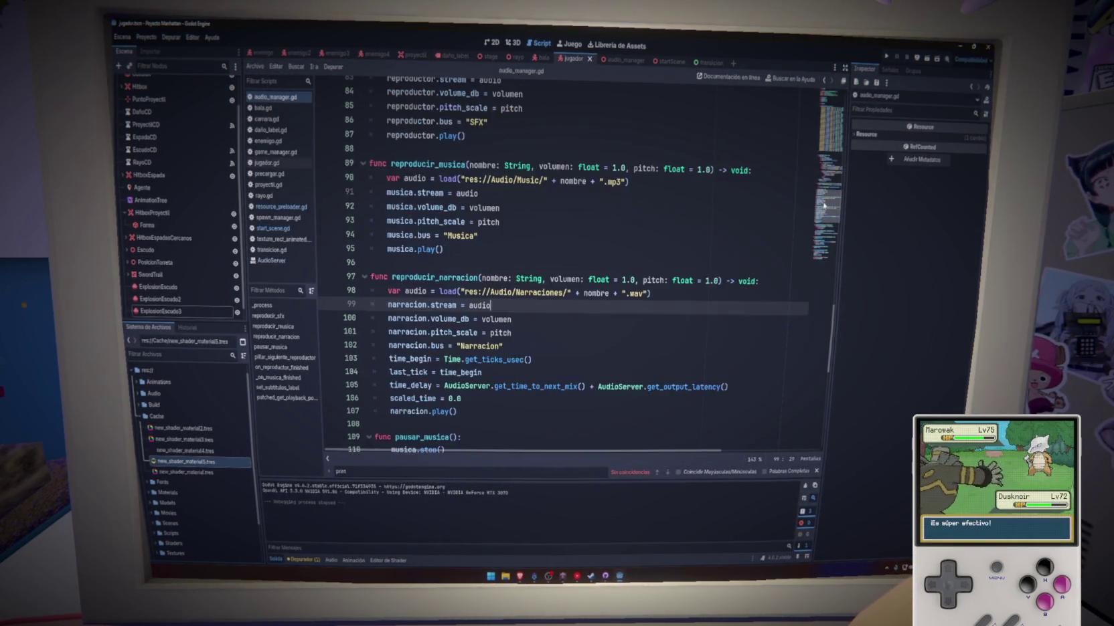
scroll(821, 231, "down", 6)
scroll(821, 231, "up", 10)
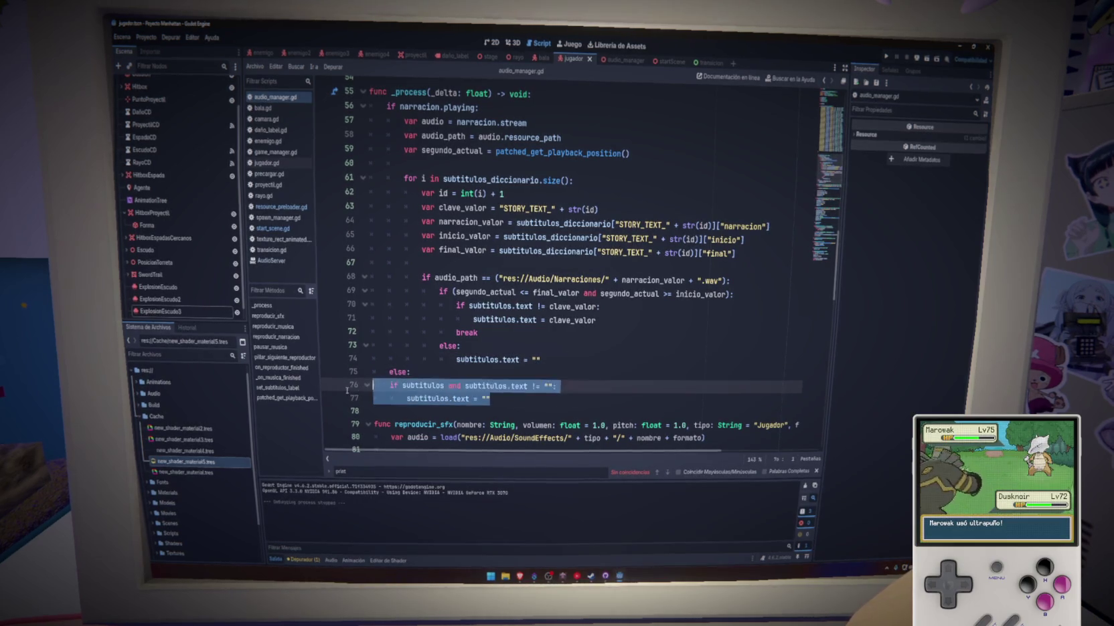
left_click(478, 333)
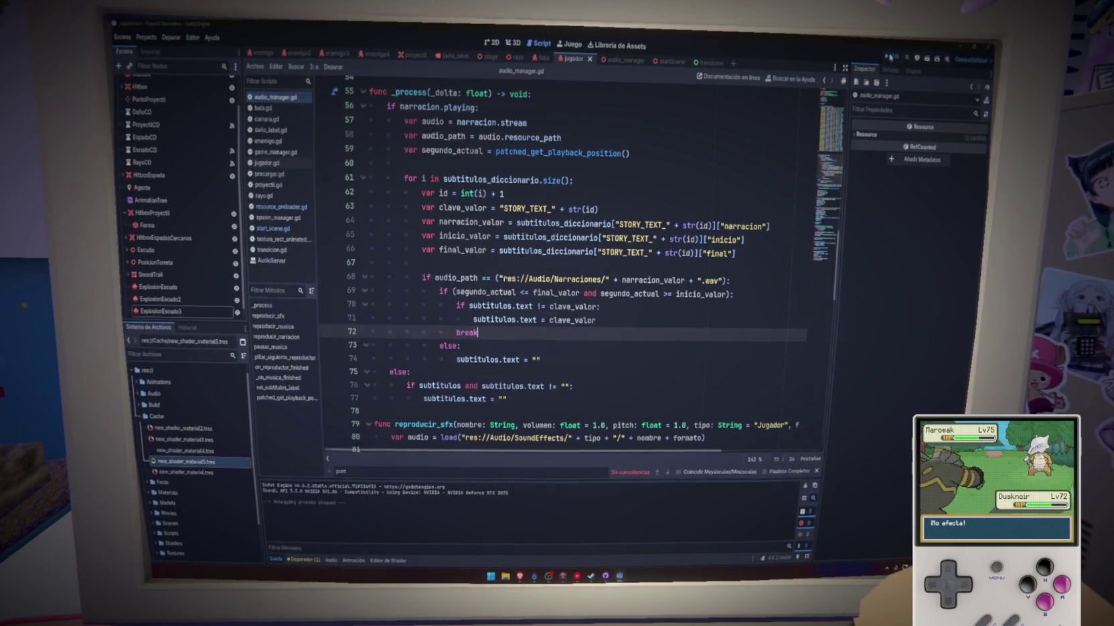
left_click(888, 58)
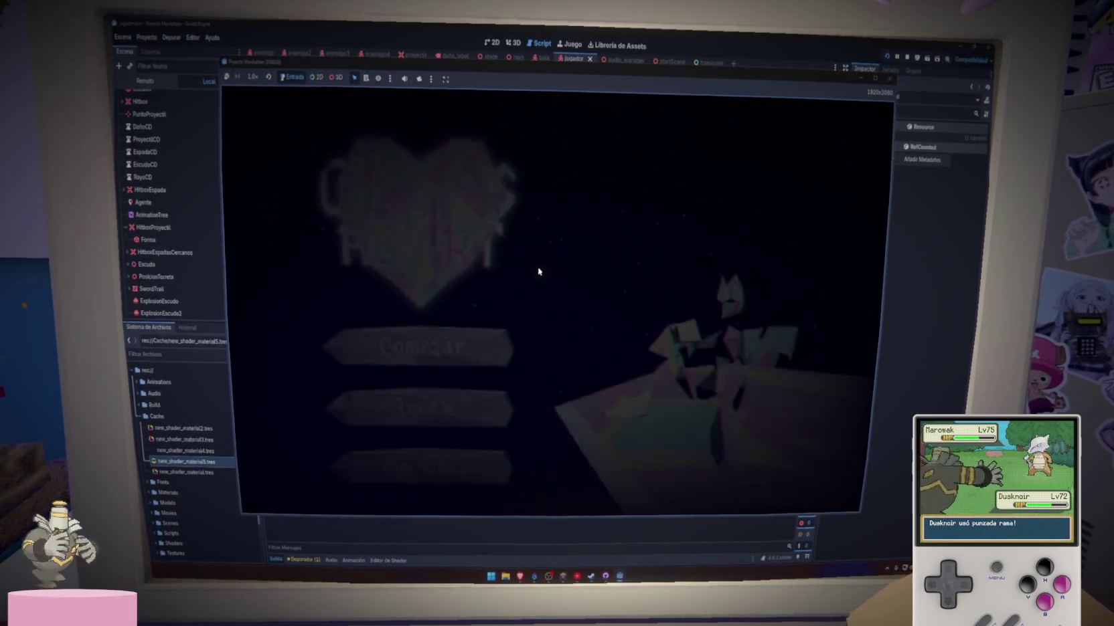
Start a new game with Comezar and watch the intro to the 'Acto 2' color-selection screen
left_click(431, 351)
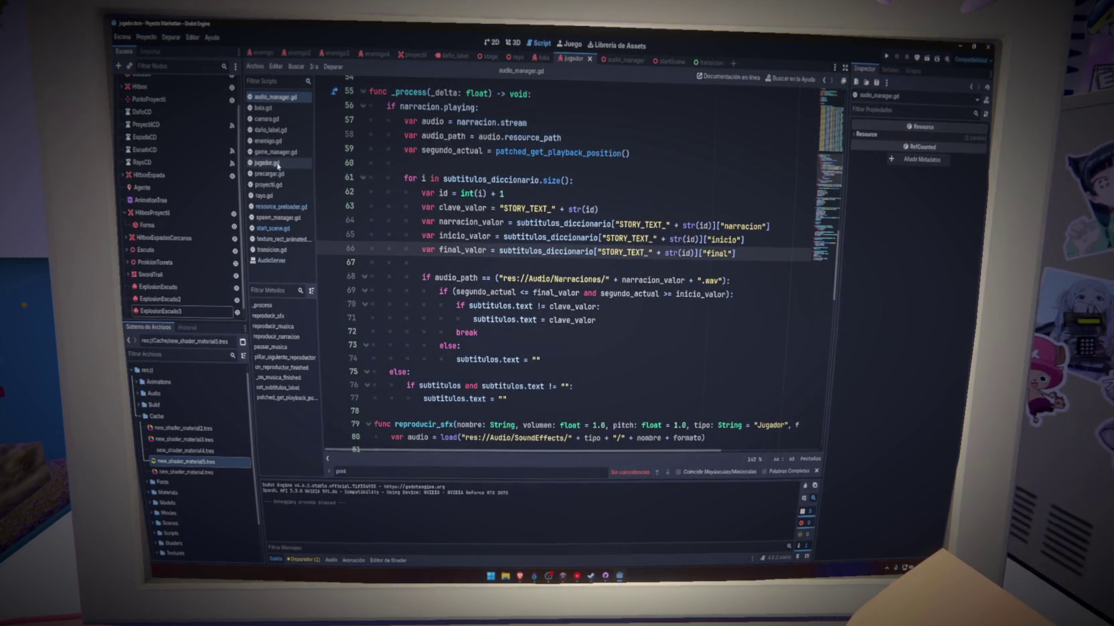
In game_manager.gd, delete gestionar_color_a_perder's create_timer(4) wait and relaunch the game
left_click(275, 152)
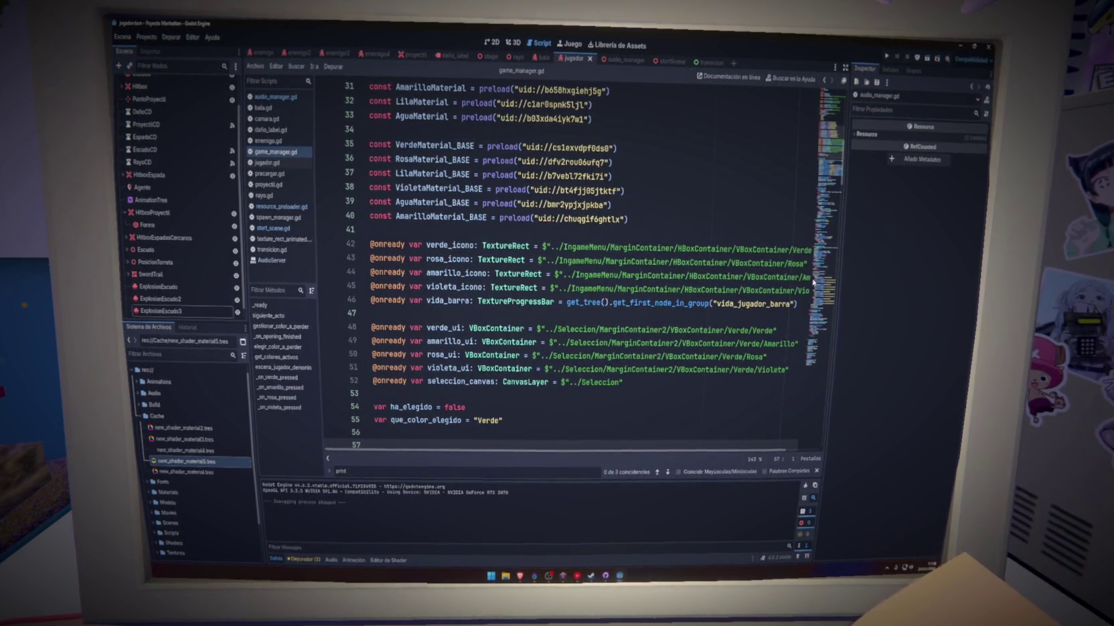
scroll(823, 253, "down", 20)
mouse_move(823, 254)
left_mouse_down()
mouse_move(825, 196)
mouse_move(822, 219)
mouse_move(823, 207)
left_mouse_up()
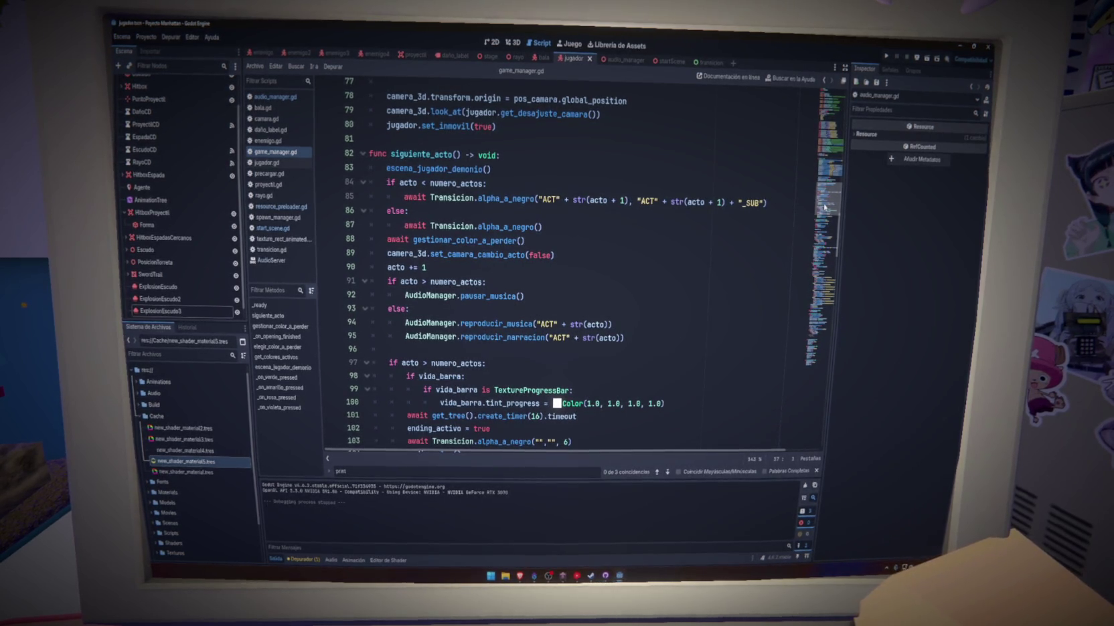
left_click(455, 241, "ctrl")
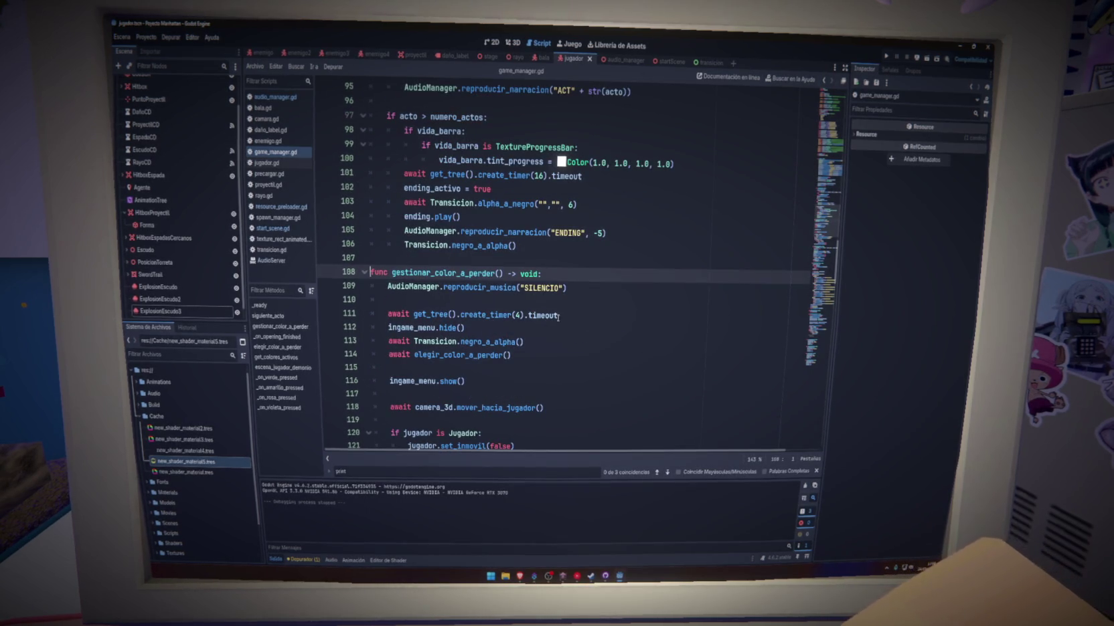
left_click_drag(572, 316, 566, 309)
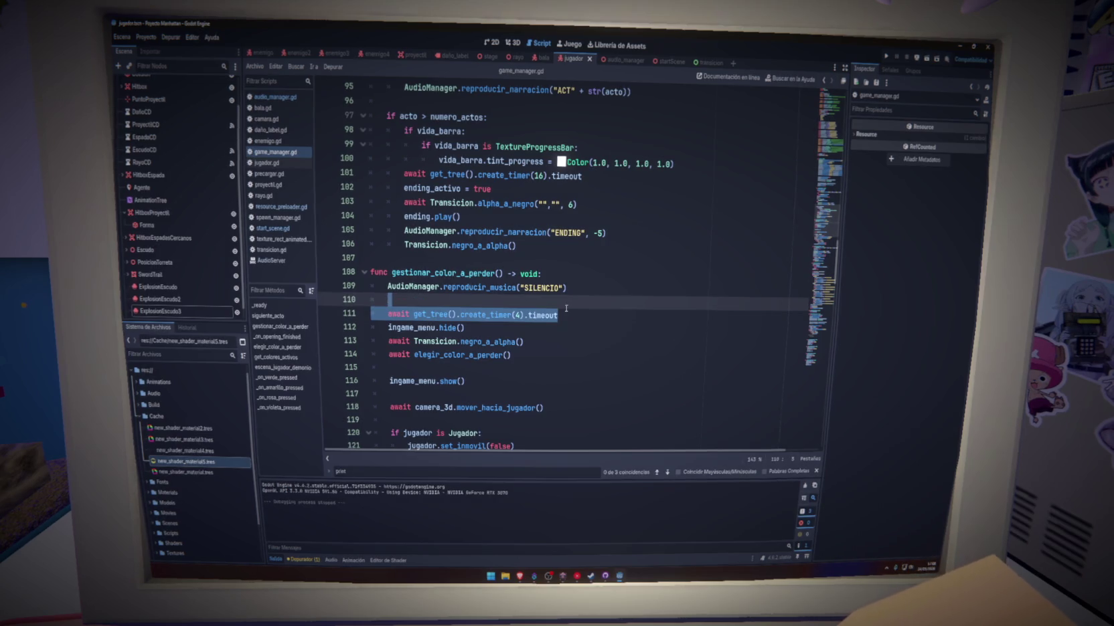
key("BackSpace")
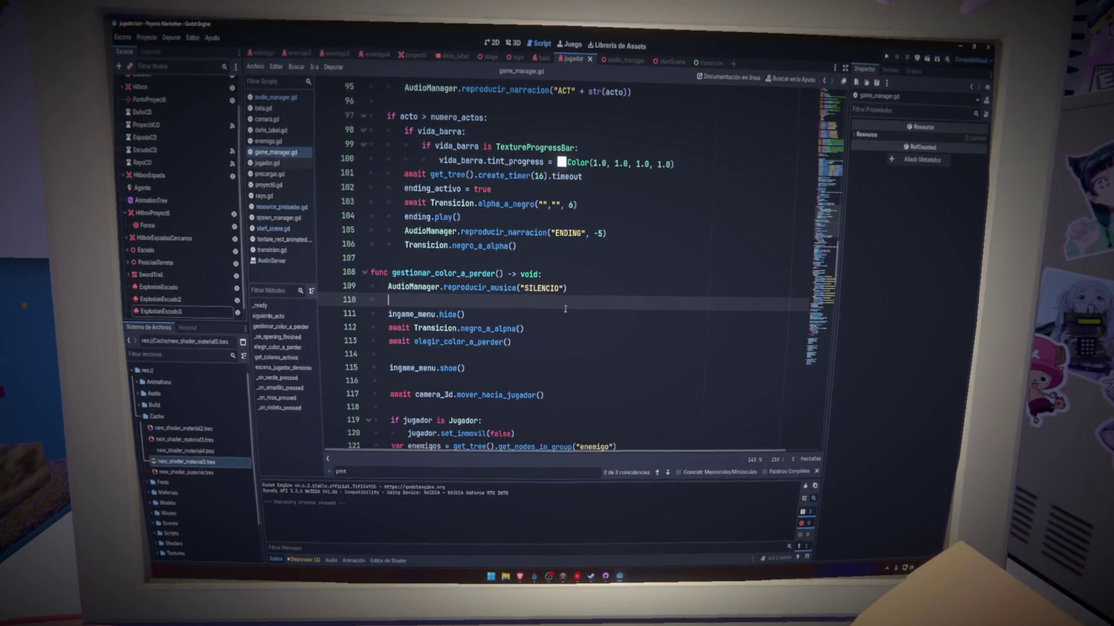
scroll(812, 170, "down", 1)
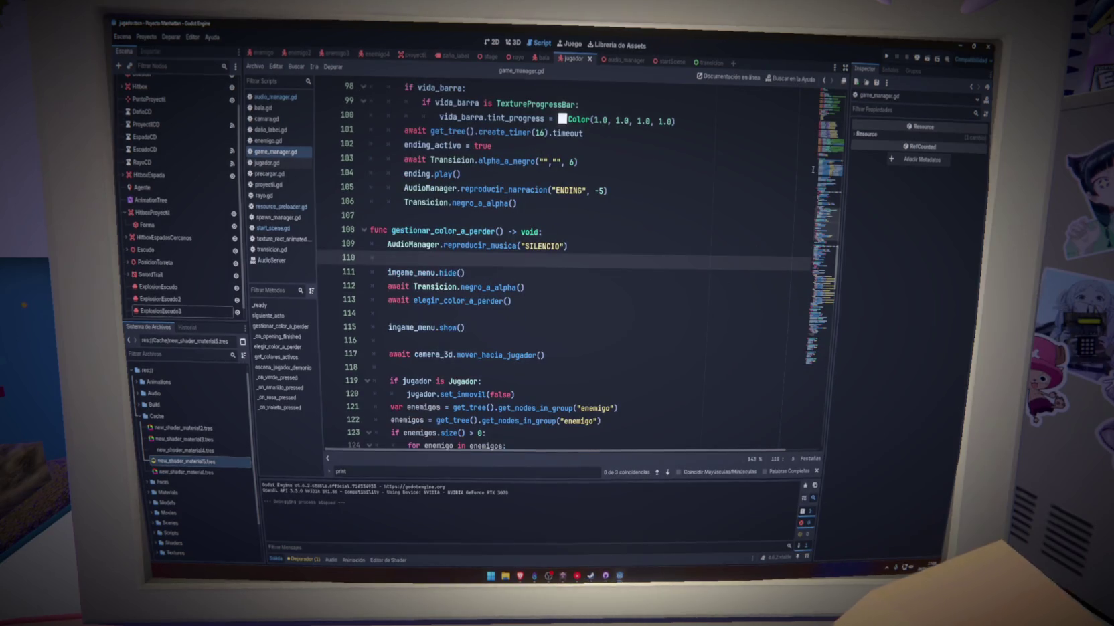
left_click(886, 58)
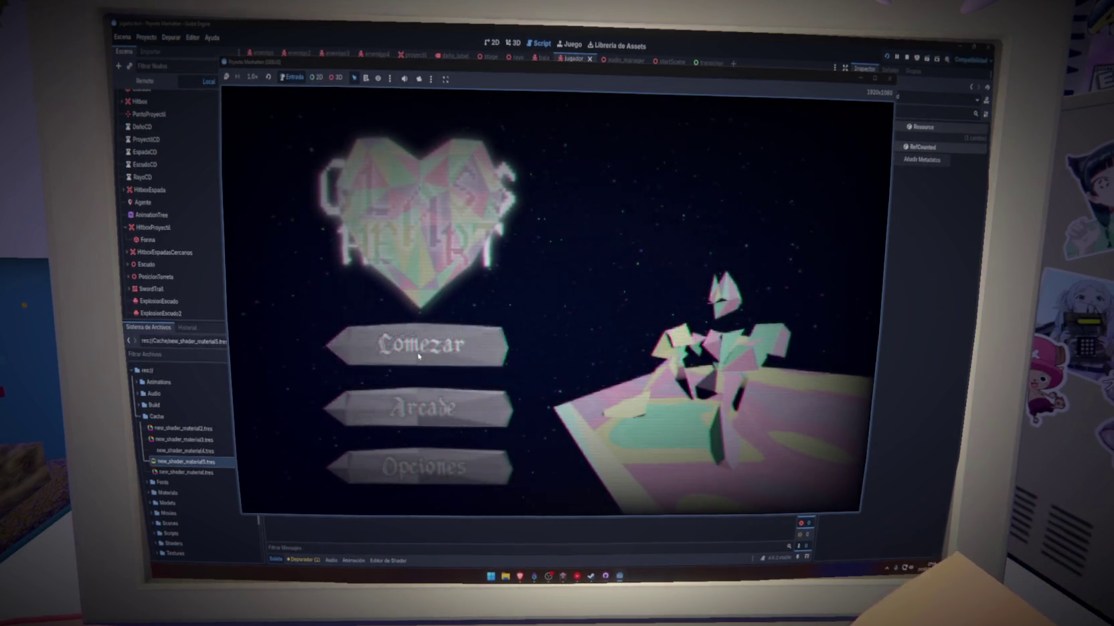
Play from Comezar through the 'Acto 2 Destierro' title to the colour-selection screen, then close the game
left_click(420, 357)
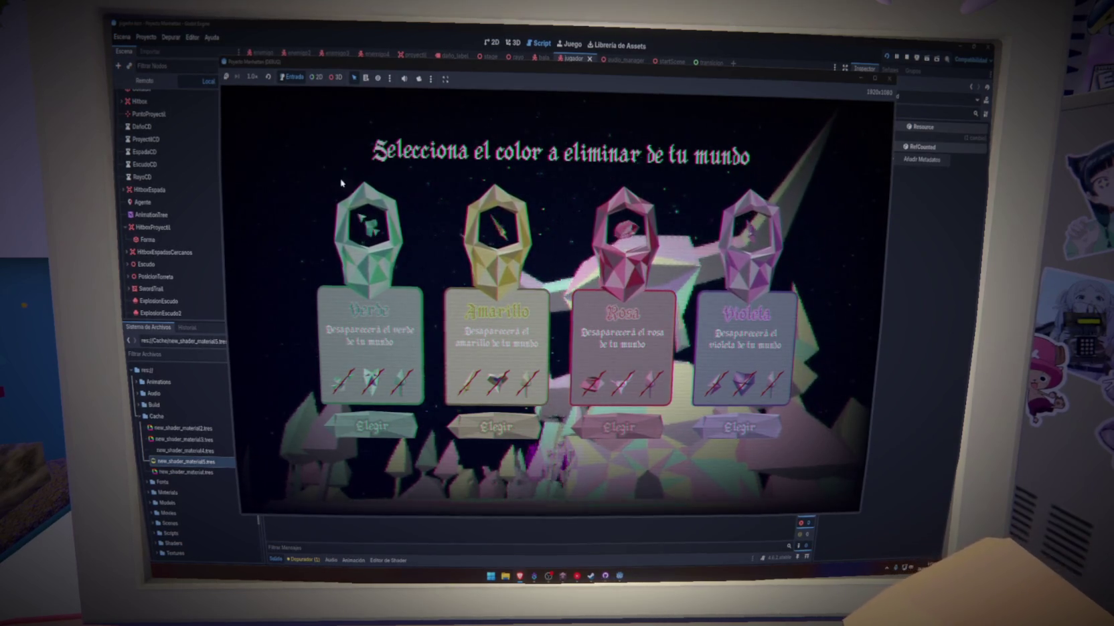
left_click(889, 79)
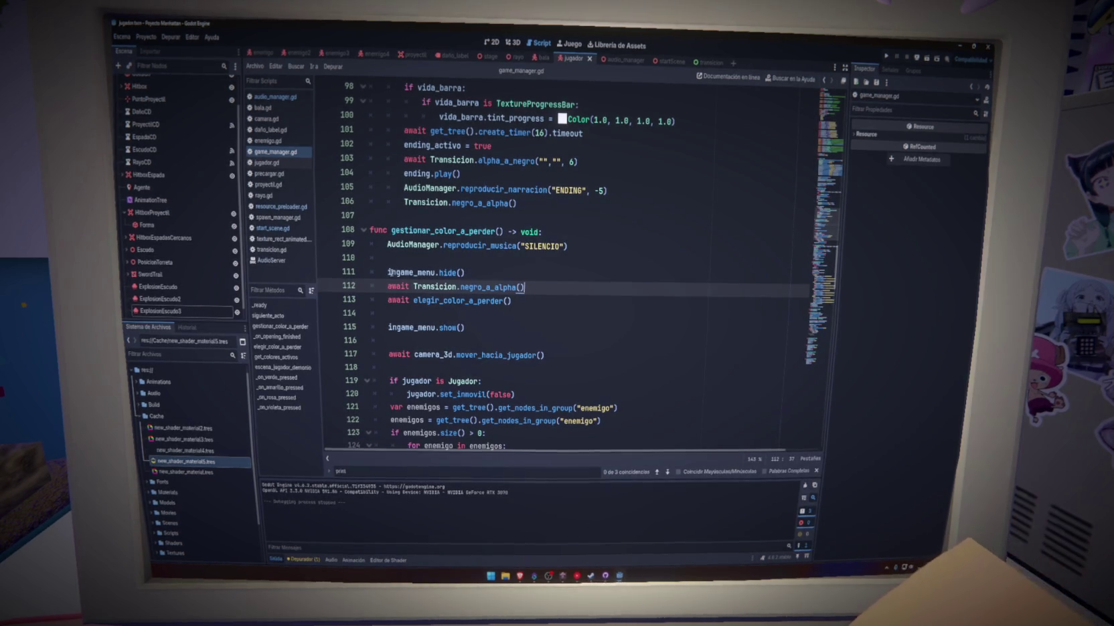
Copy seleccion_canvas.show() from elegir_color_a_perder and open a new line after ingame_menu.hide()
left_click_drag(477, 329, 480, 320)
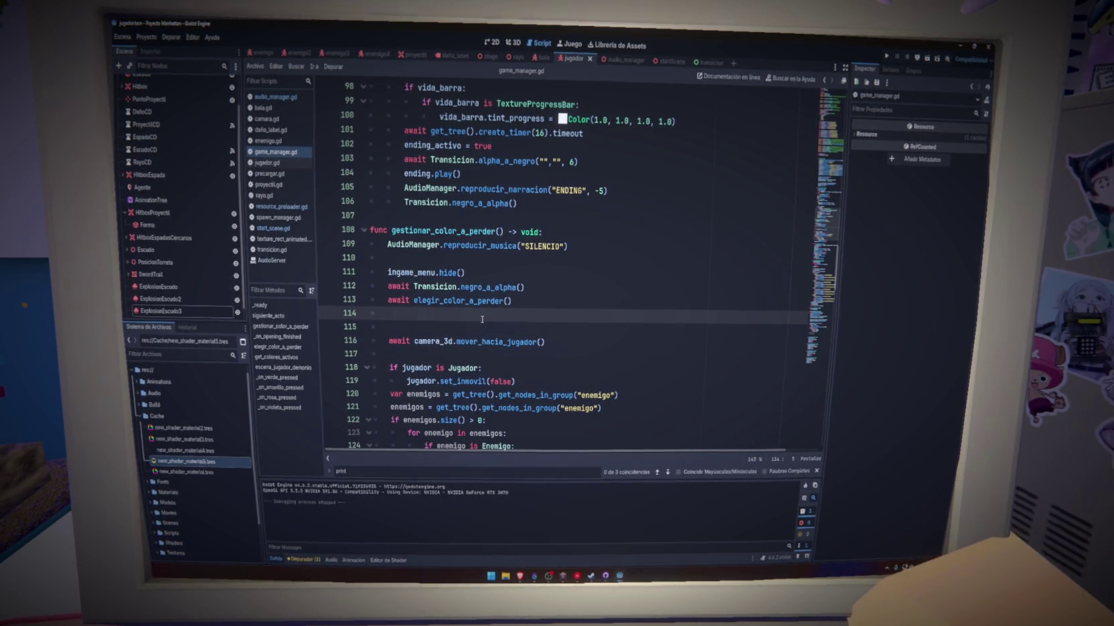
left_click(414, 286)
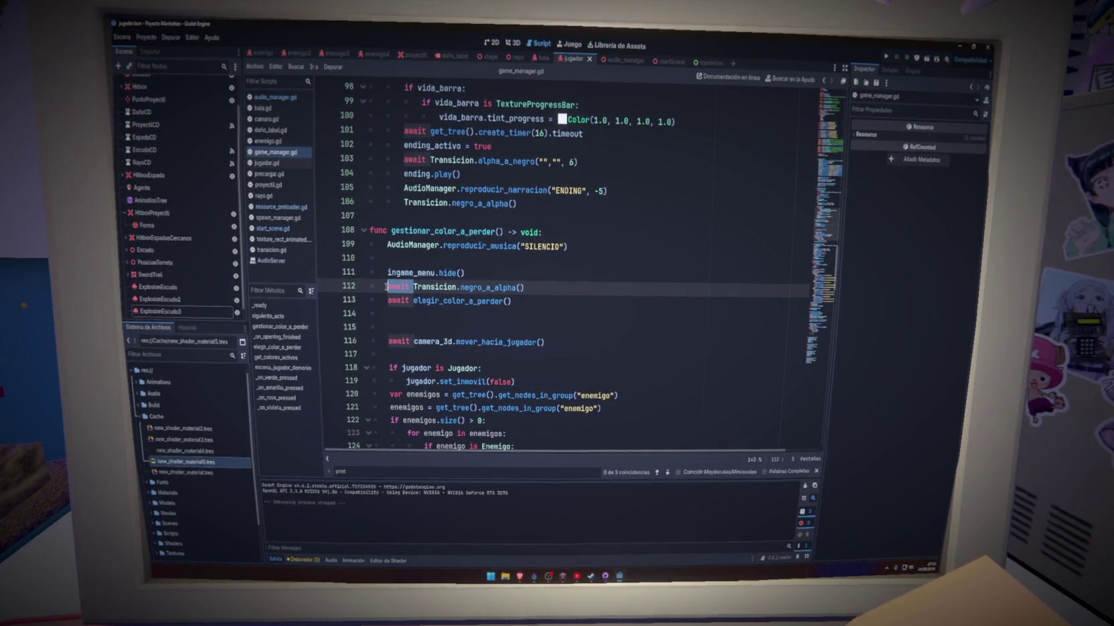
left_click(446, 301, "ctrl")
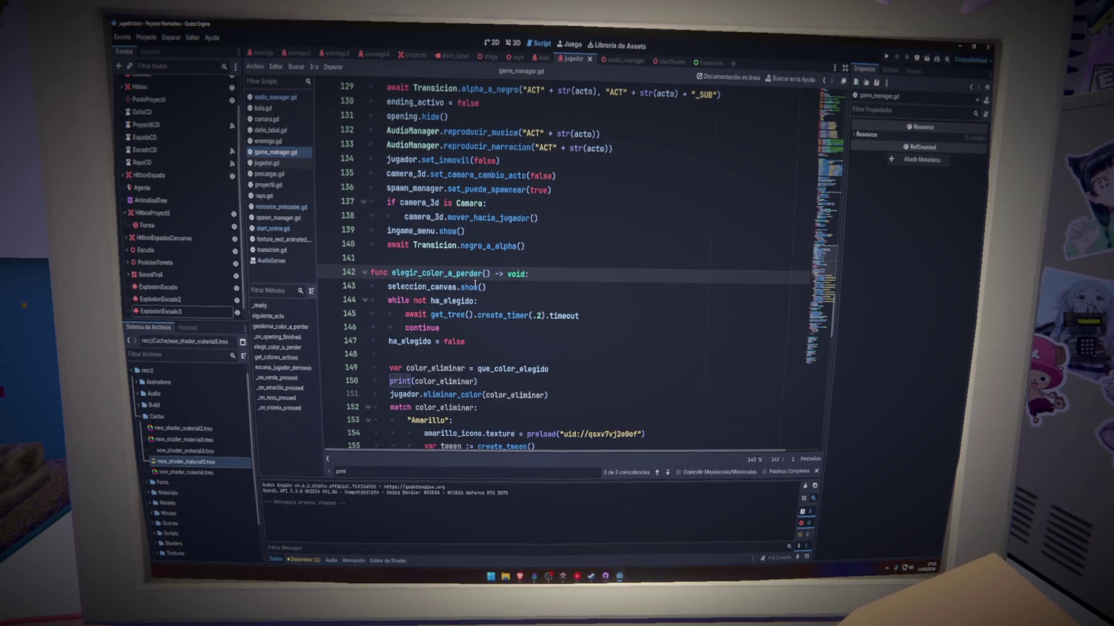
key("alt+Left")
key("shift+Up")
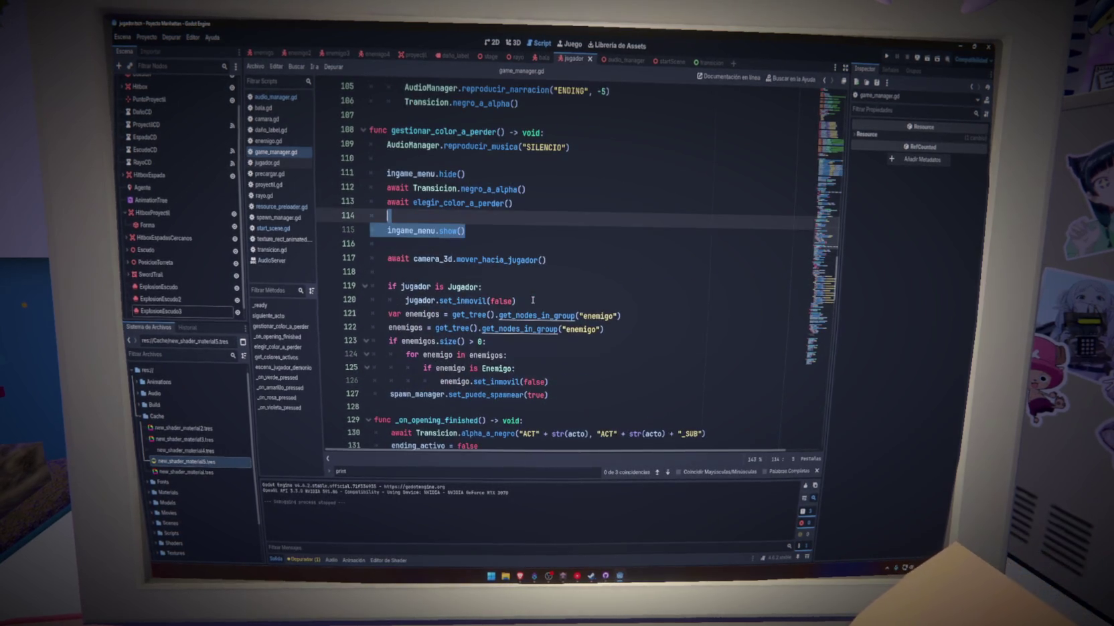
scroll(533, 300, "down", 7)
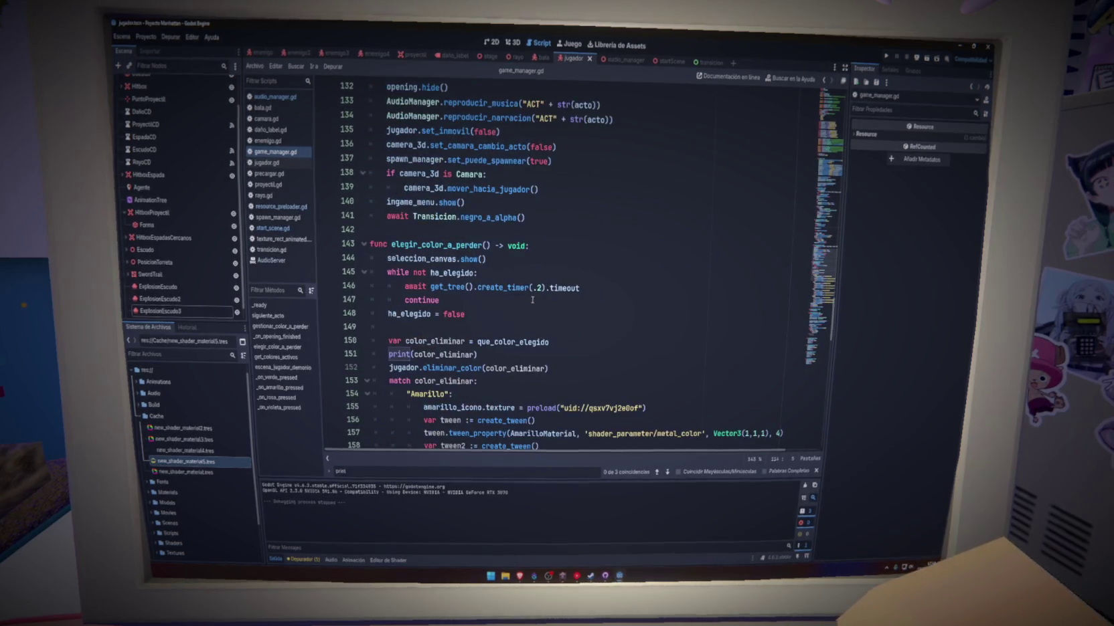
left_click_drag(500, 263, 395, 259)
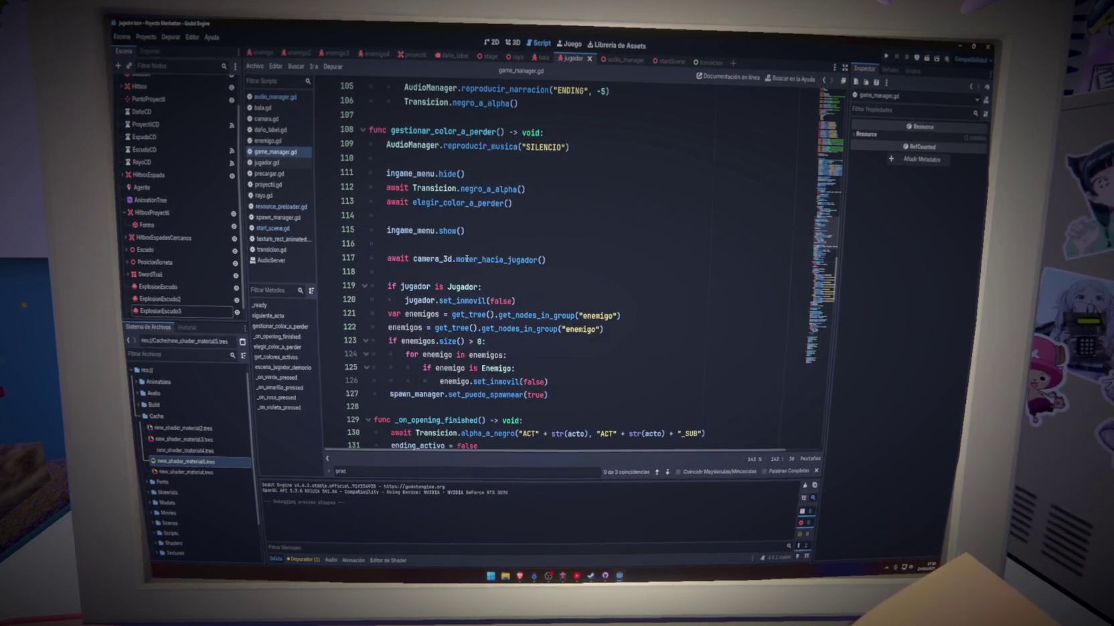
left_click(538, 175)
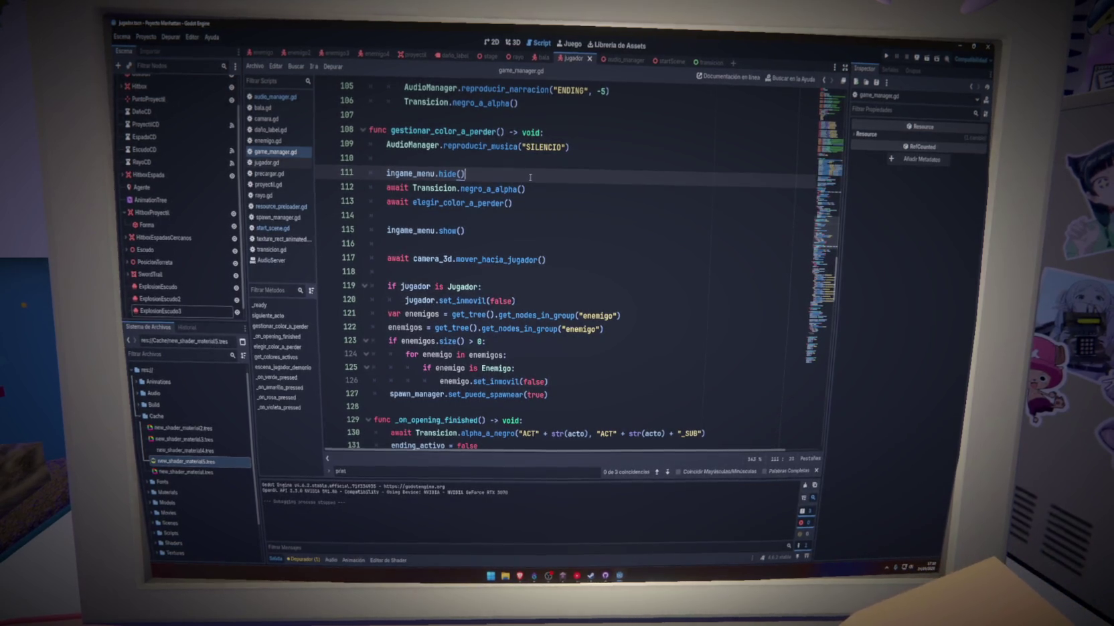
key("Return")
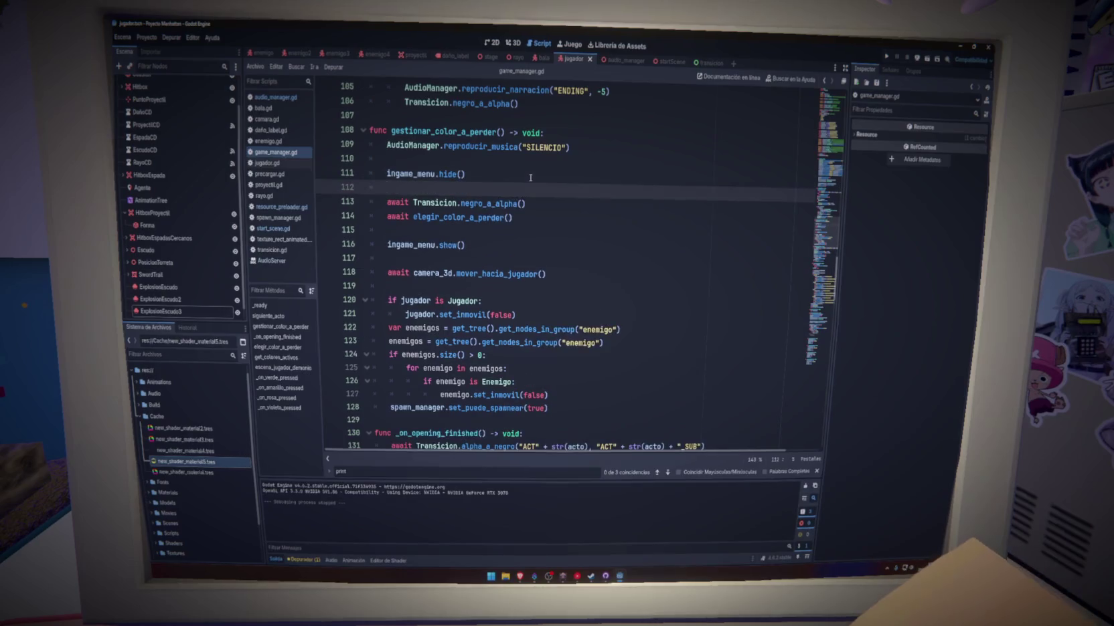
Paste seleccion_canvas.show() on line 112, save game_manager.gd, and run the game with F5
type("seleccion_canvas.show()")
key("ctrl+s")
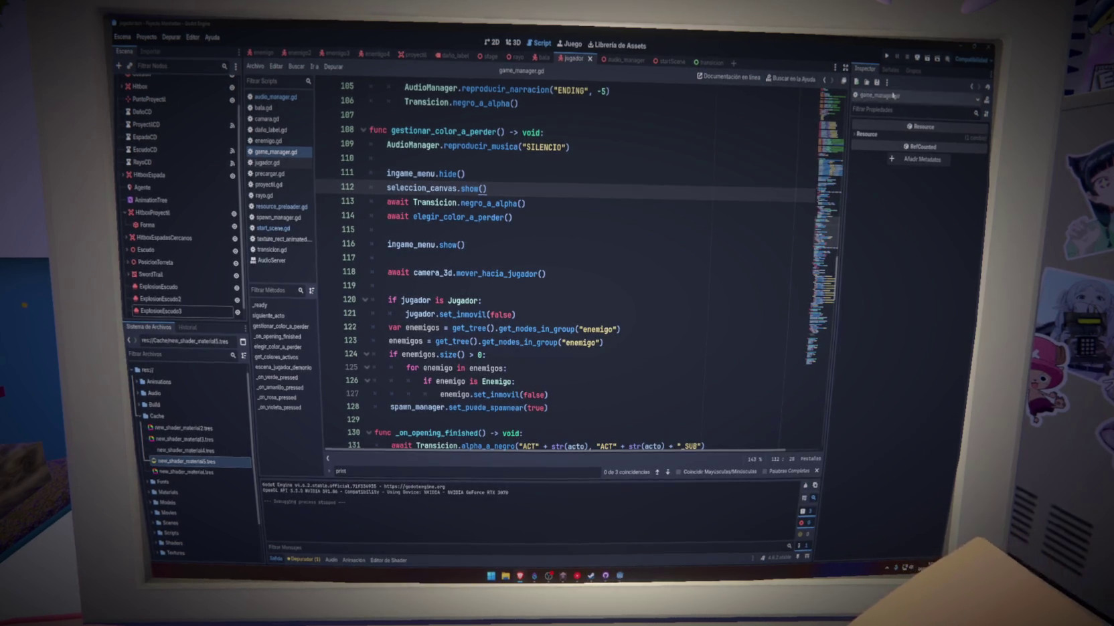
key("F5")
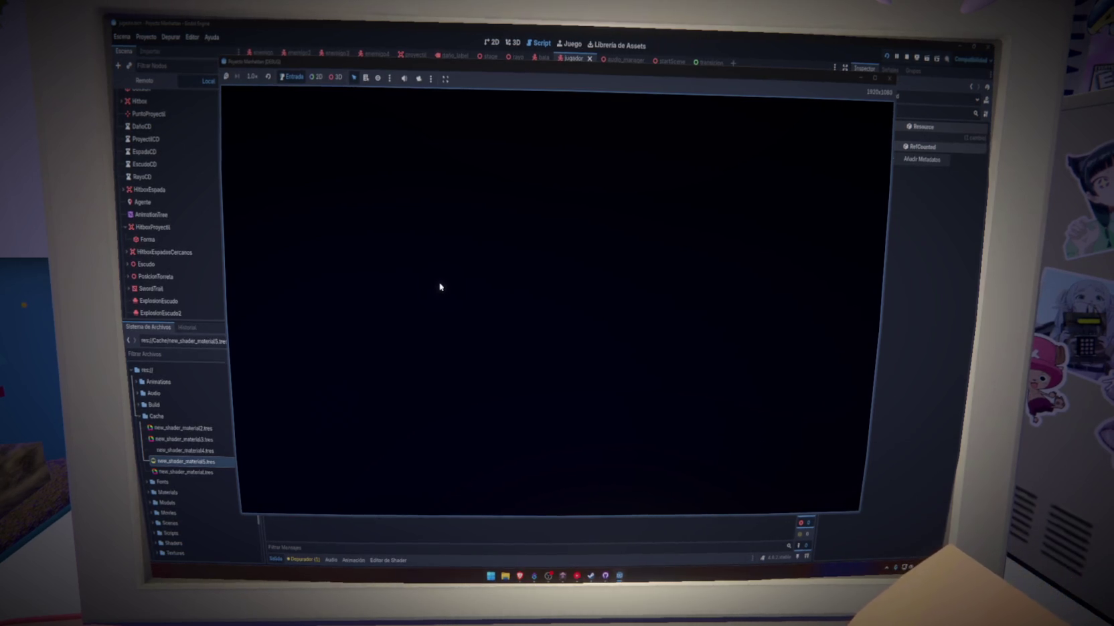
In the game's Opciones screen, cycle through the language settings and return to the main menu
left_click(442, 461)
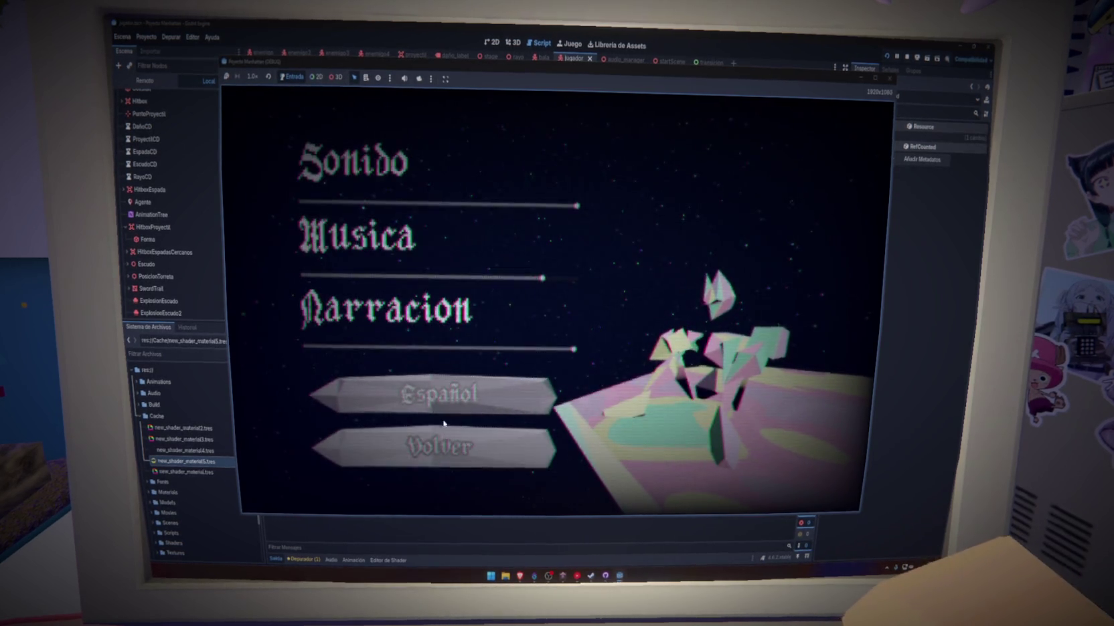
left_click(444, 419)
left_click(441, 408)
left_click(440, 402)
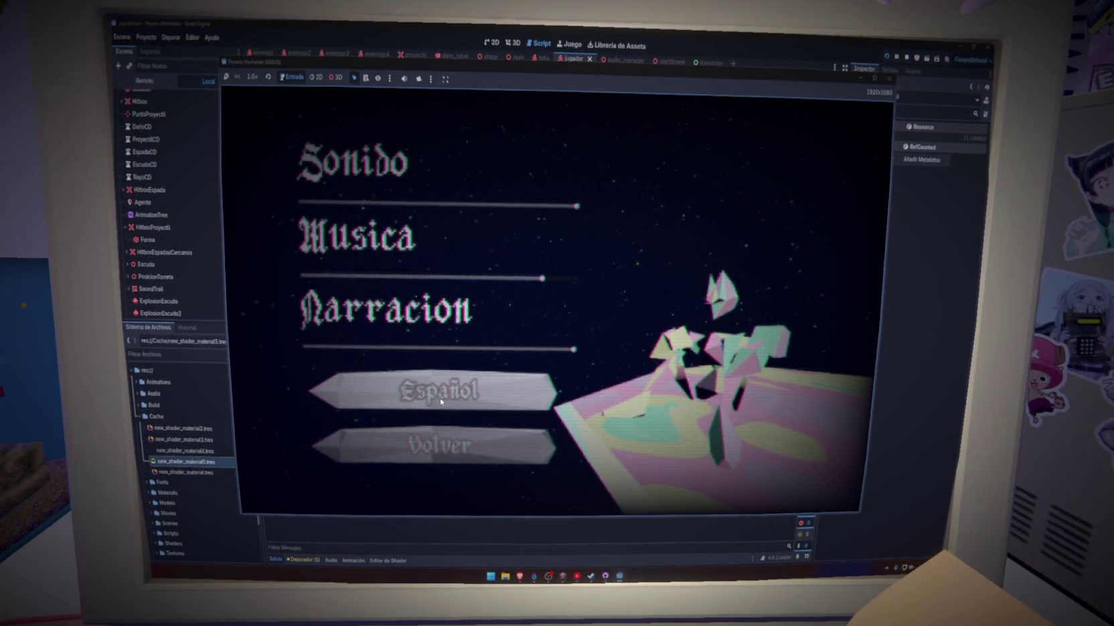
left_click(440, 400)
left_click(440, 397)
left_click(441, 394)
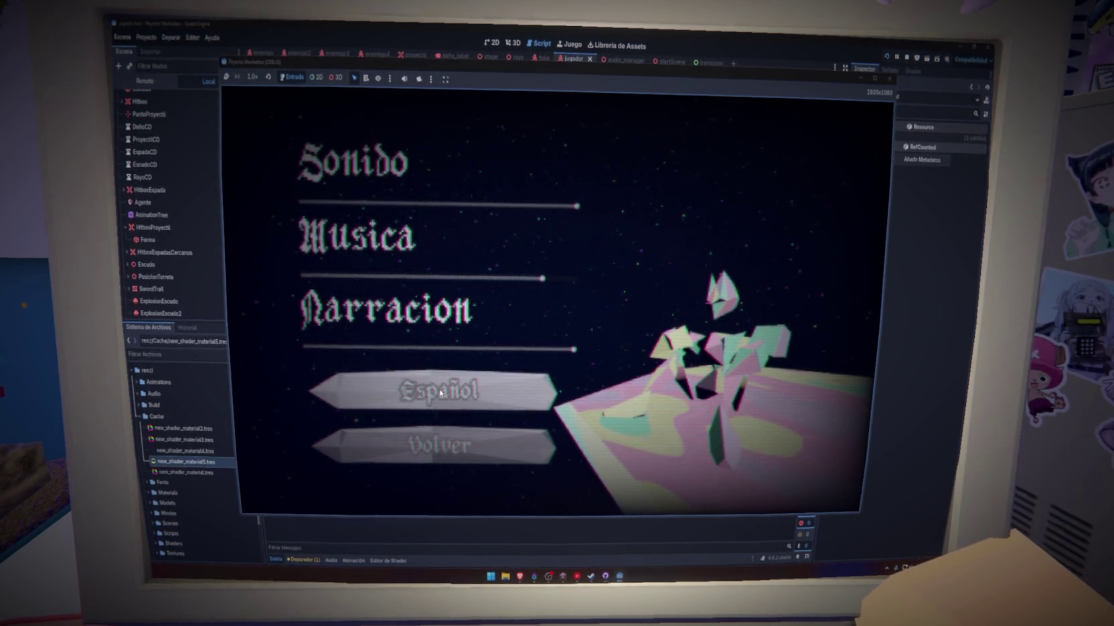
left_click(442, 445)
Try English and Català, restore Spanish, then start a game with Comezar and close the window
left_click(442, 412)
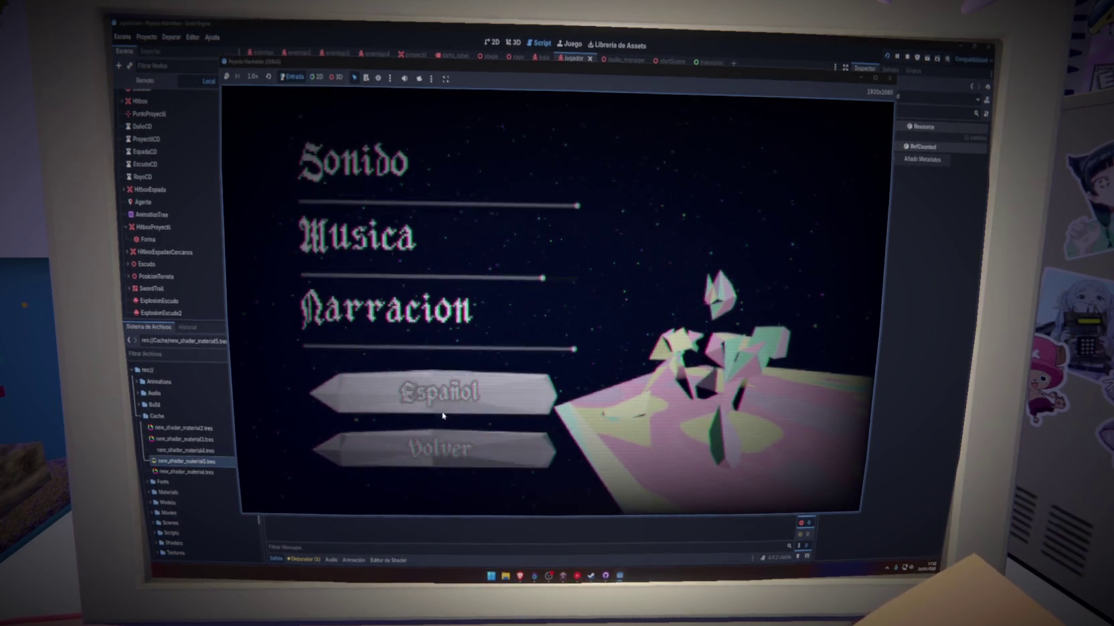
left_click(442, 416)
left_click(440, 445)
left_click(438, 410)
left_click(442, 413)
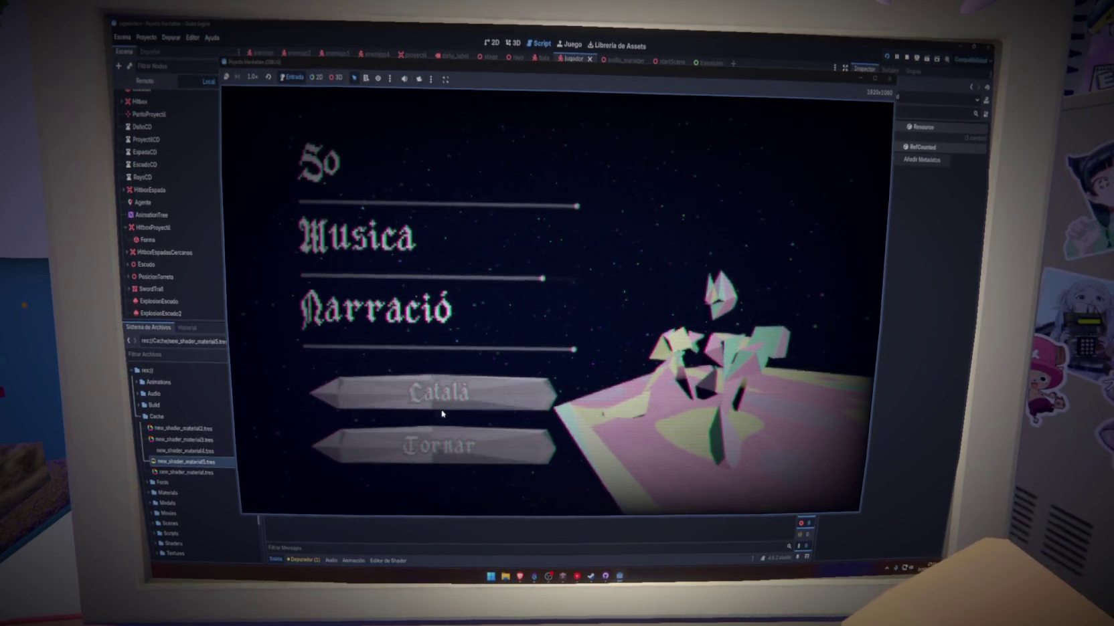
left_click(441, 414)
left_click(441, 445)
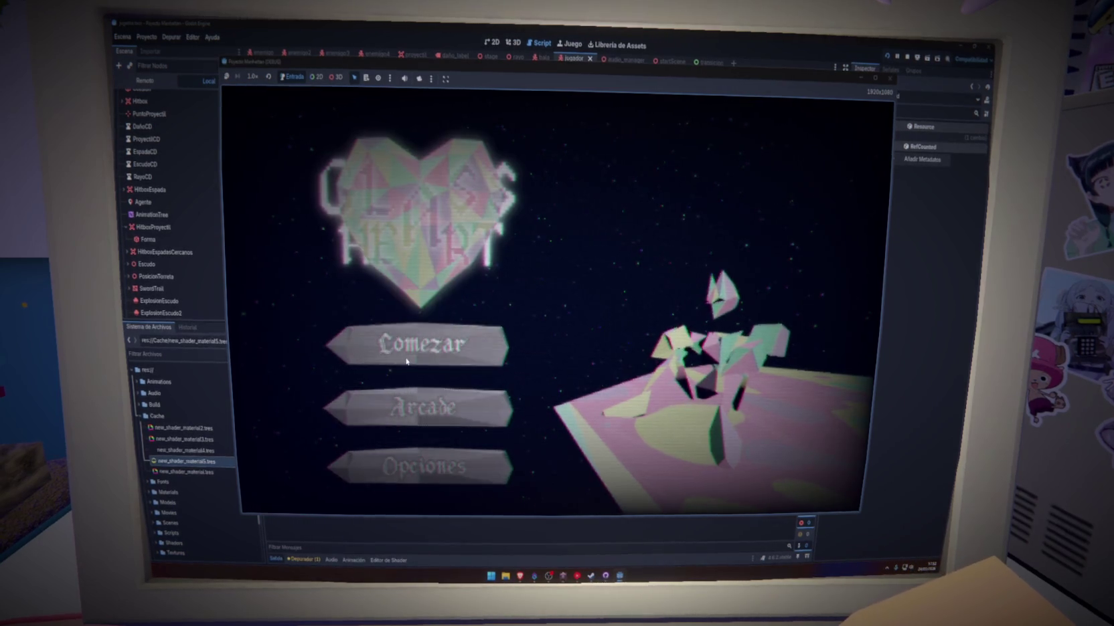
left_click(407, 361)
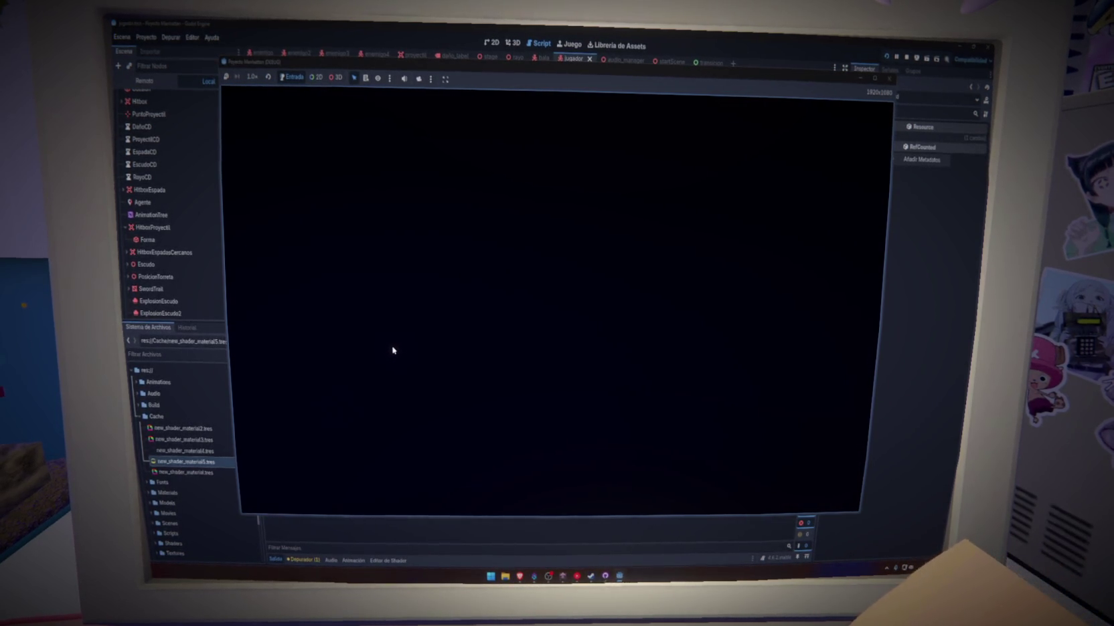
left_click(889, 81)
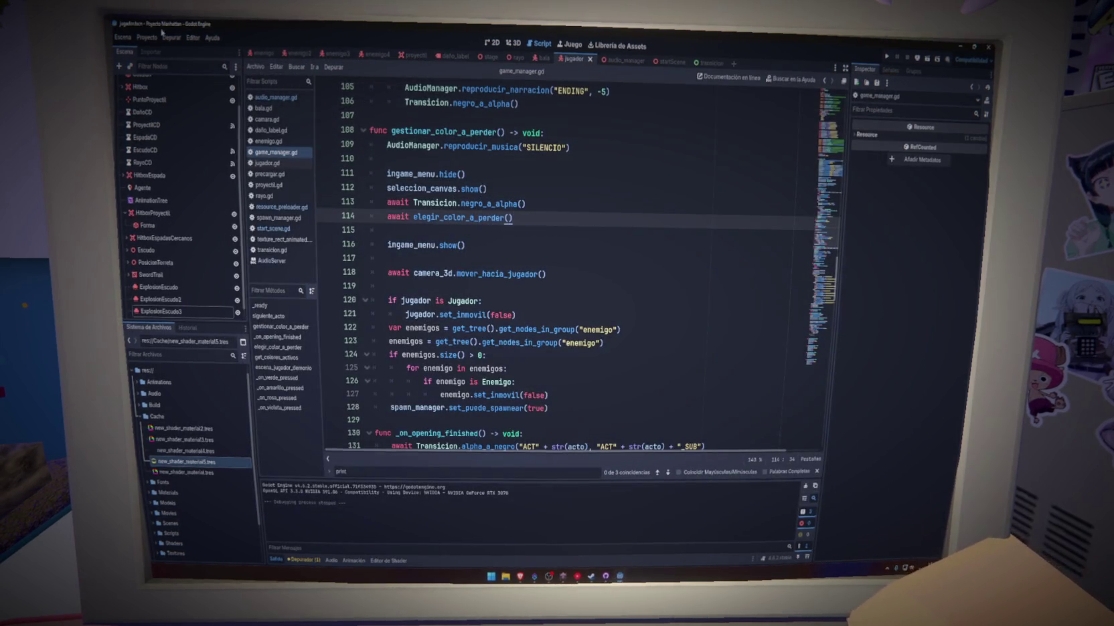
Export the Web preset via Proyecto > Exportar into a new Build/Web8 folder
left_click(148, 38)
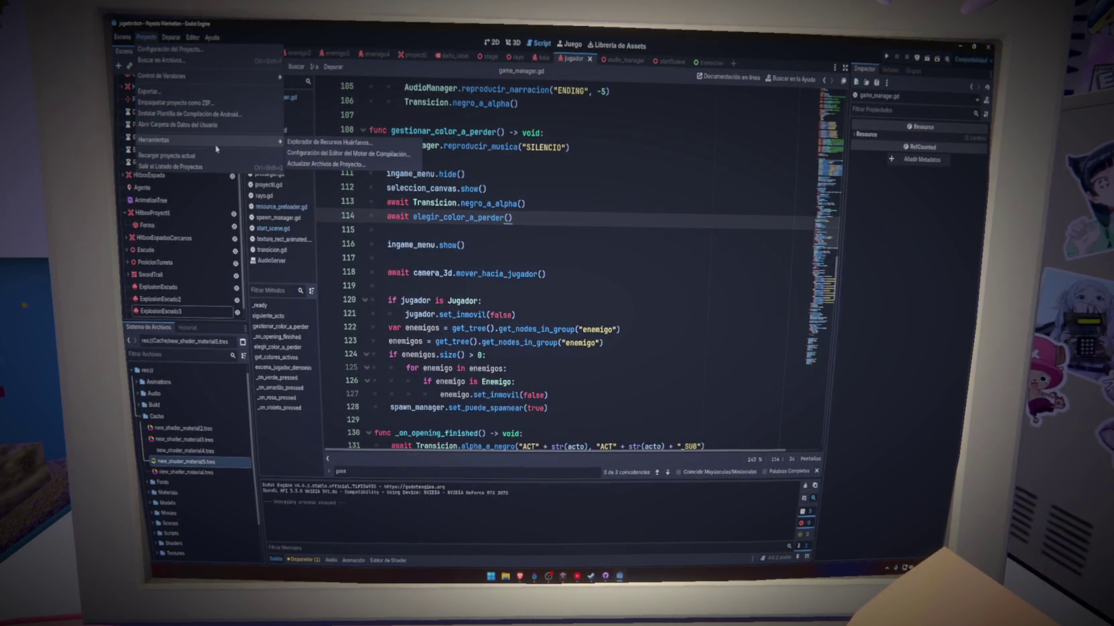
left_click(213, 93)
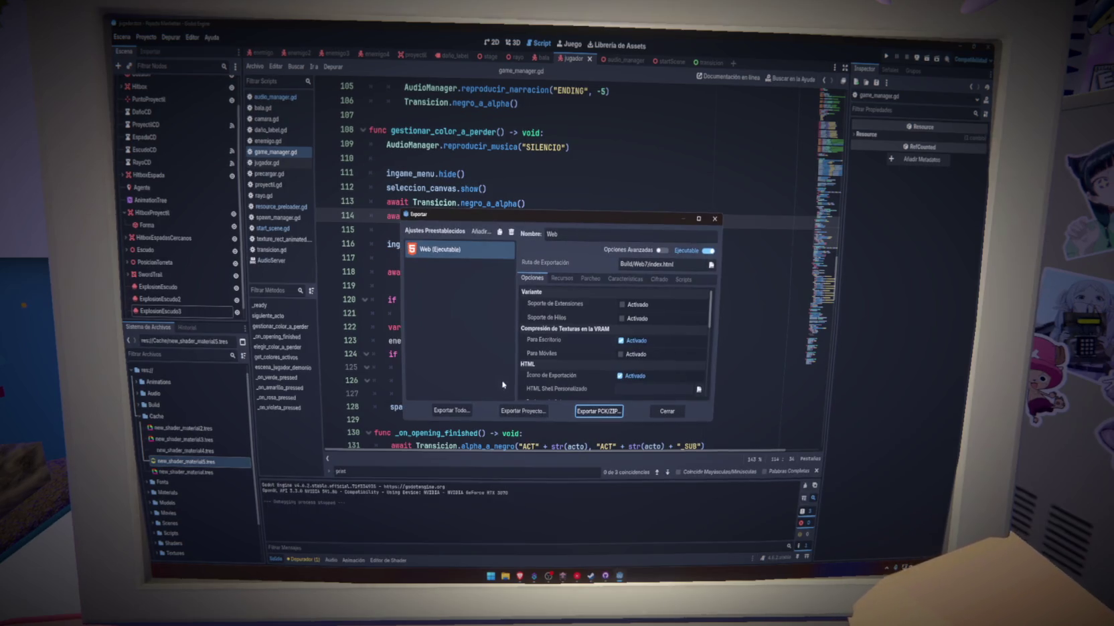
left_click(532, 411)
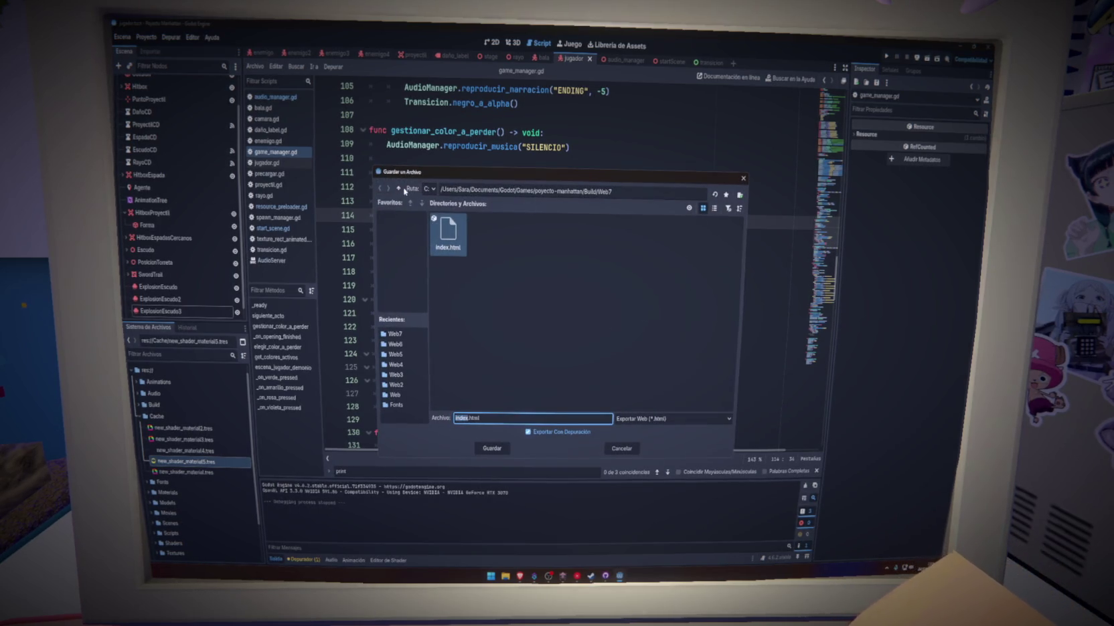
left_click(399, 189)
left_click(740, 195)
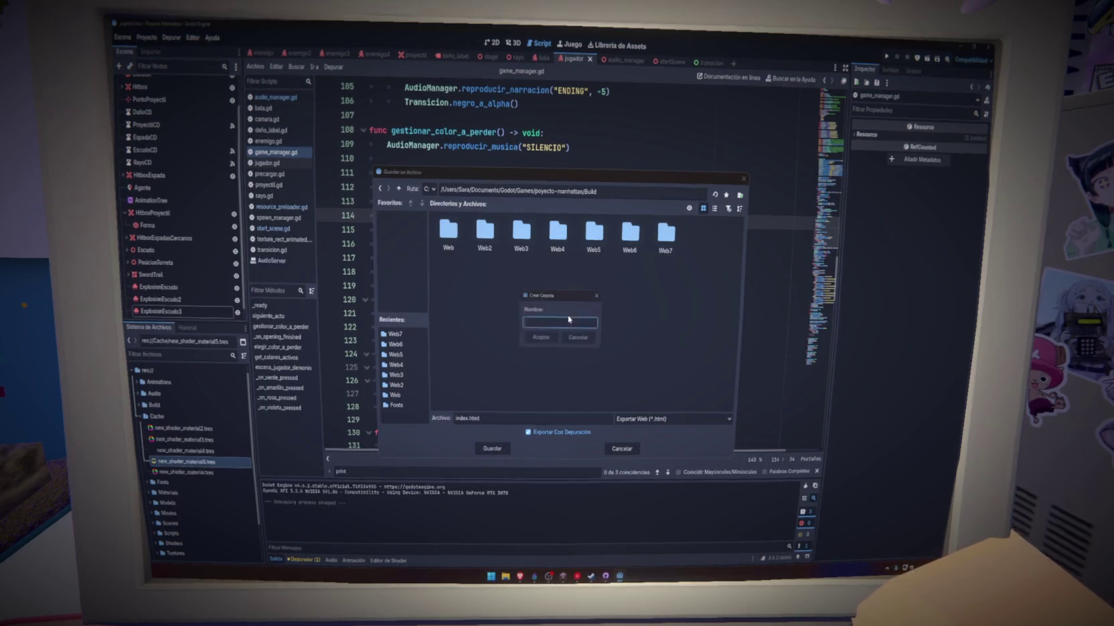
type("Web8")
key("Return")
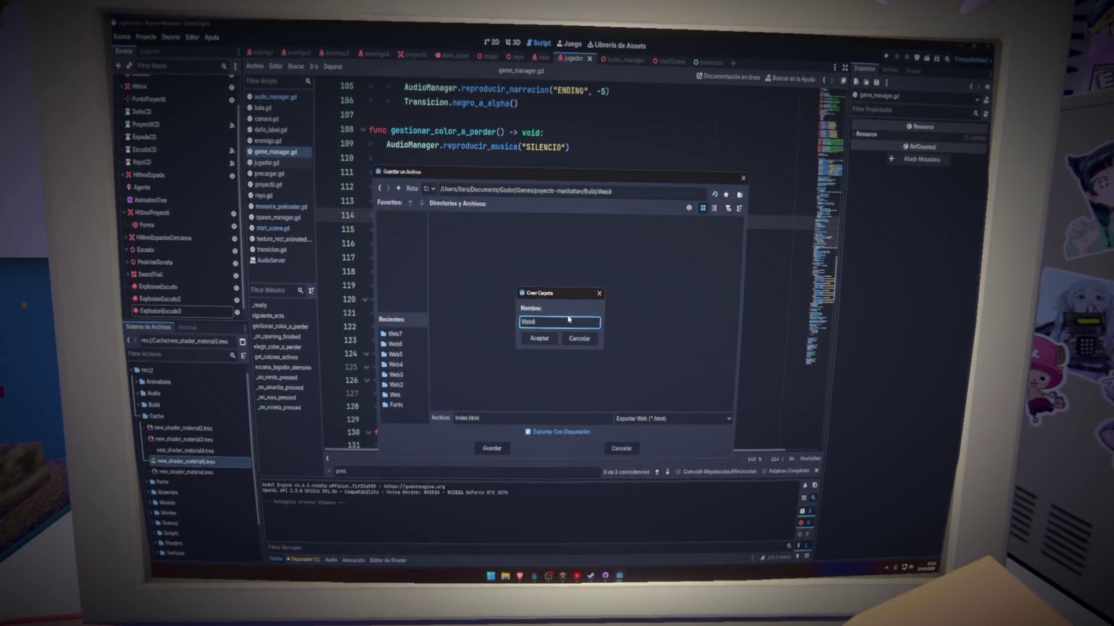
left_click(492, 448)
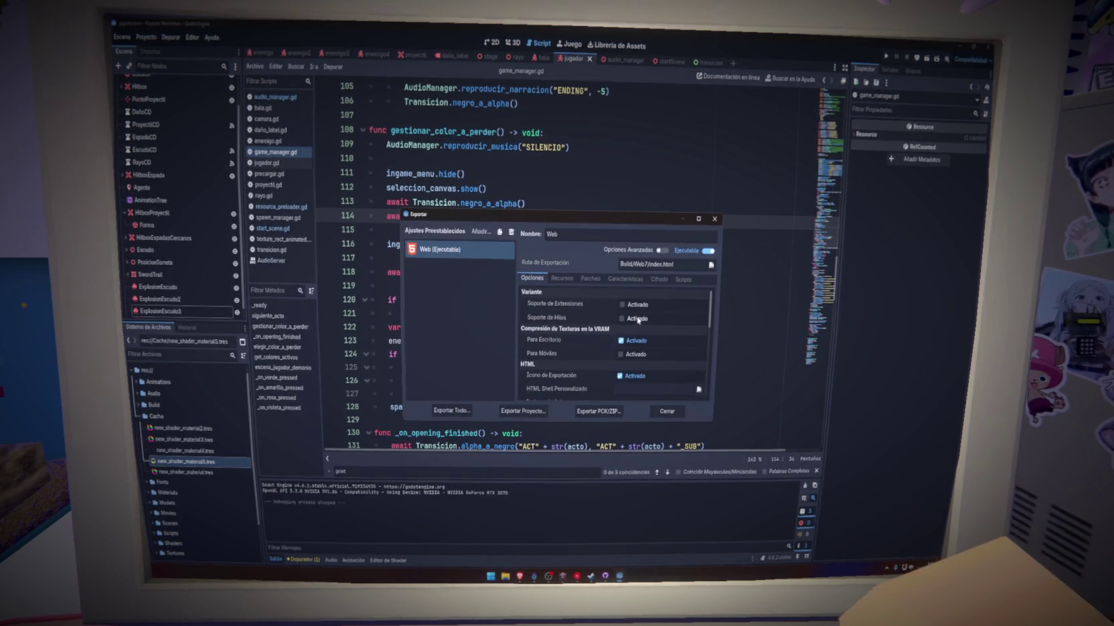
mouse_move(541, 318)
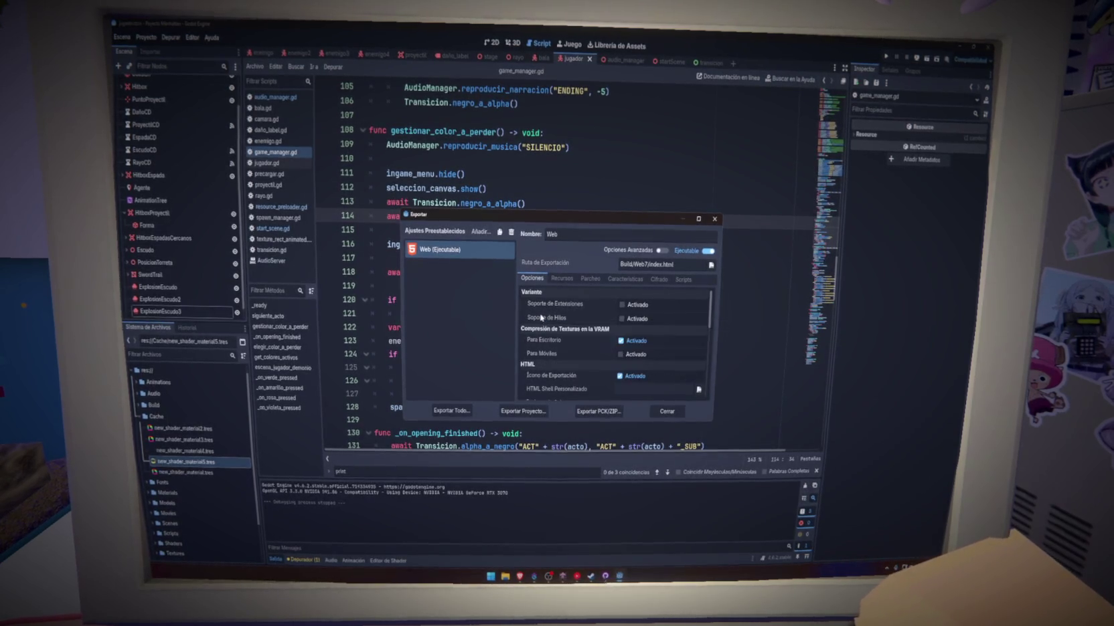
scroll(541, 317, "down", 2)
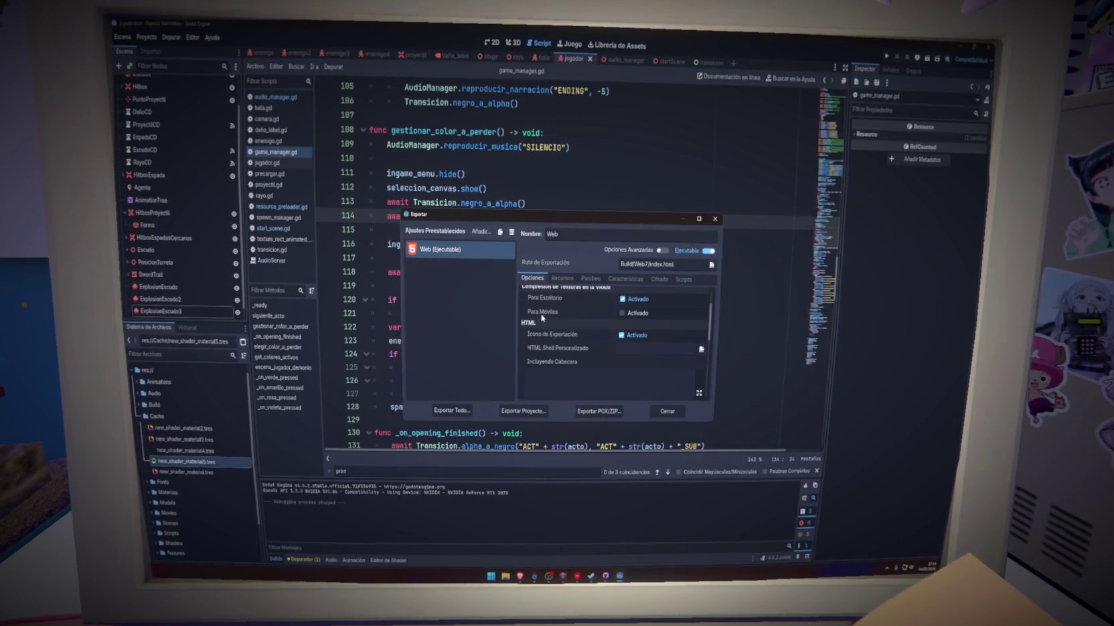
scroll(542, 318, "down", 5)
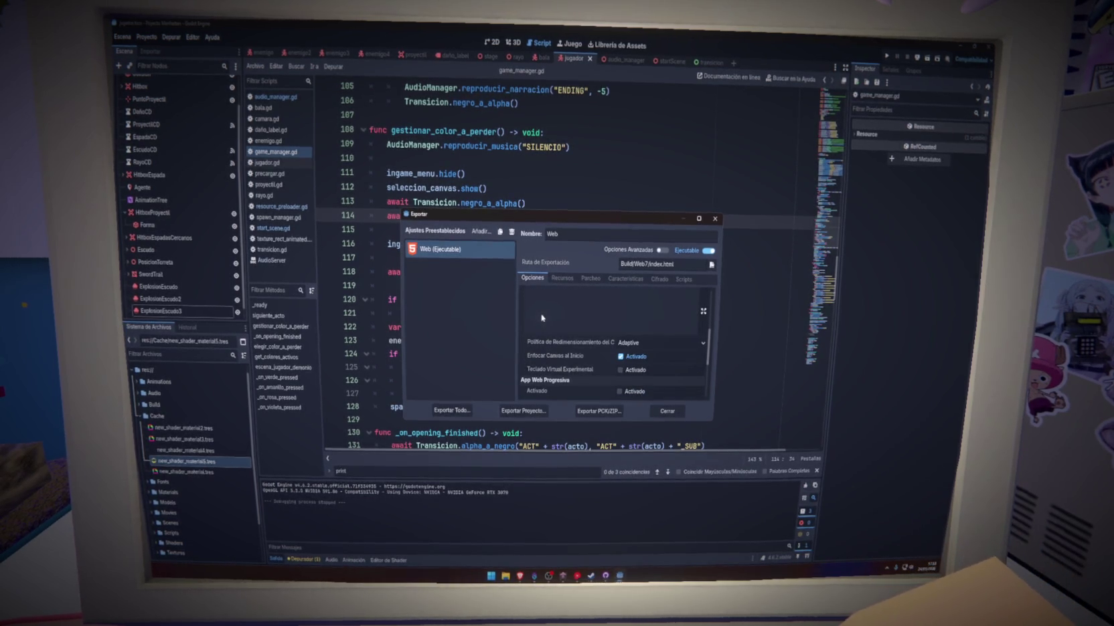
scroll(542, 318, "down", 2)
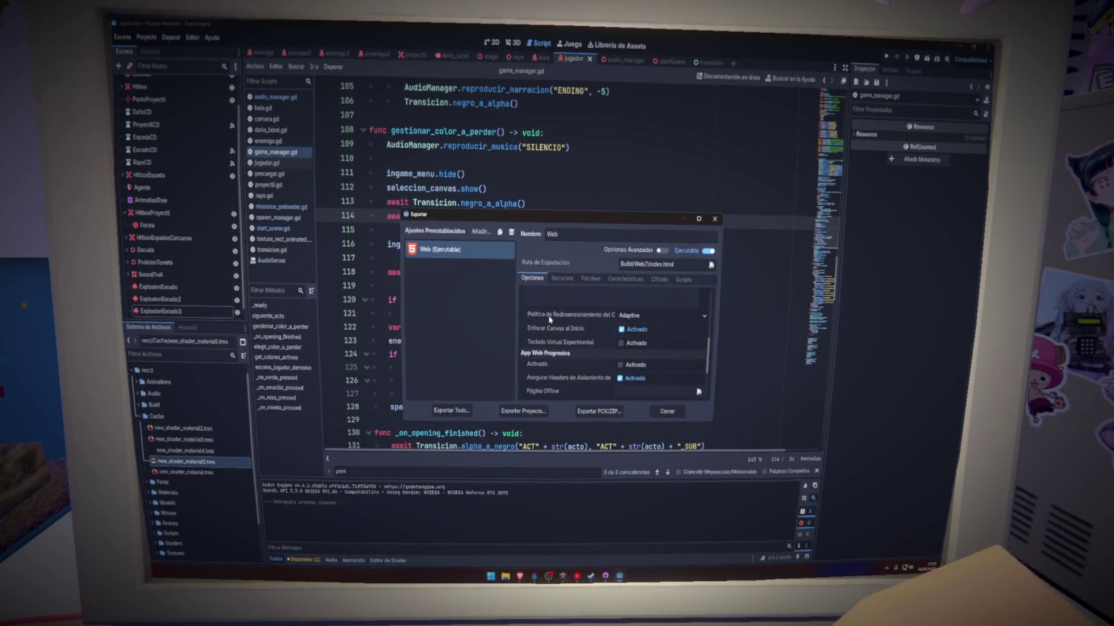
scroll(549, 320, "down", 2)
scroll(554, 315, "down", 4)
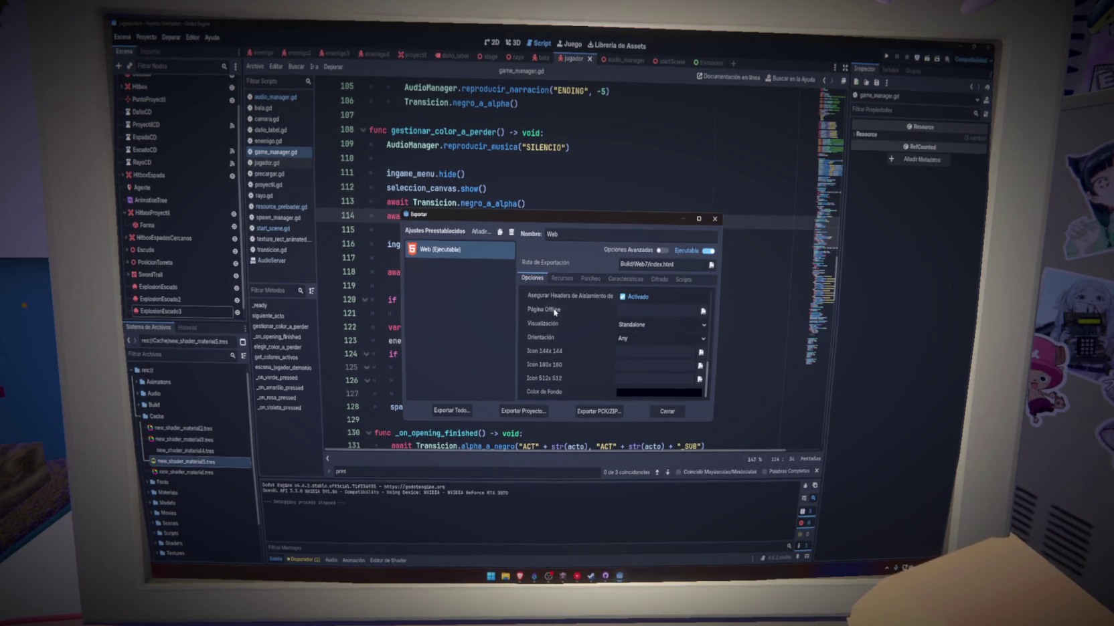
left_click(561, 281)
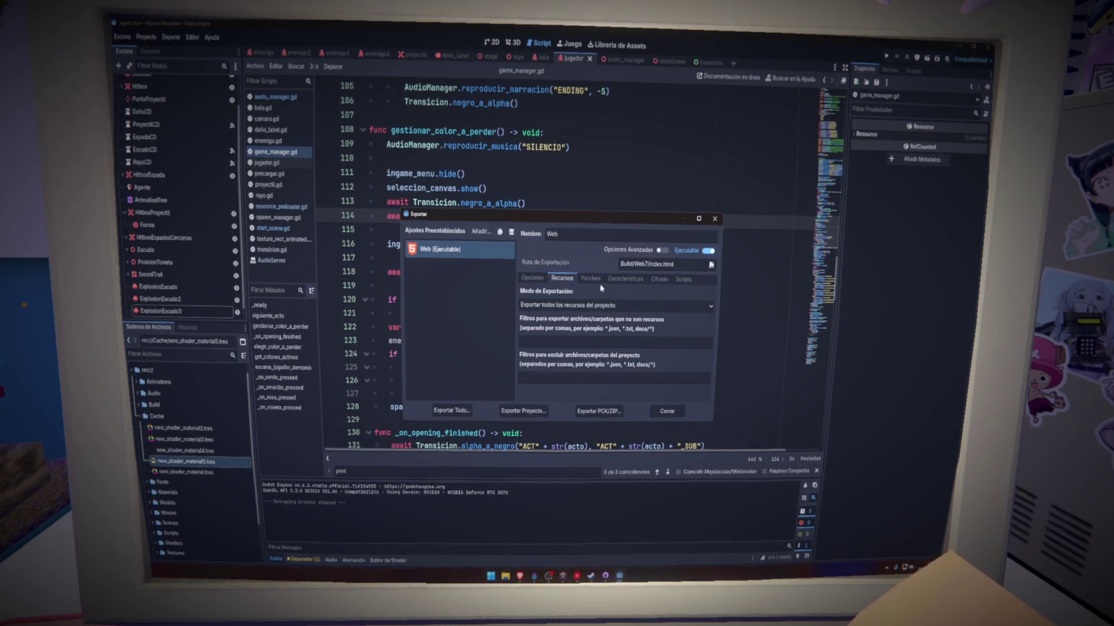
left_click(589, 279)
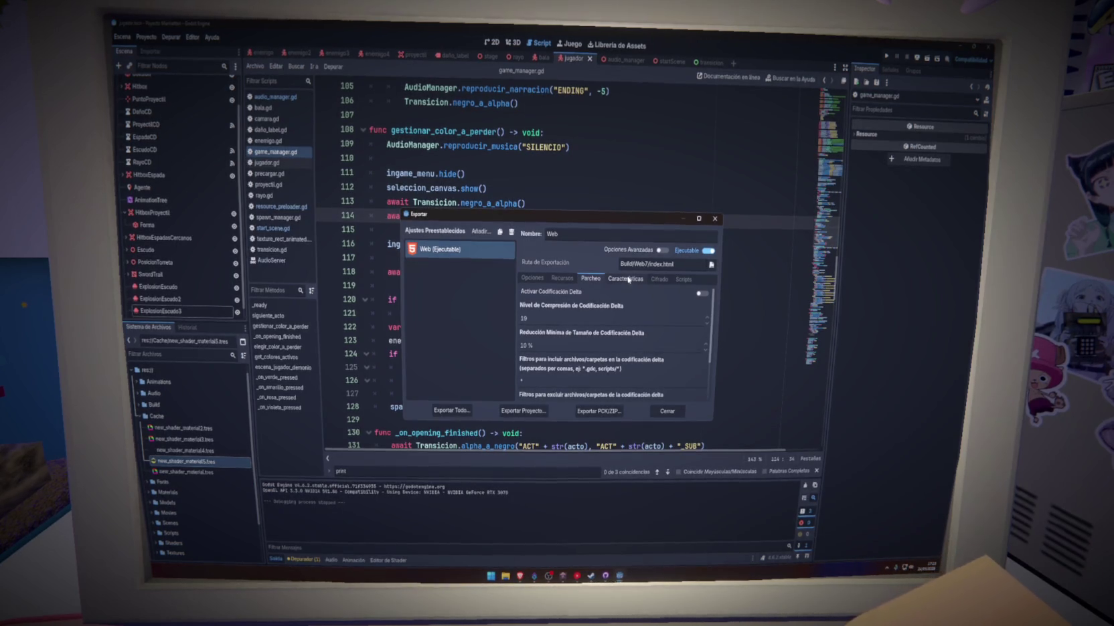
scroll(629, 314, "down", 1)
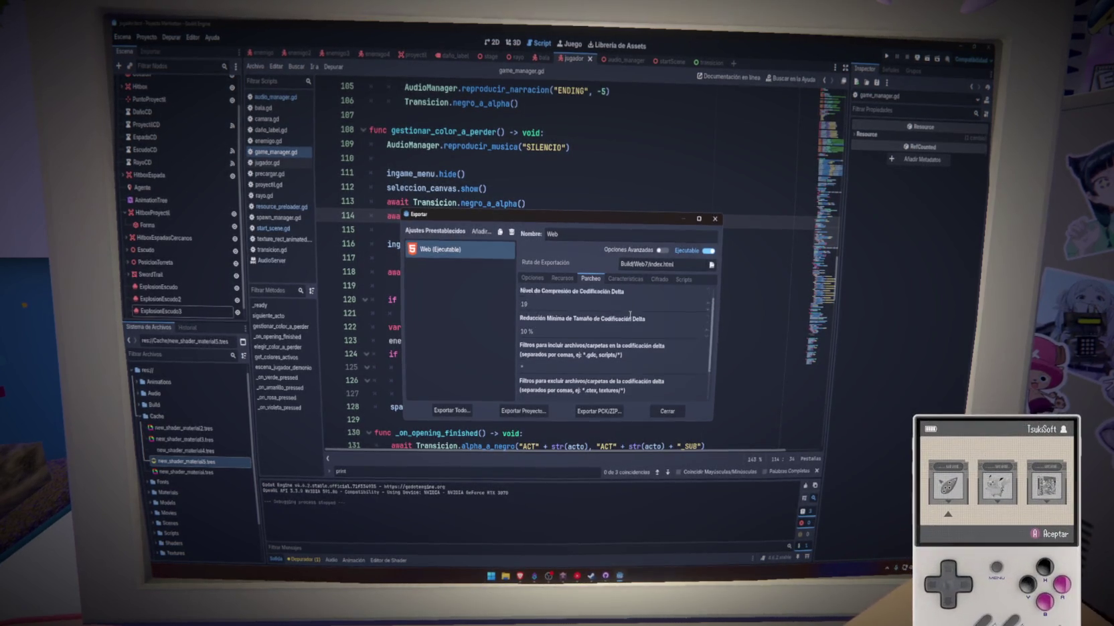
left_click(629, 281)
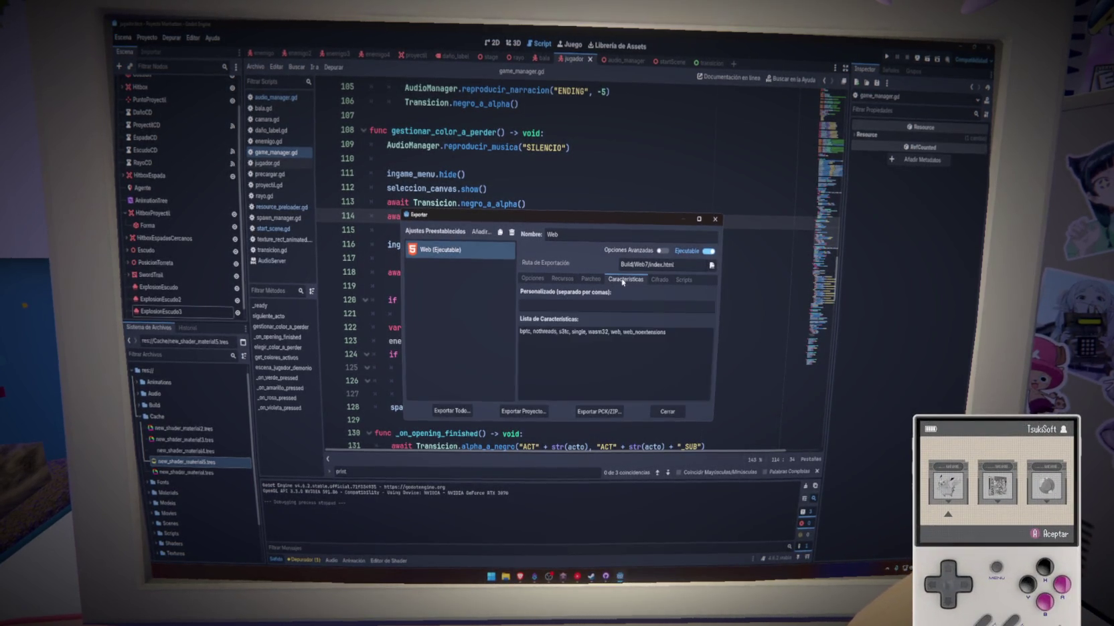
left_click(659, 281)
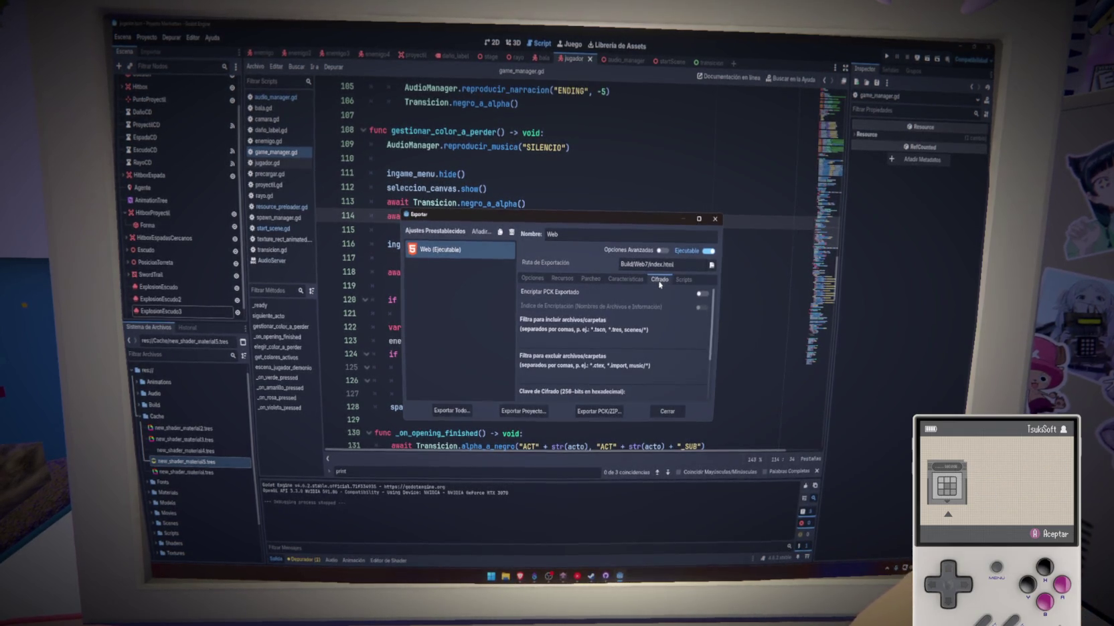
left_click(684, 280)
left_click(715, 218)
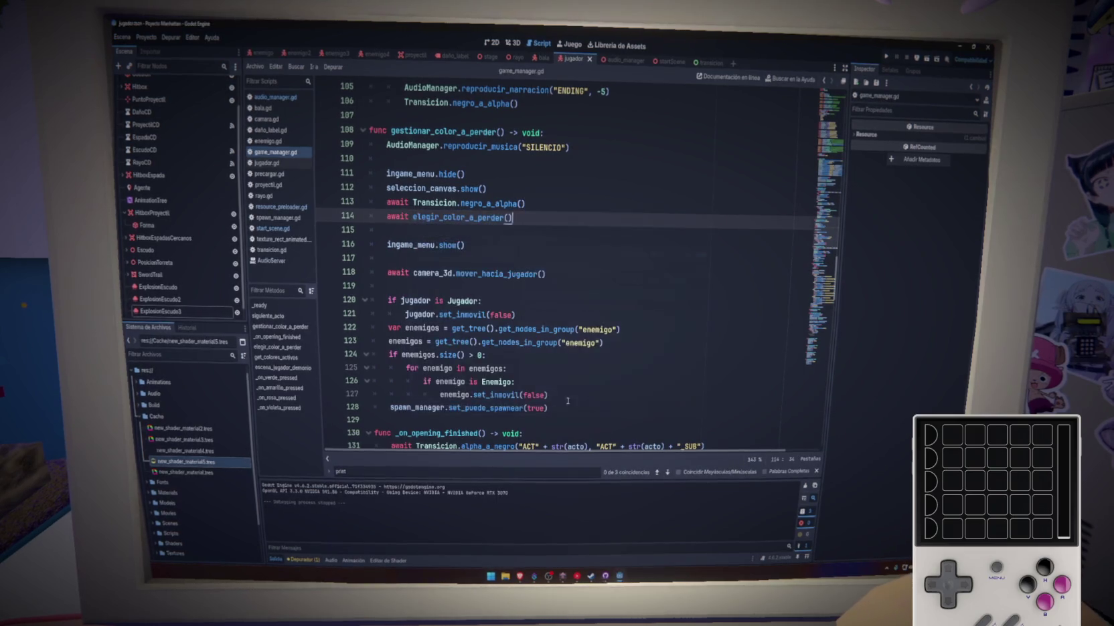
Delete the old Web7.zip upload from the itch.io edit page
left_click(520, 576)
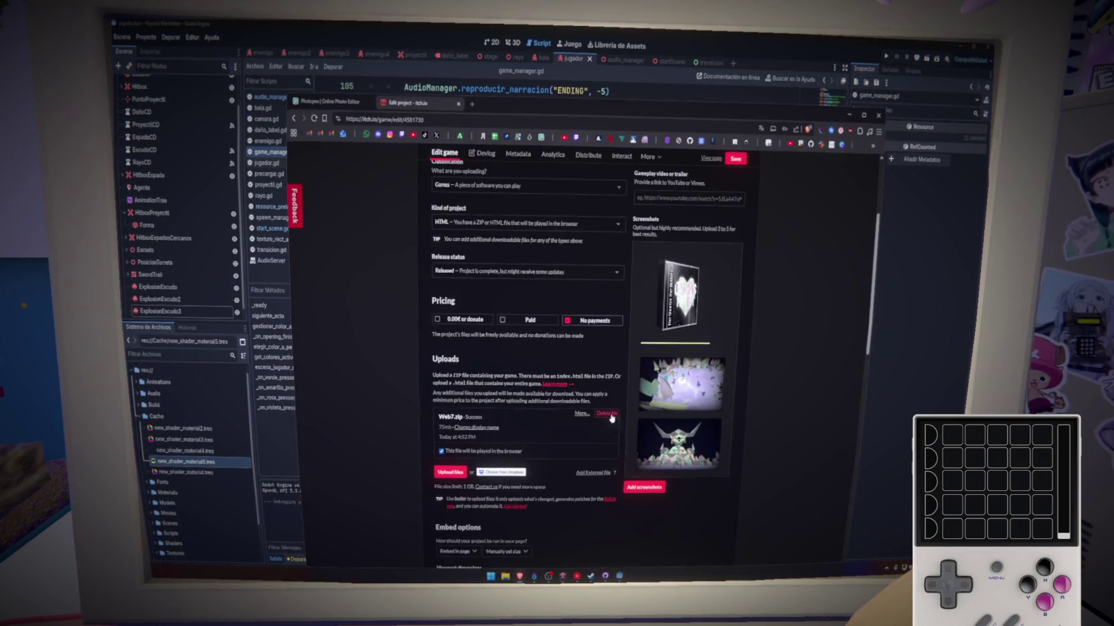
left_click(606, 413)
left_click(549, 241)
left_click(657, 259)
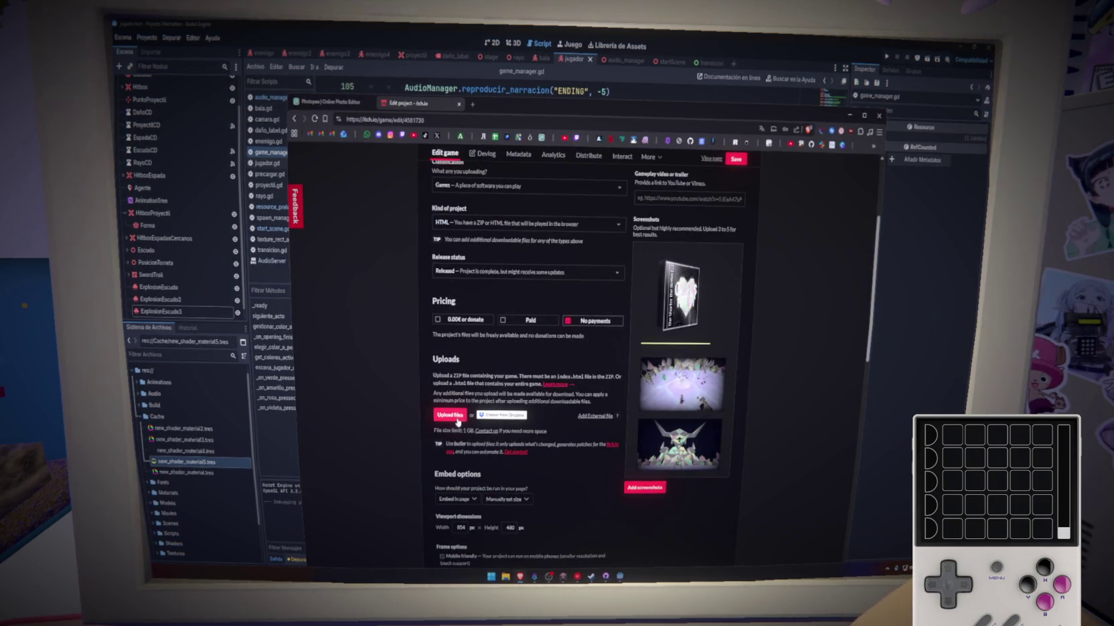
Compress the Web8 folder into Web8.zip and upload it
left_click(450, 415)
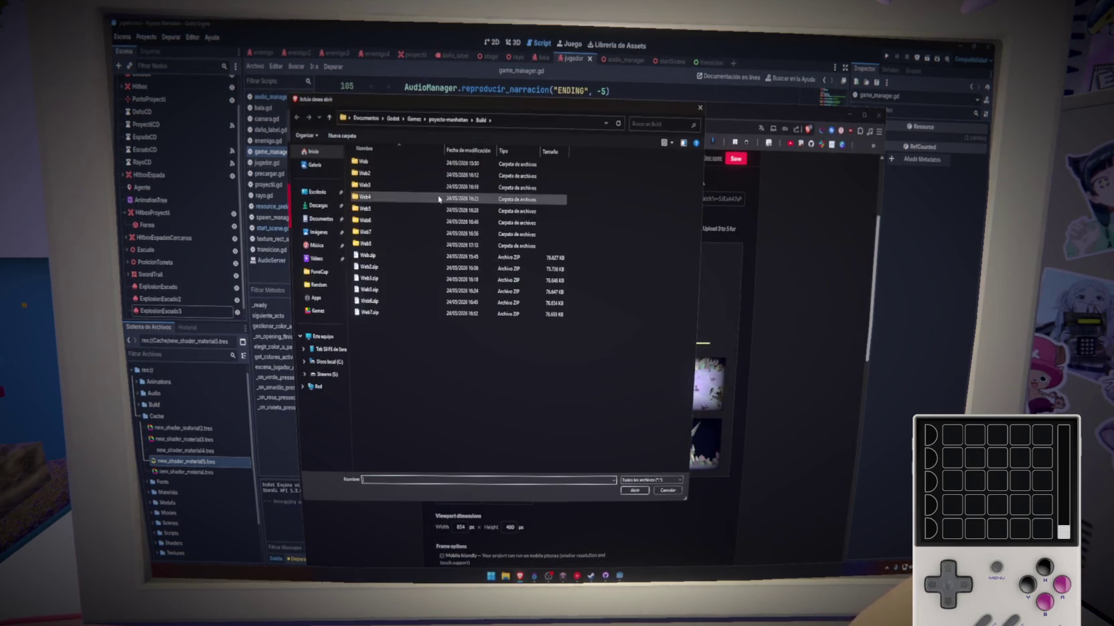
right_click(368, 245)
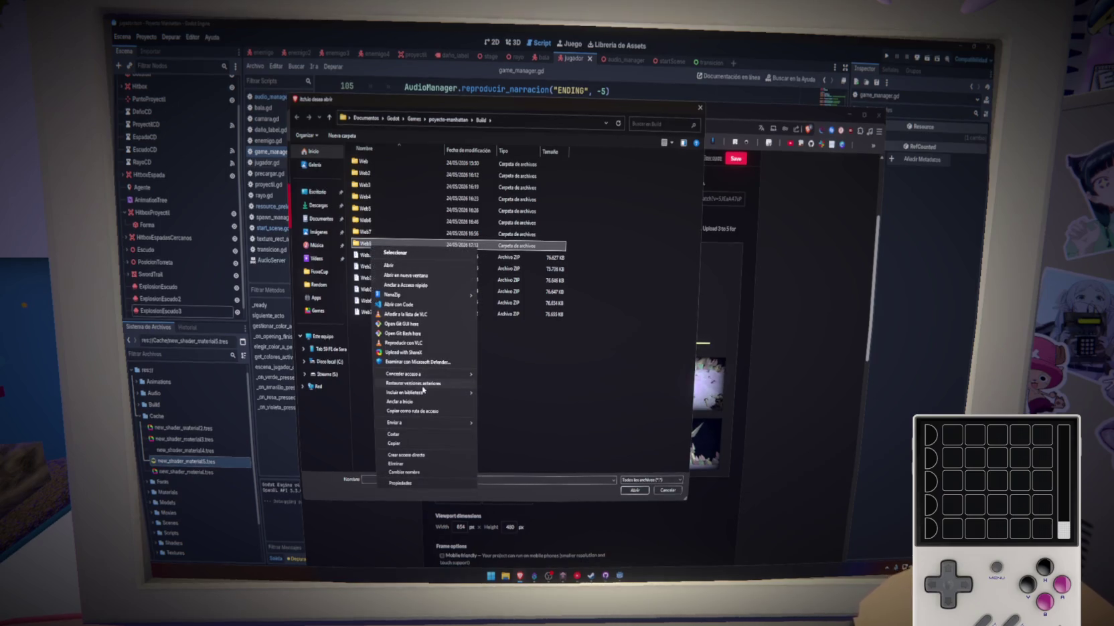
left_click(517, 428)
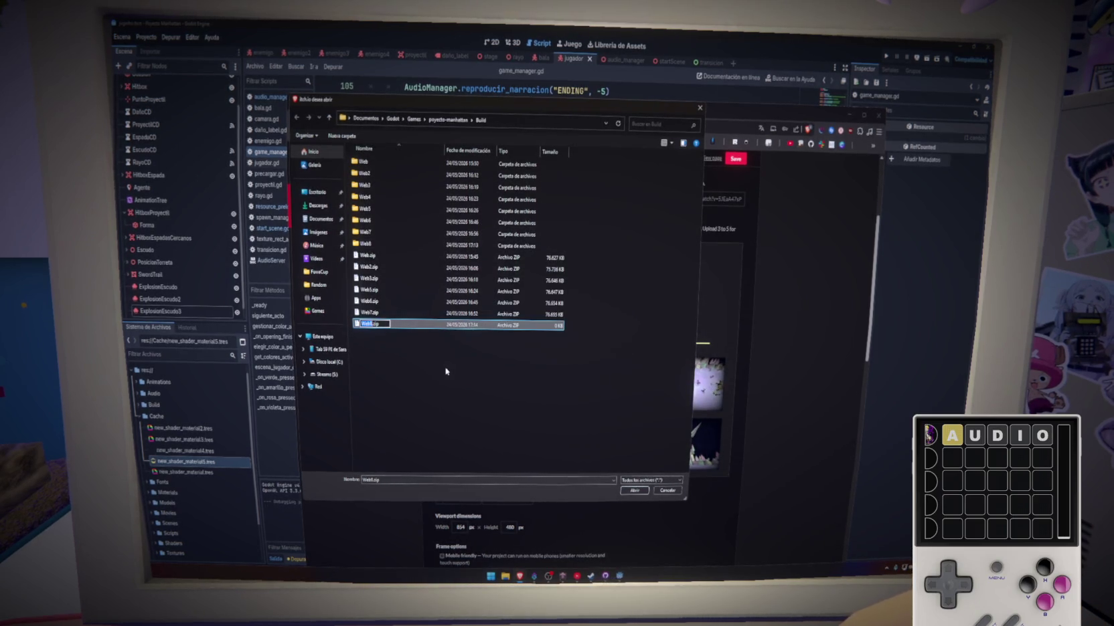
left_click(634, 491)
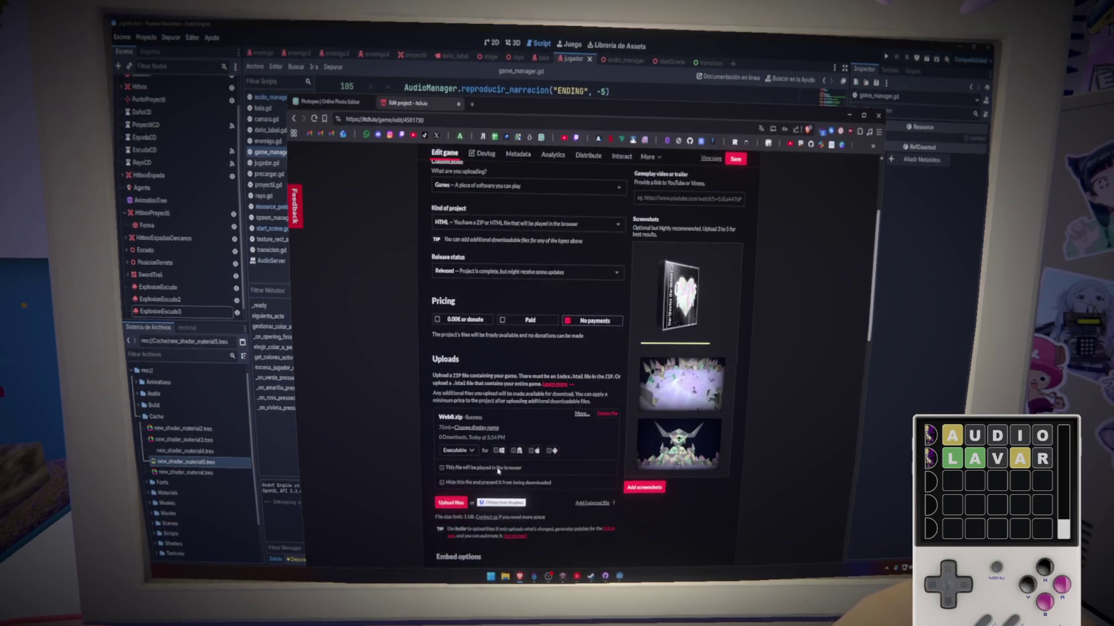
Open the public game page in a new browser tab
right_click(700, 161)
left_click(751, 181)
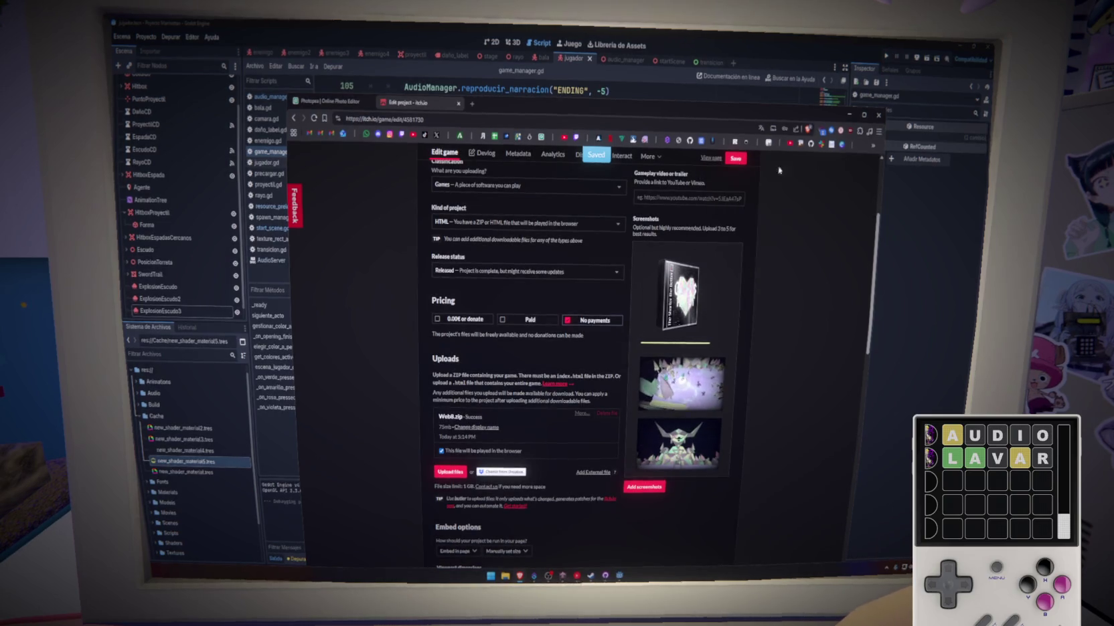
left_click(720, 161)
middle_click(501, 105)
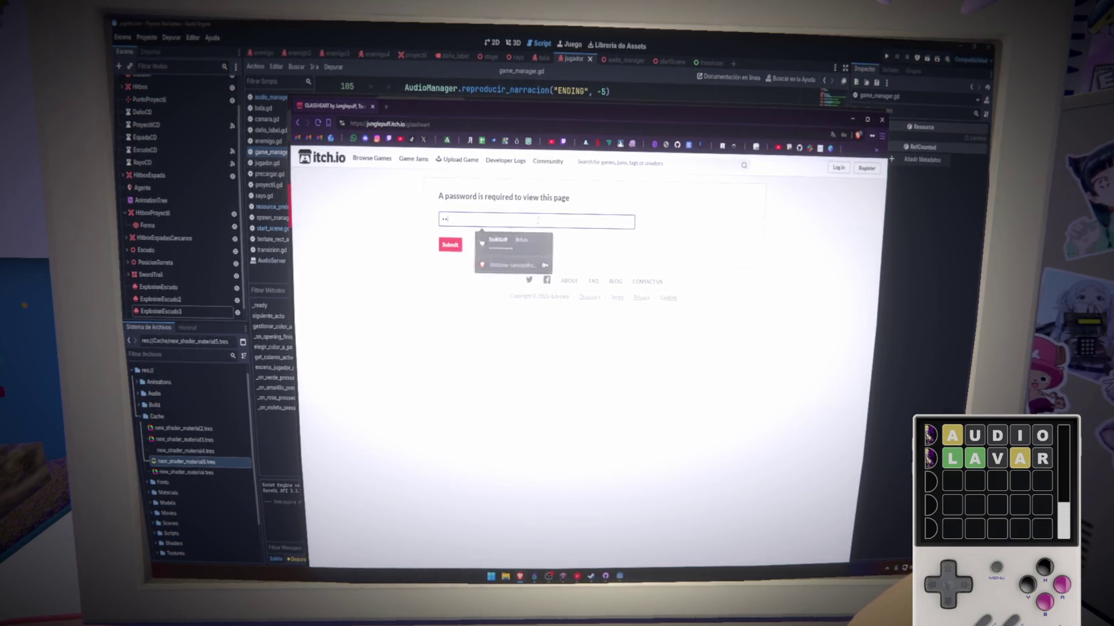
Unlock the GLASS HEART page with its password, maximize the browser and run the game fullscreen
type("*******")
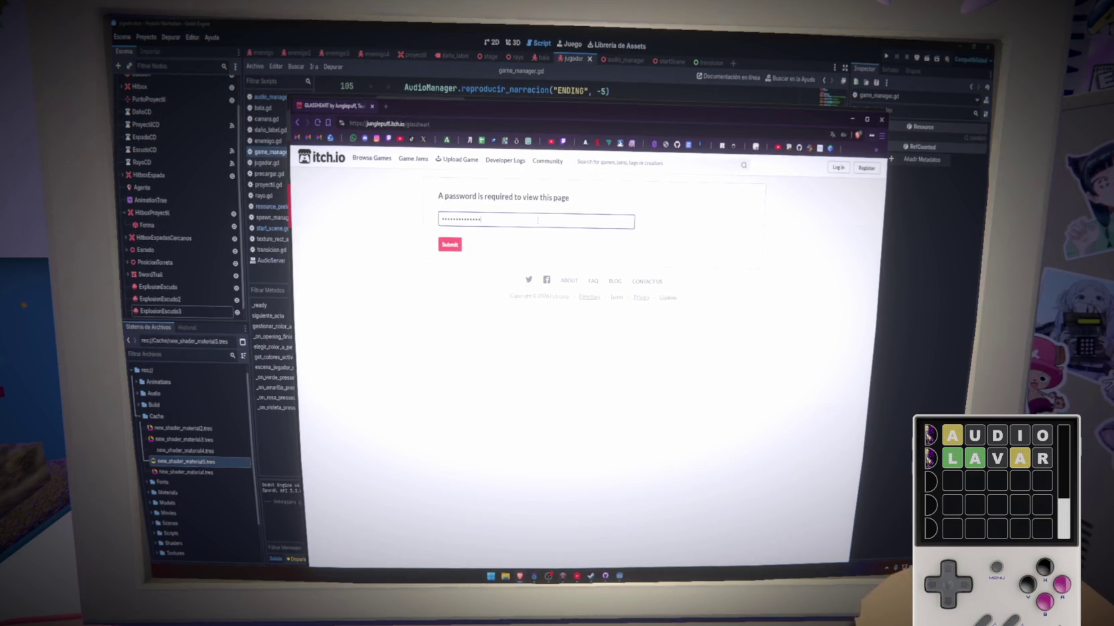
key("Return")
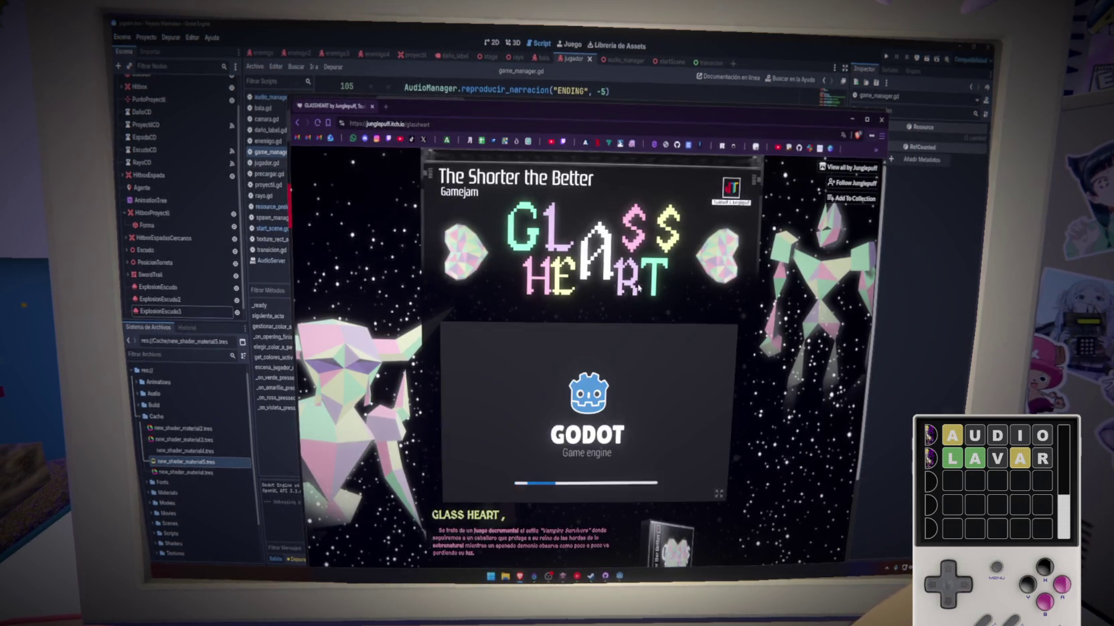
left_click(865, 121)
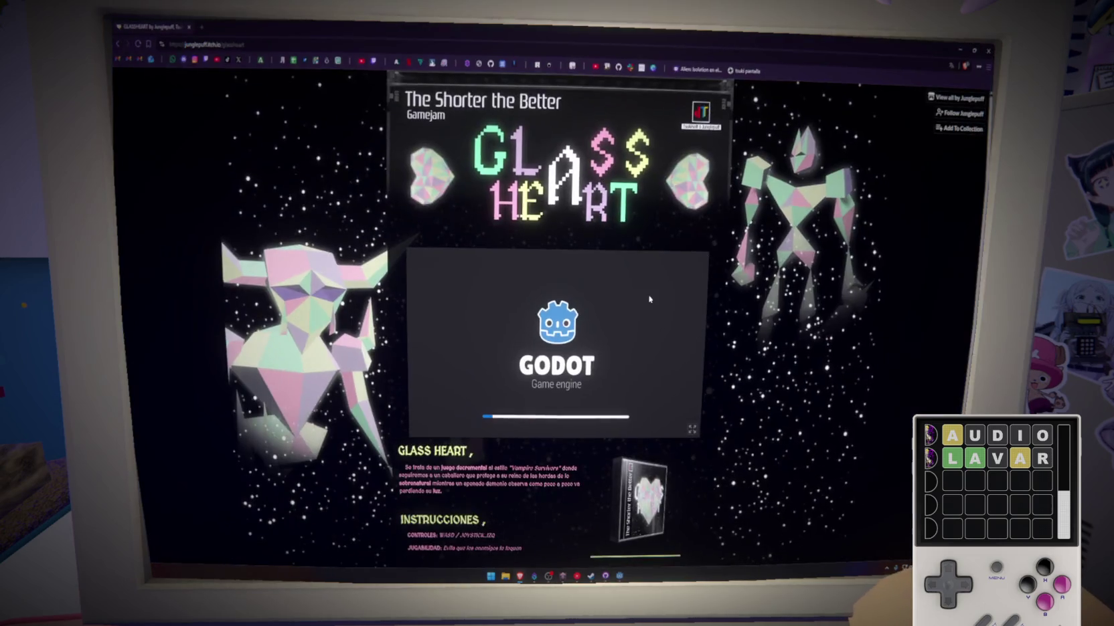
left_click(692, 430)
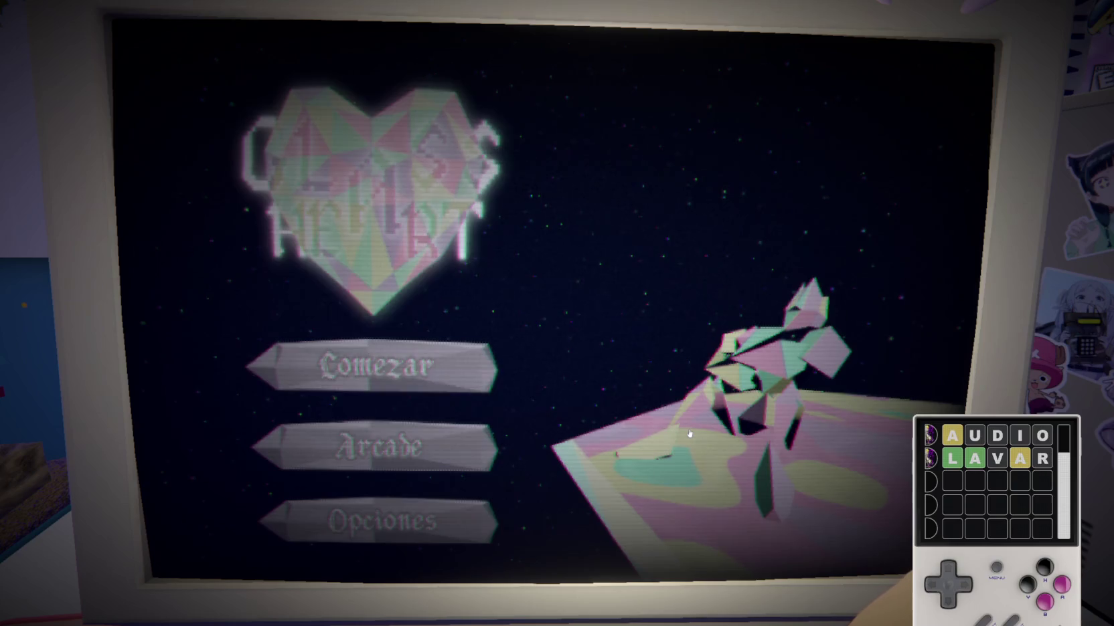
Visit the game's Opciones screen, go back to the title menu, and start a new game
left_click(378, 520)
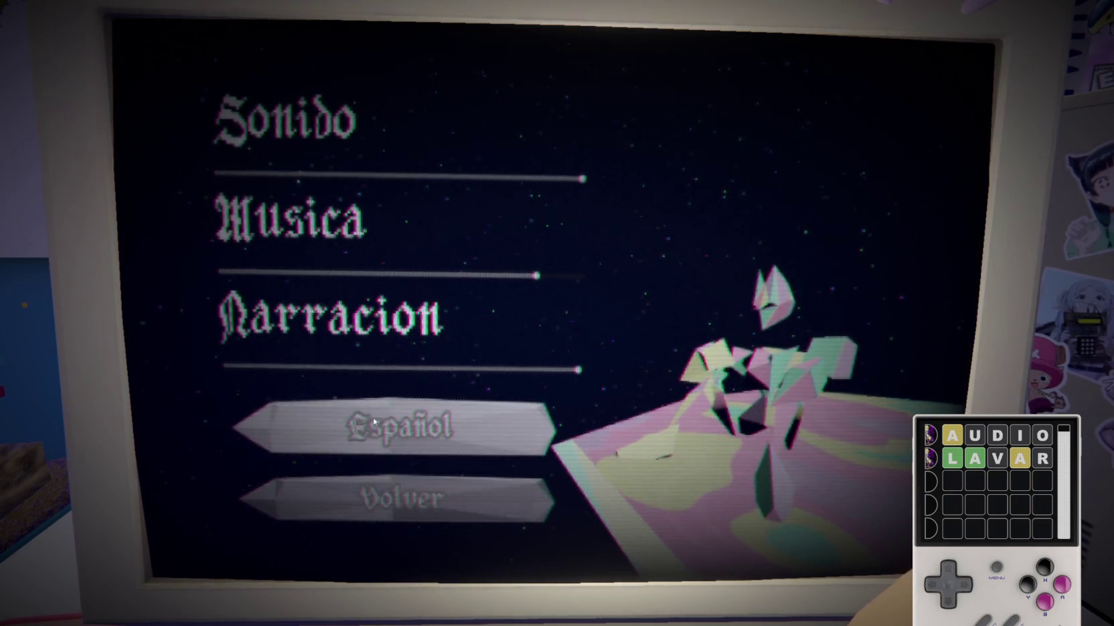
left_click(404, 490)
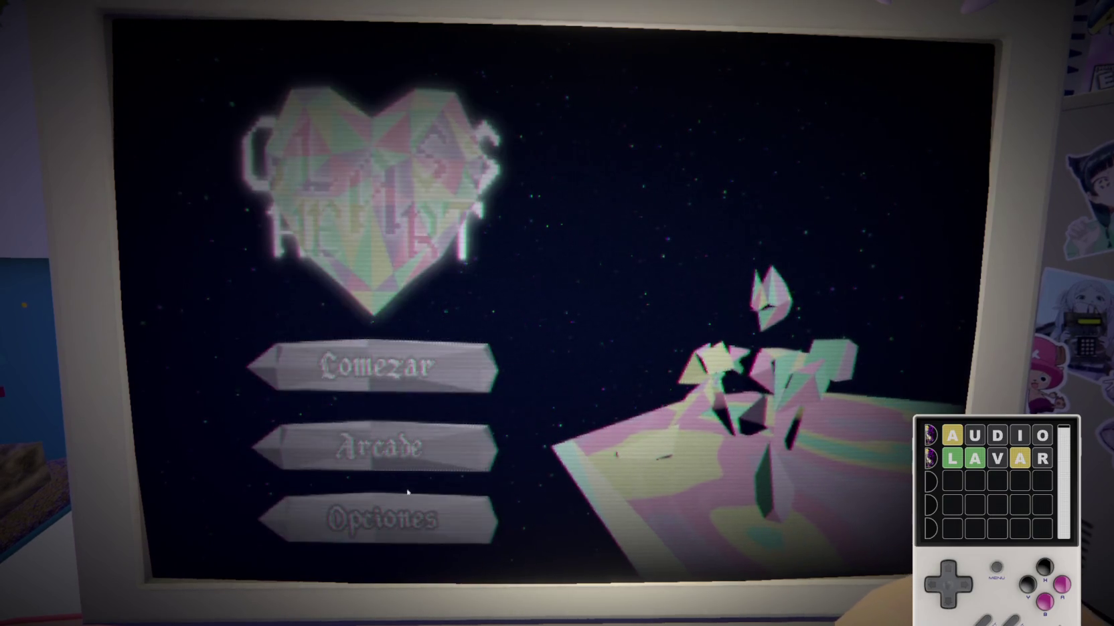
left_click(378, 381)
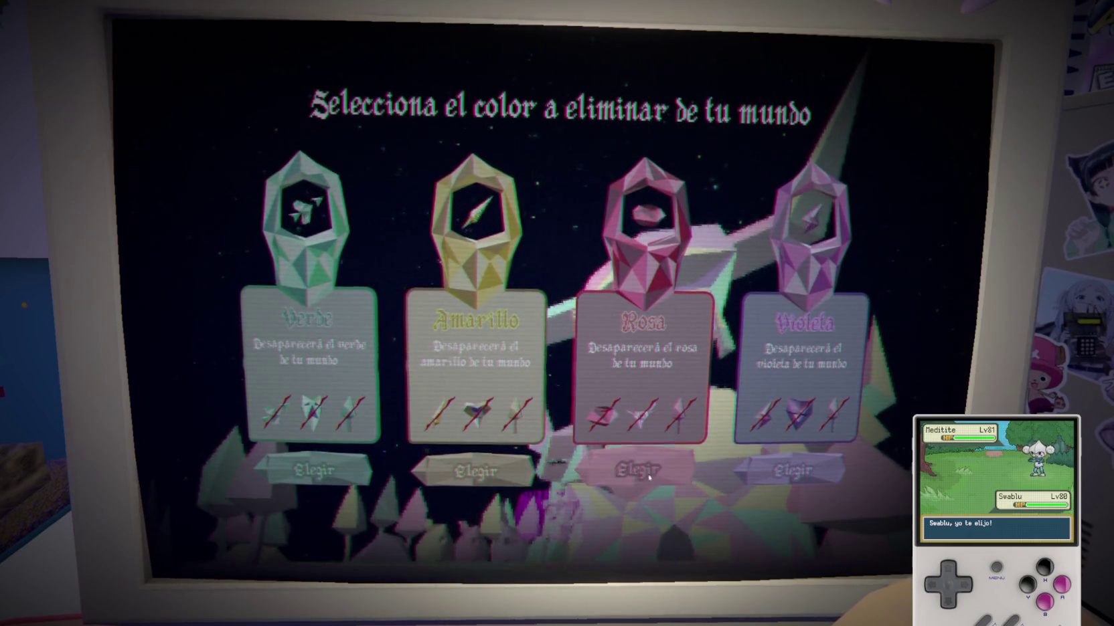
Pick Amarillo (yellow) as the colour to remove, then exit fullscreen
left_click(503, 471)
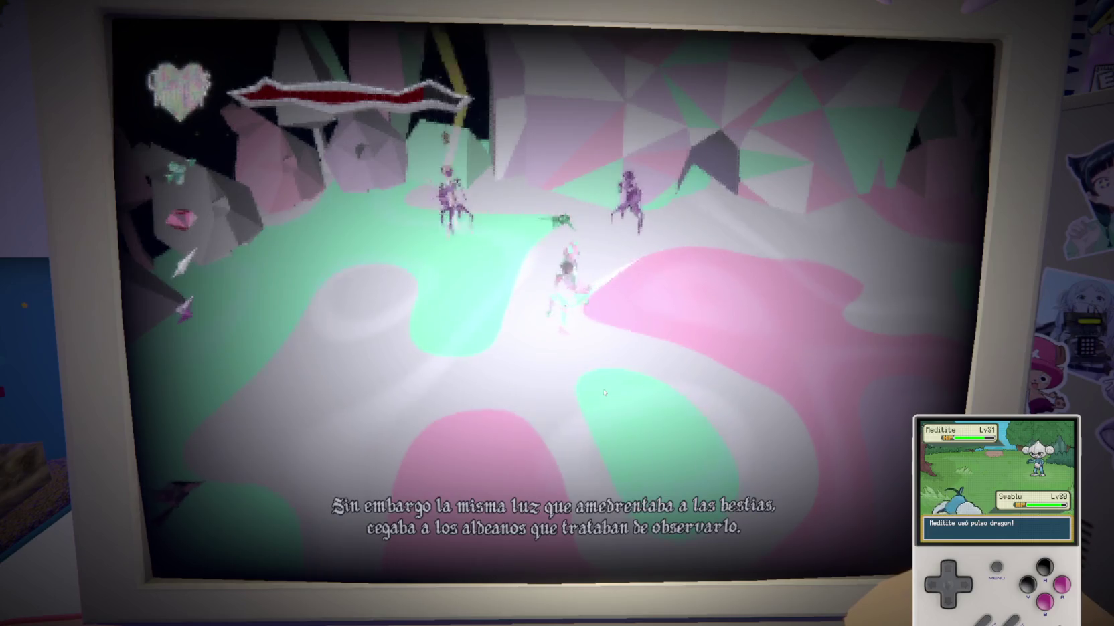
key("Escape")
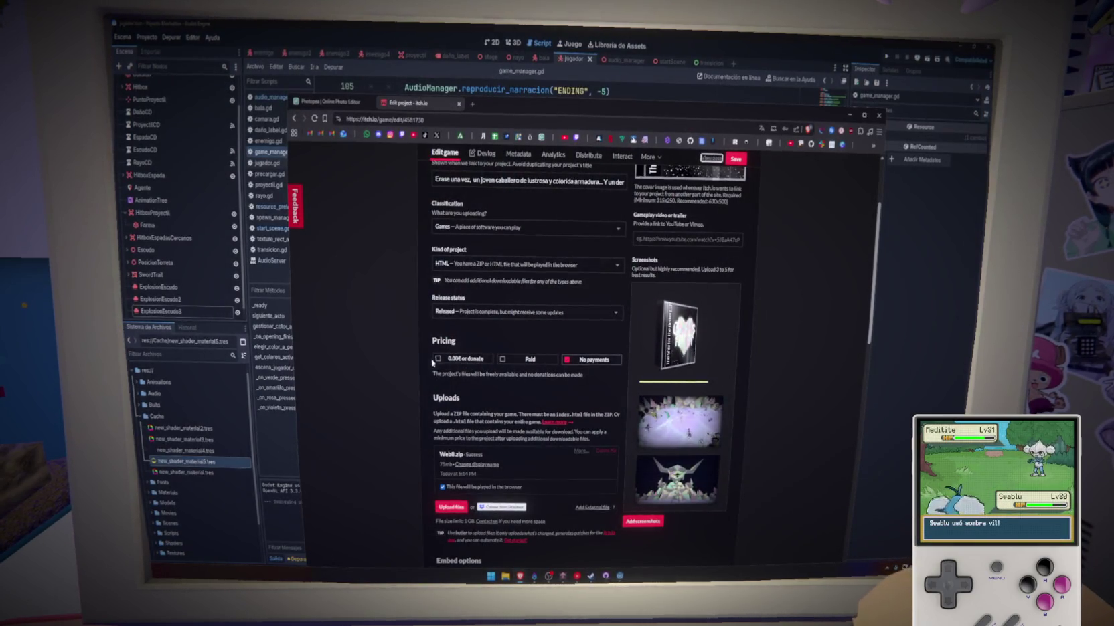
Return to Godot and move through lines 116–119 of game_manager.gd
left_click(912, 364)
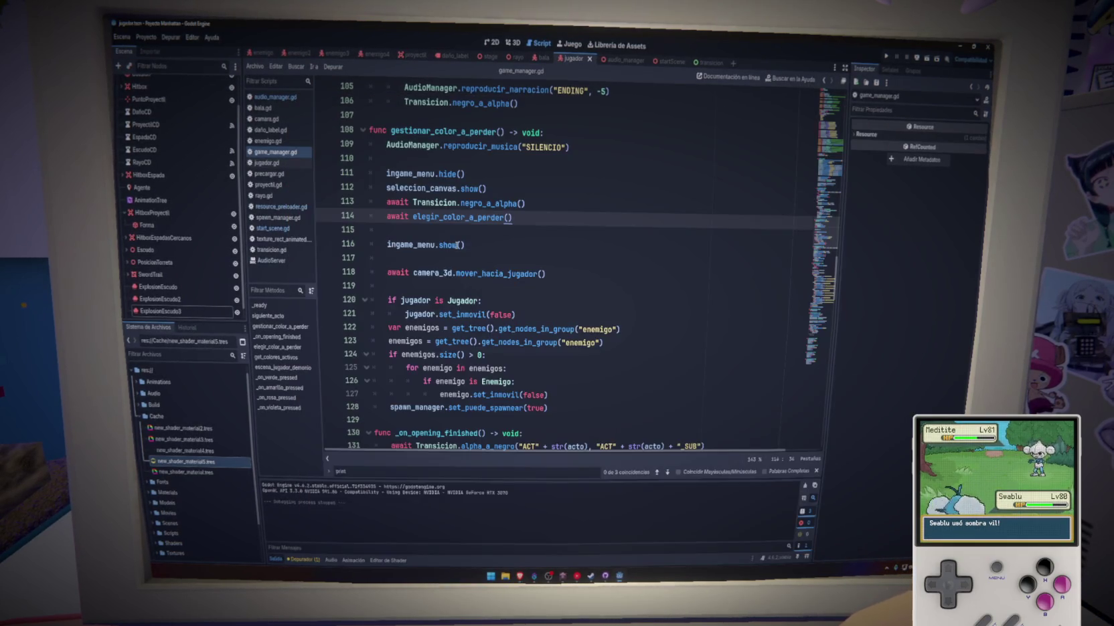
left_click(589, 281)
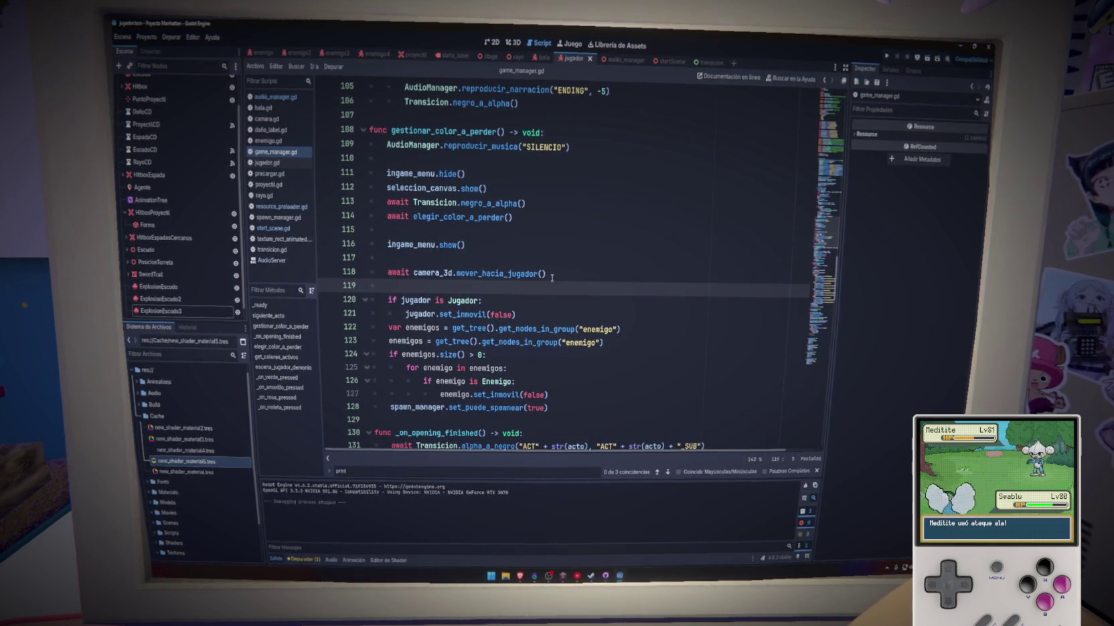
left_click(569, 274)
left_click(522, 241)
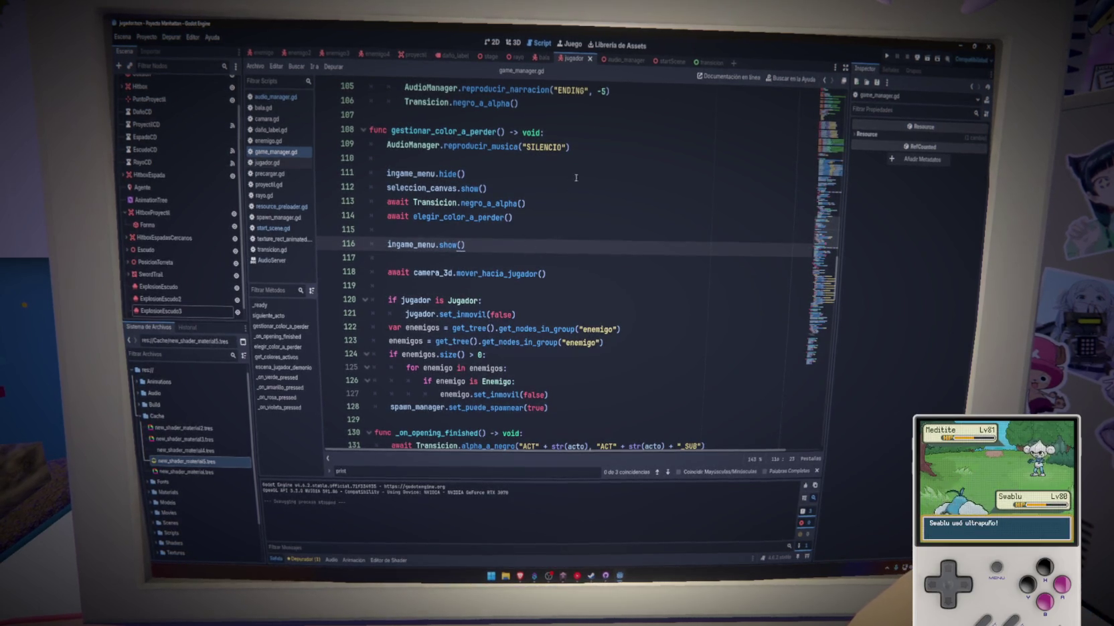
Switch to the startScene scene and open its start_scene.gd script
left_click(662, 60)
scroll(478, 230, "up", 15)
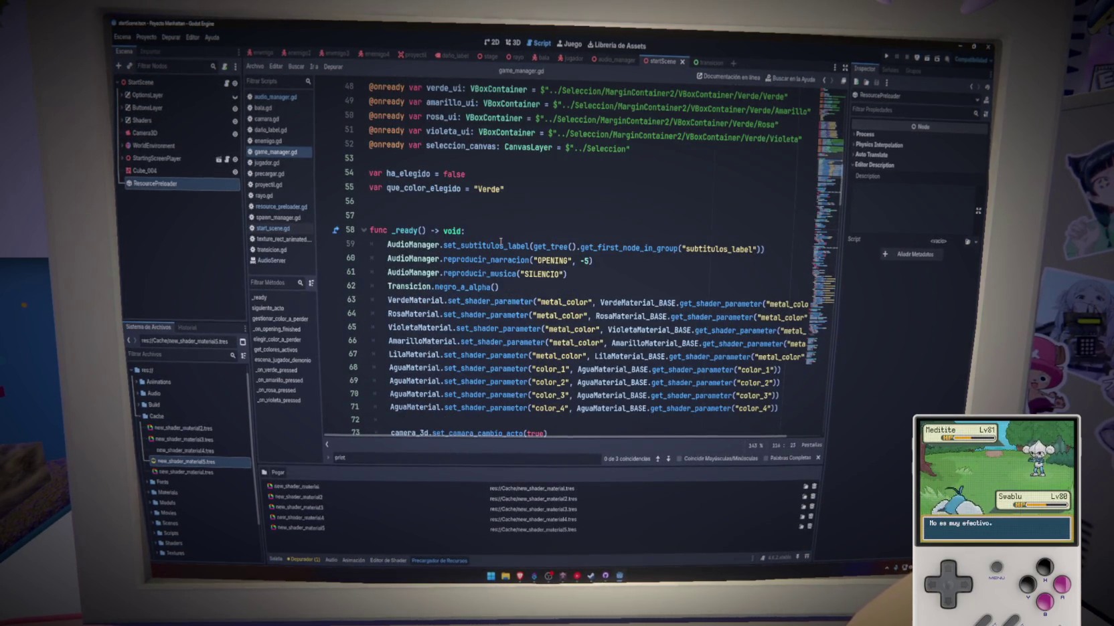
left_click(226, 86)
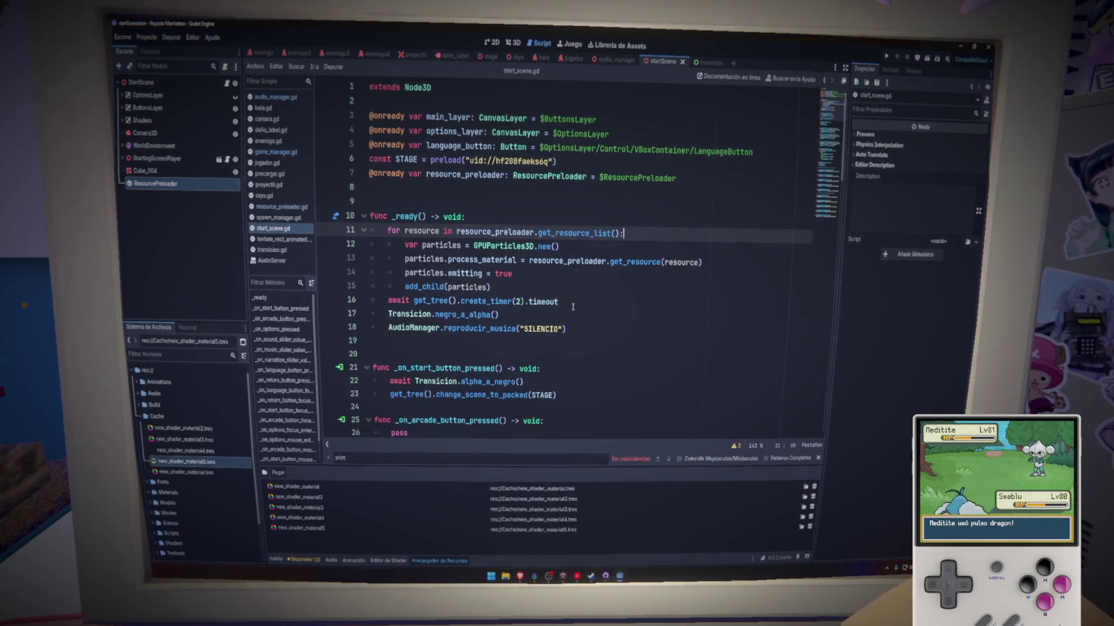
mouse_move(495, 288)
left_mouse_down()
mouse_move(399, 288)
mouse_move(384, 233)
left_mouse_up()
key("ctrl+c")
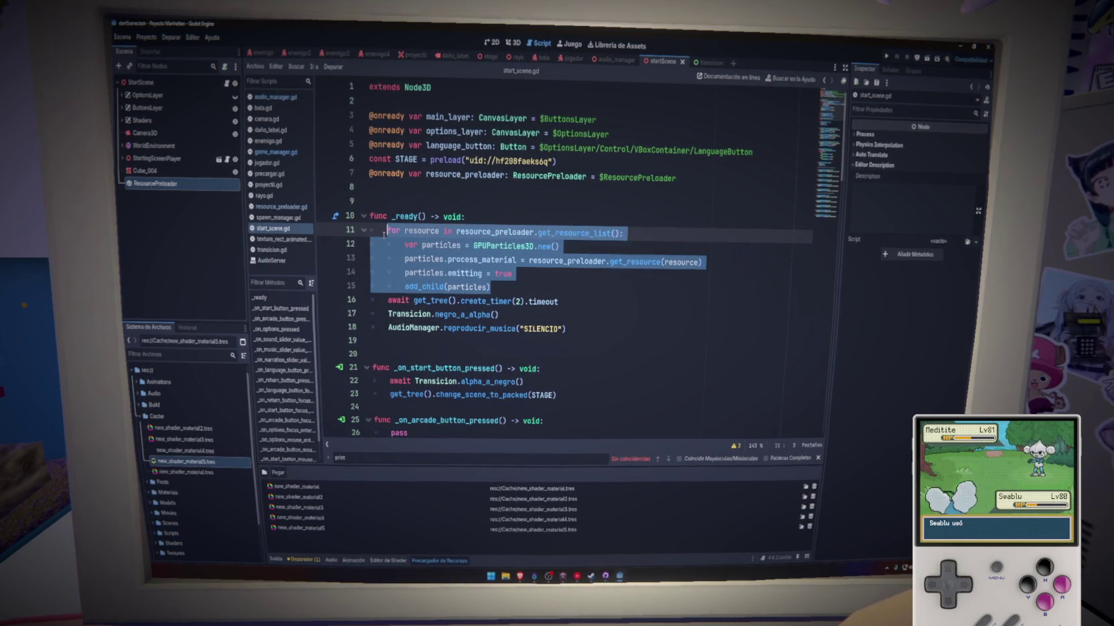
left_click(504, 285)
key("Return")
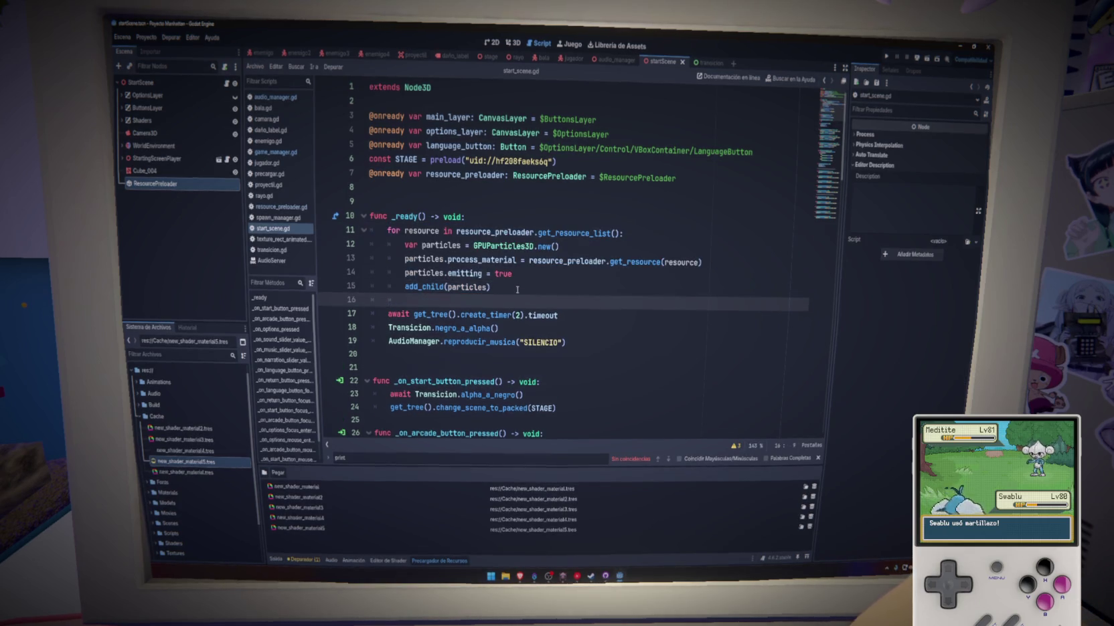
key("ctrl+v")
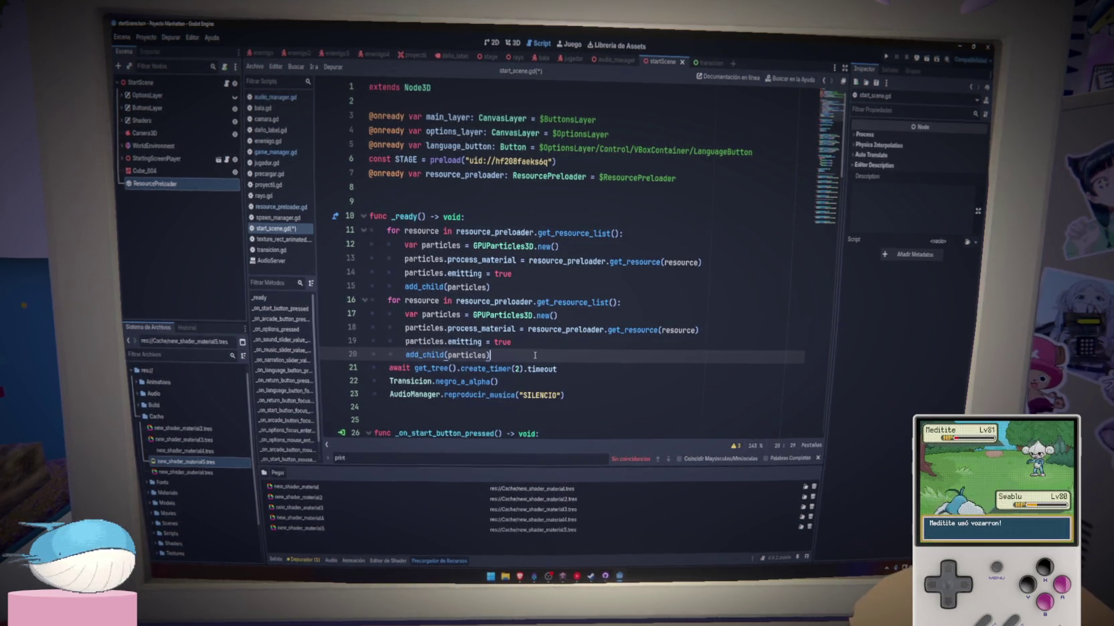
left_click_drag(534, 356, 387, 231)
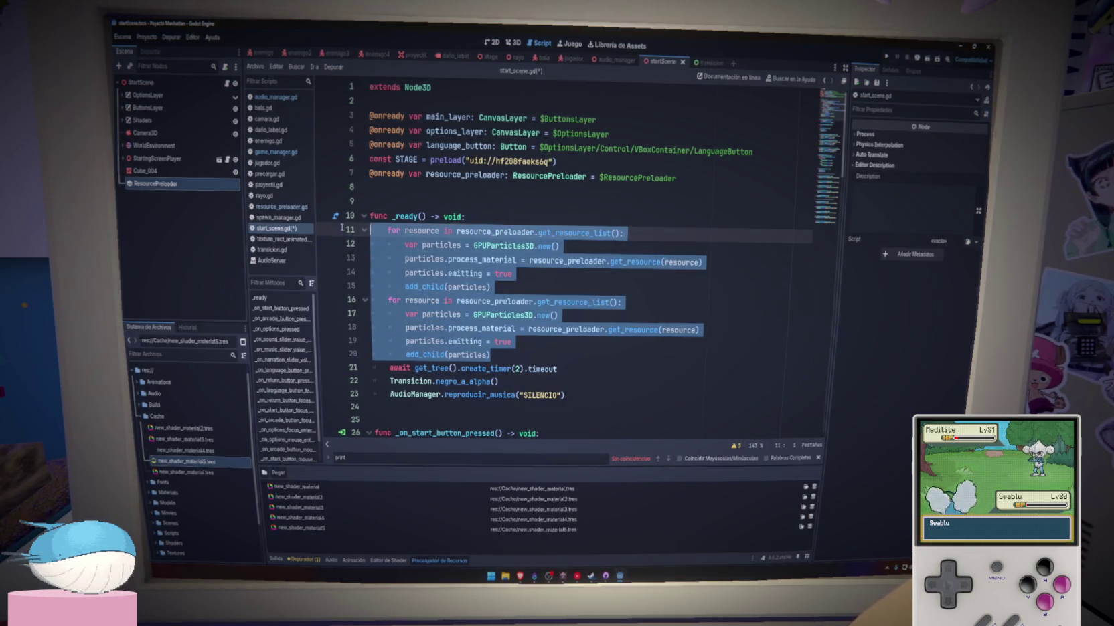
left_click(556, 200)
left_click(892, 58)
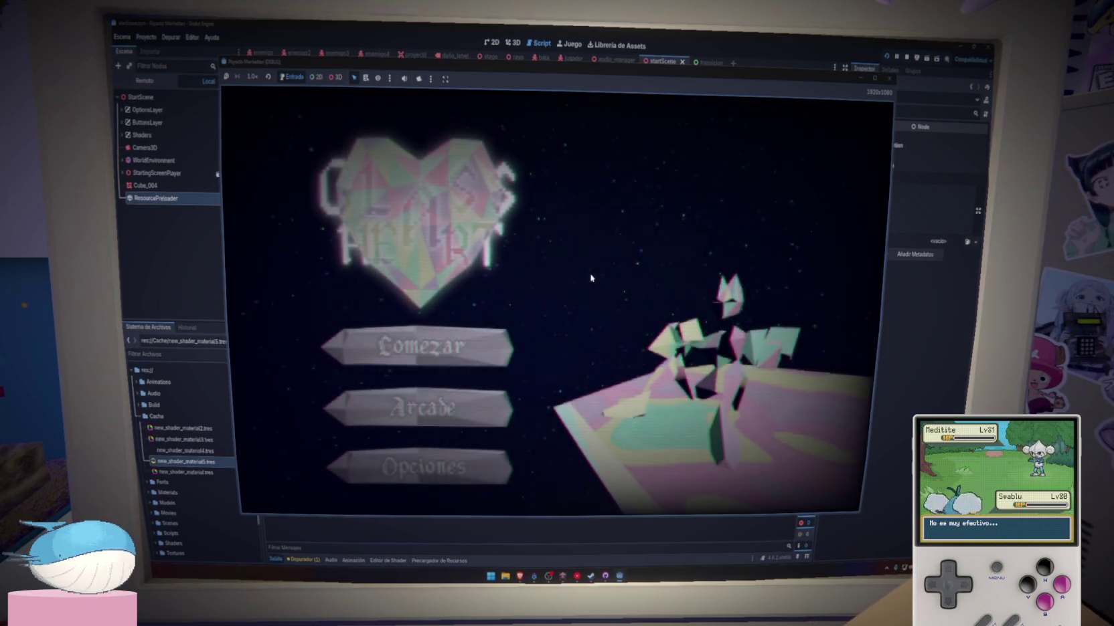
left_click(888, 77)
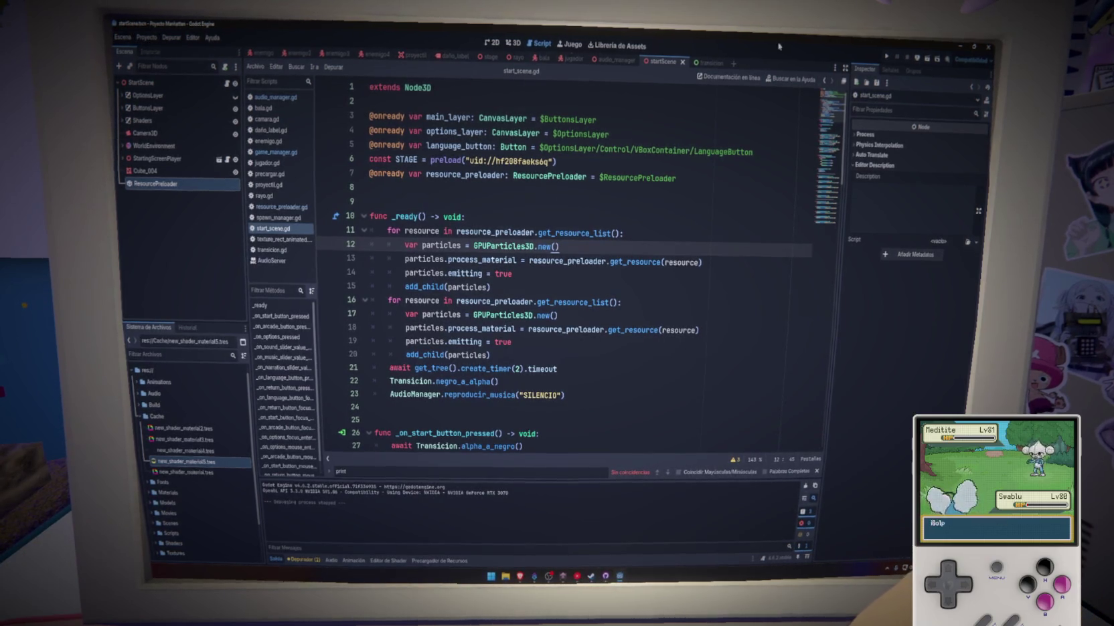
left_click(152, 37)
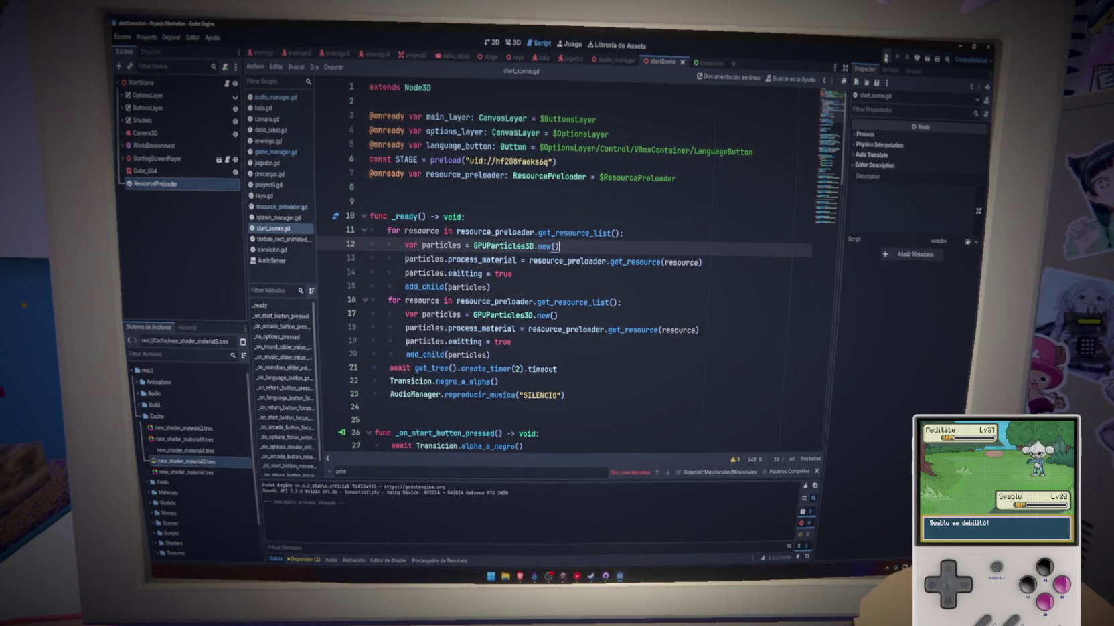
scroll(537, 351, "down", 2)
scroll(537, 351, "up", 2)
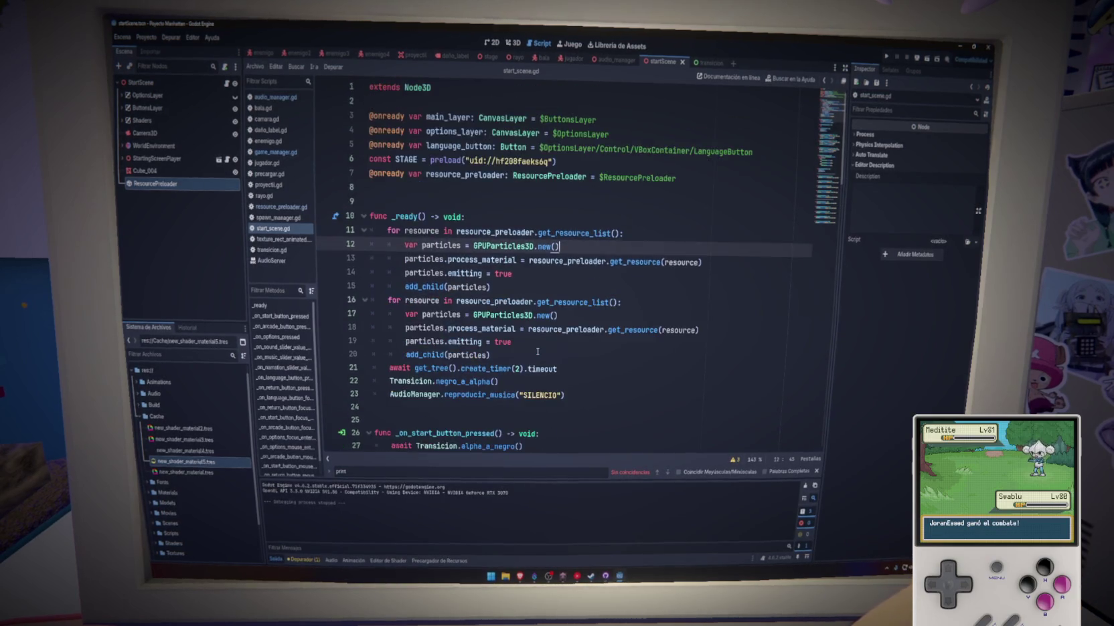
scroll(537, 352, "down", 5)
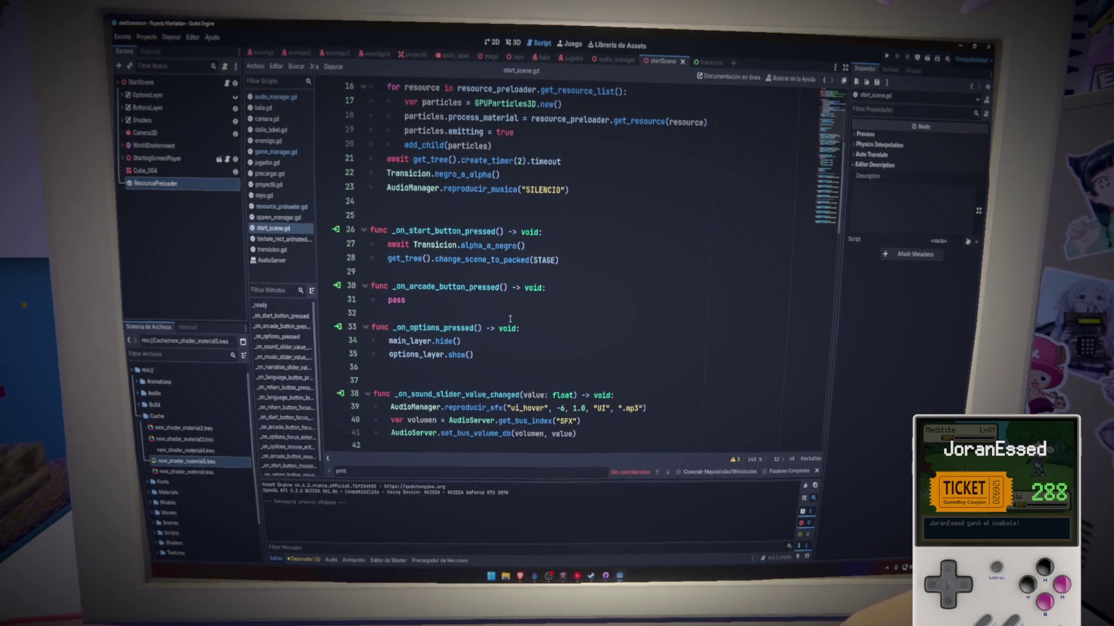
Inspect the match idioma_actual block in start_scene.gd
scroll(510, 319, "down", 12)
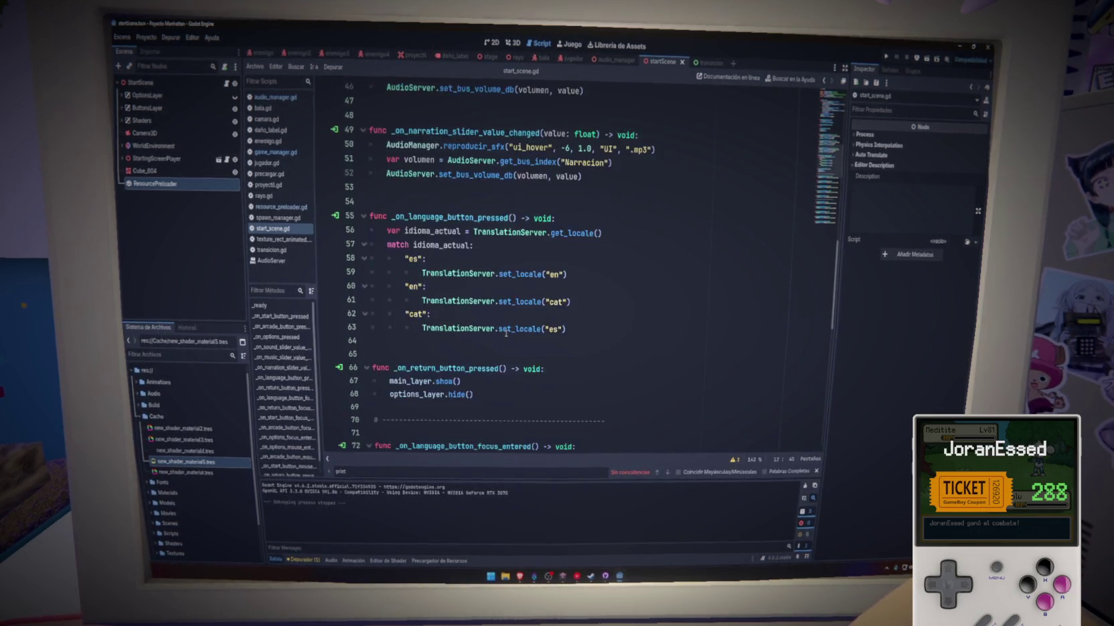
scroll(515, 328, "up", 1)
left_click_drag(591, 292, 368, 204)
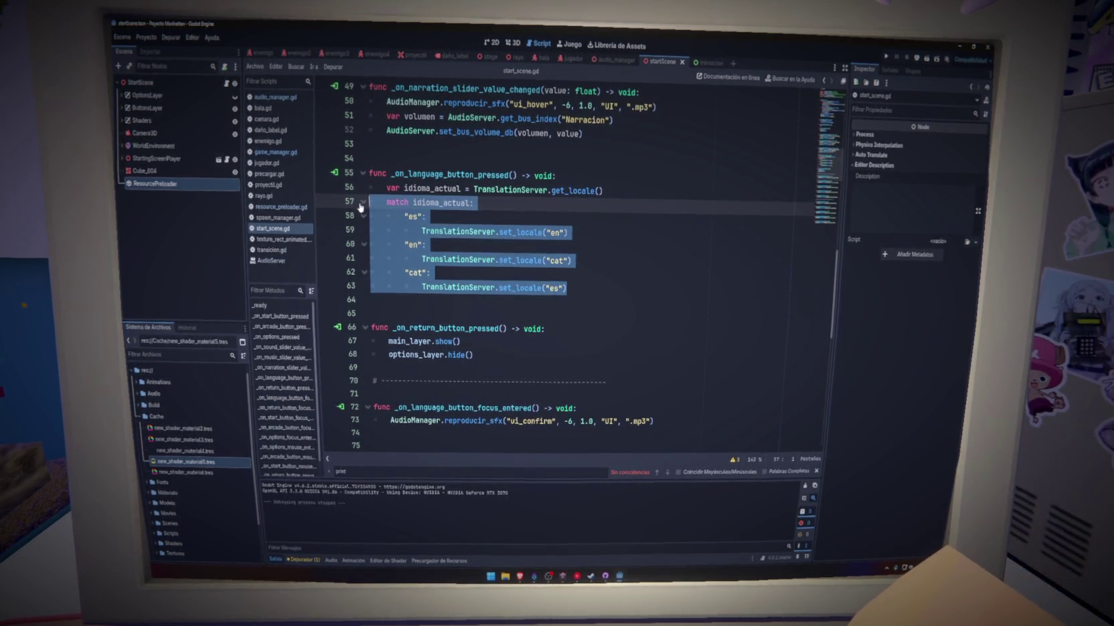
mouse_move(457, 228)
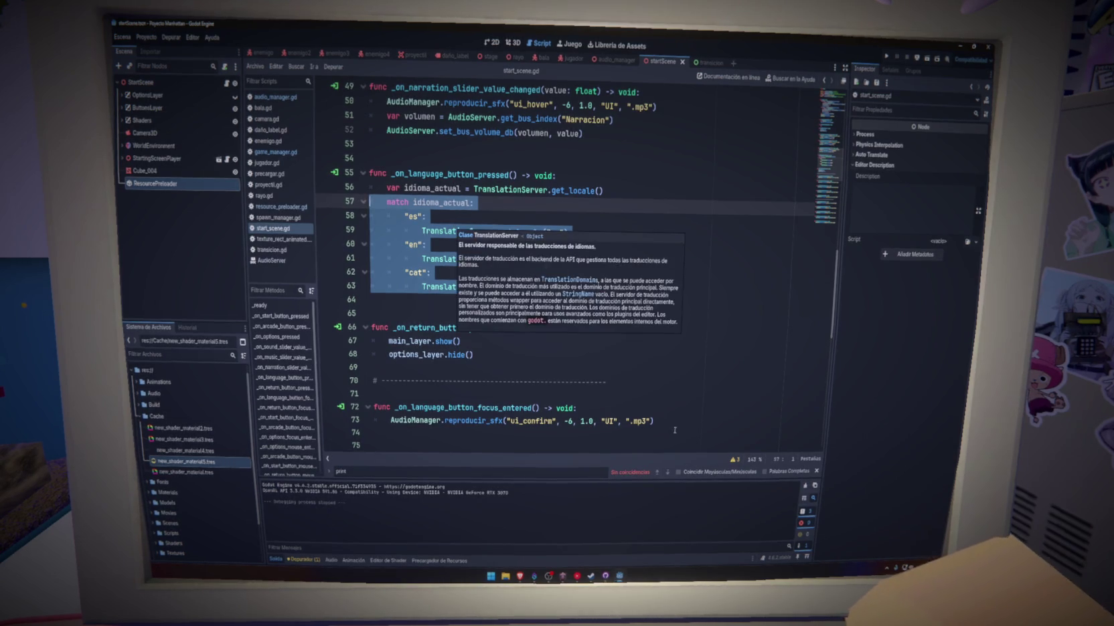
left_click(595, 286)
Add a fallback '_:' case after the cat case calling TranslationServer.set_locale("en")
key("Return")
type("\"")
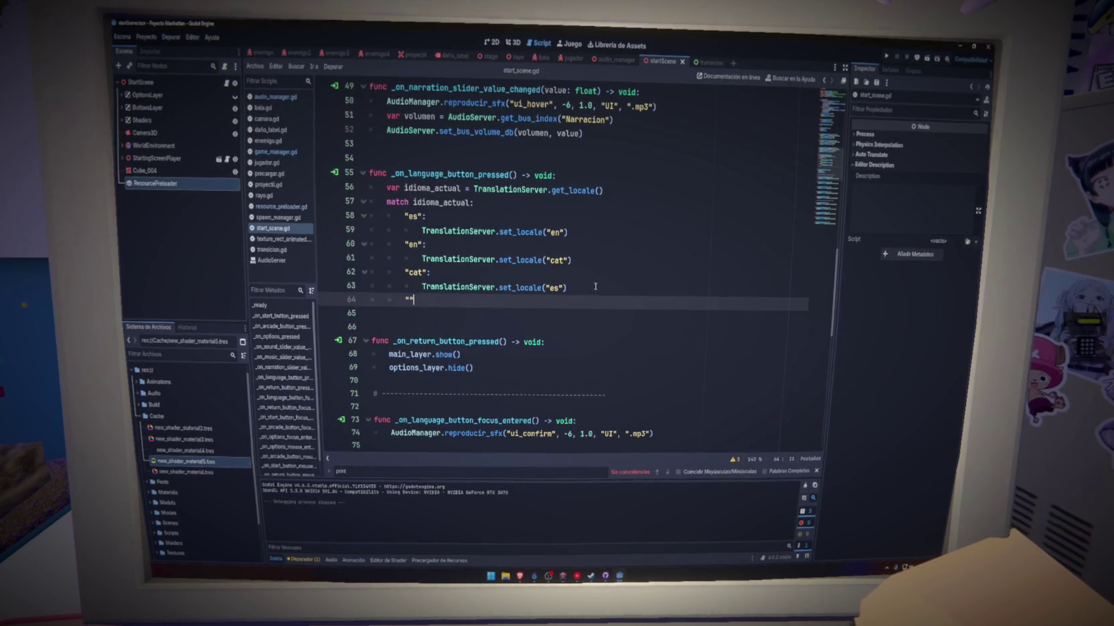
type(":")
key("Return")
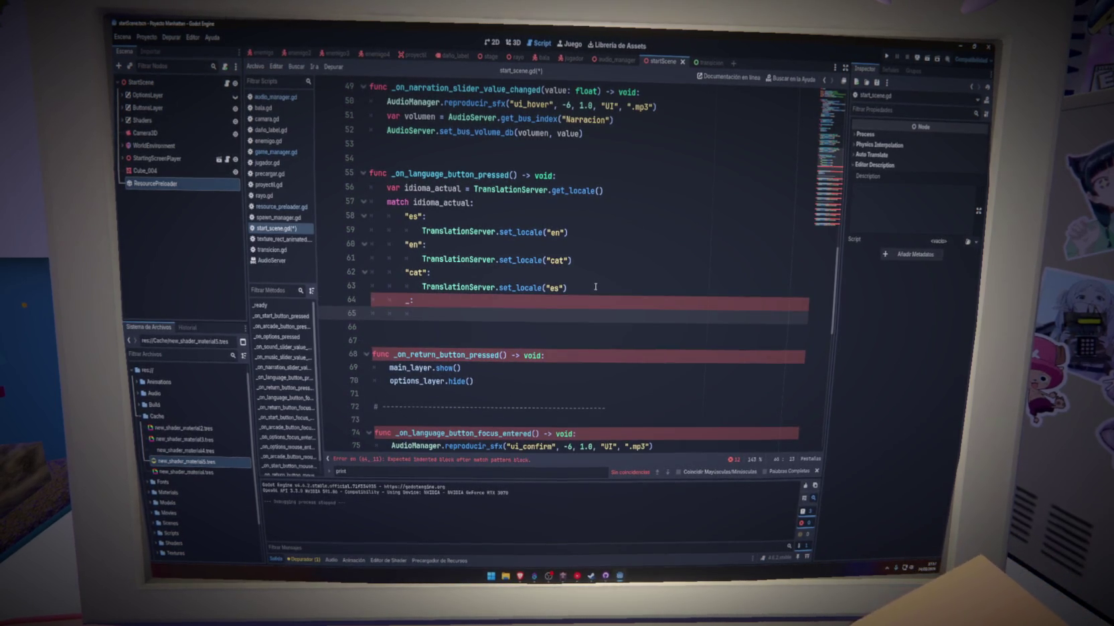
type("TranslationServer.set_locale(\"es\")")
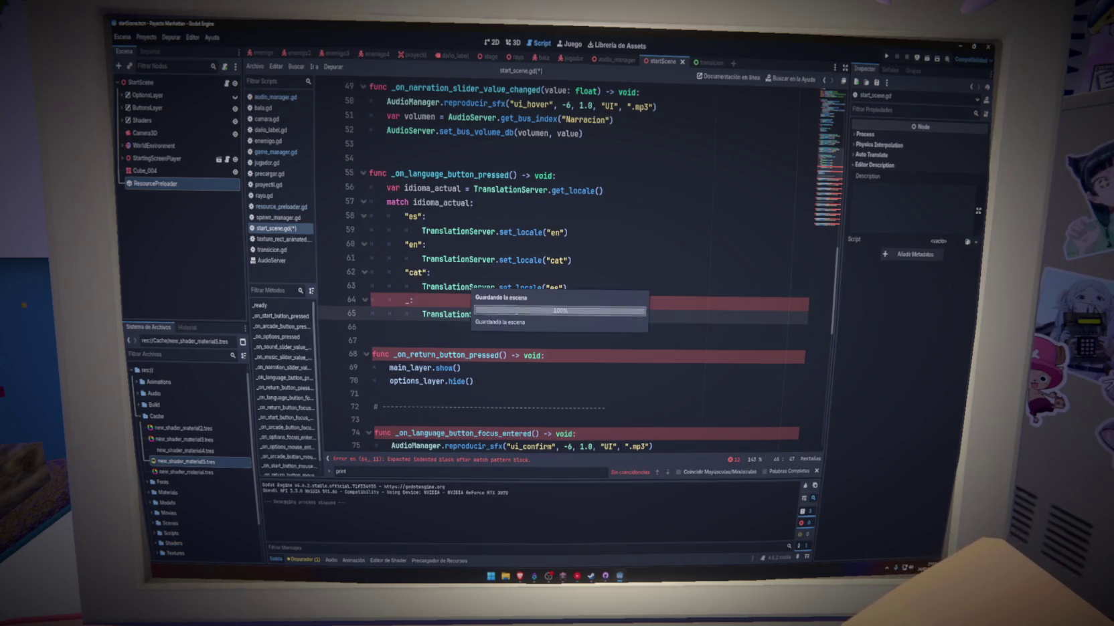
left_click(575, 234)
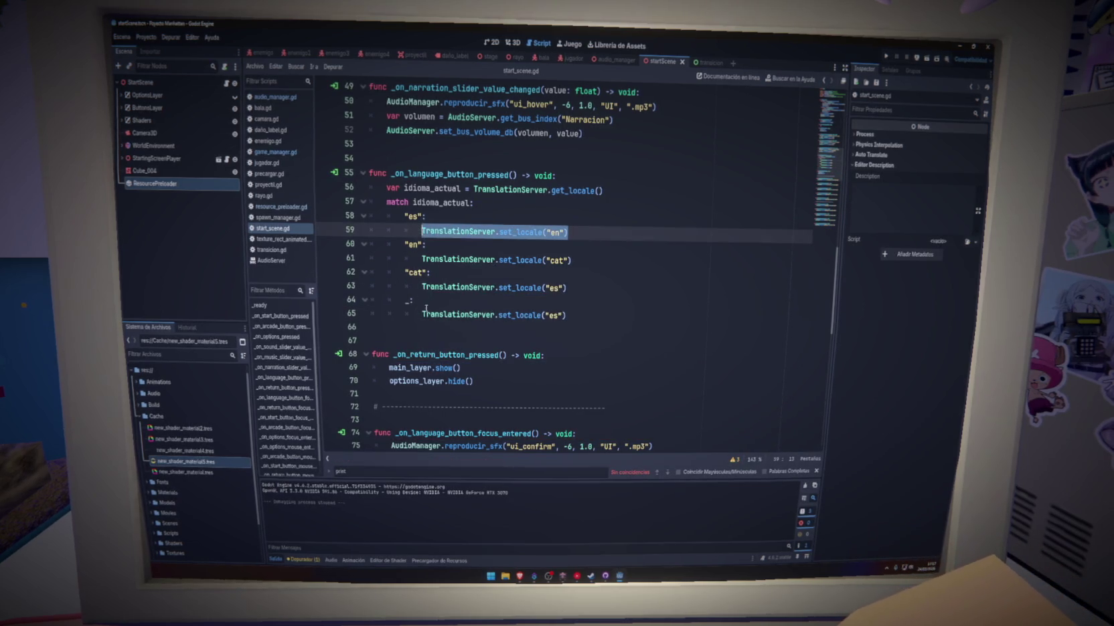
left_click_drag(425, 309, 599, 323)
left_click(617, 287)
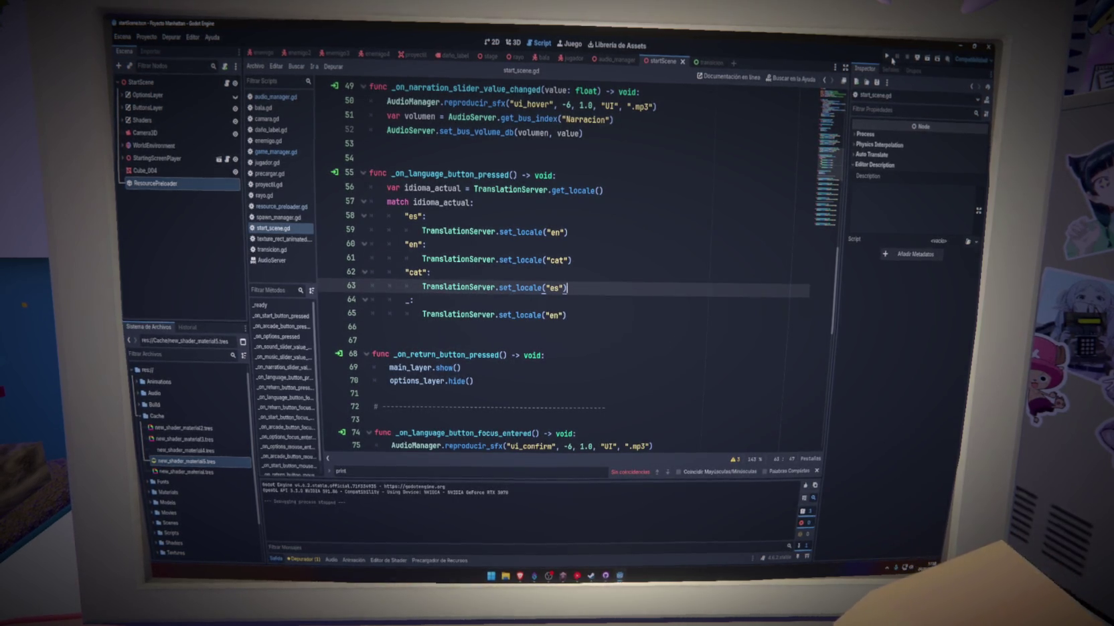
left_click(146, 37)
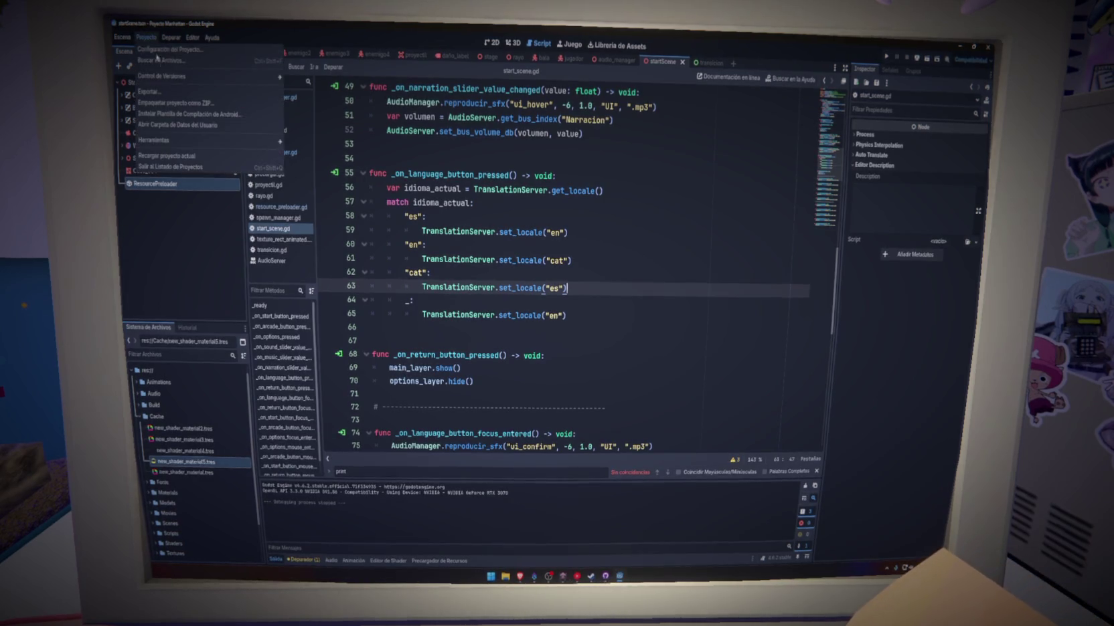
left_click(172, 92)
left_click(714, 218)
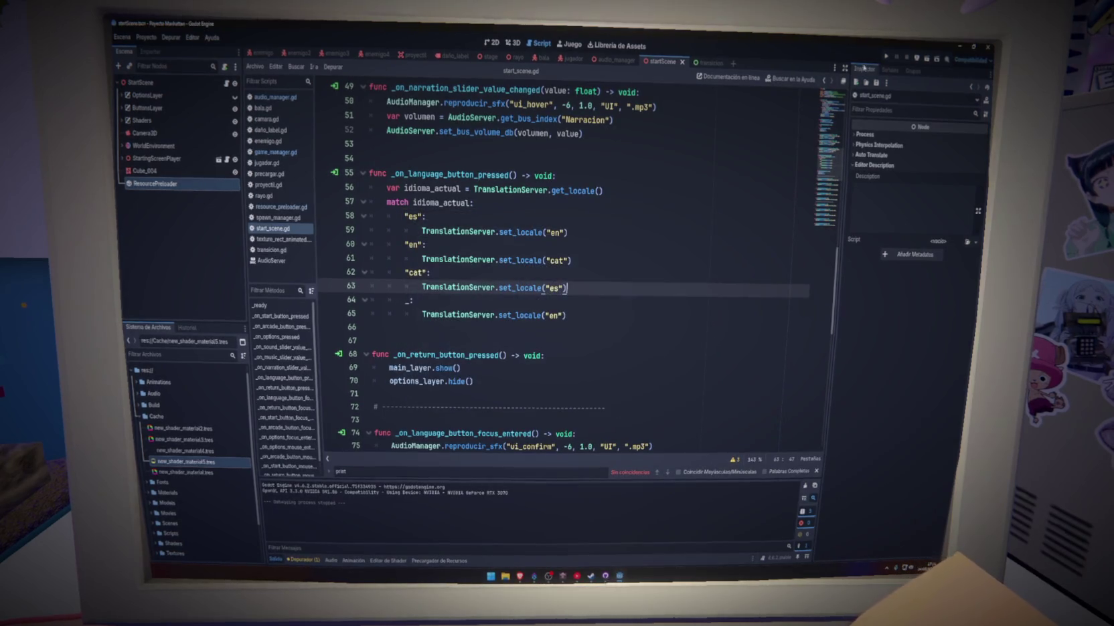
left_click(886, 57)
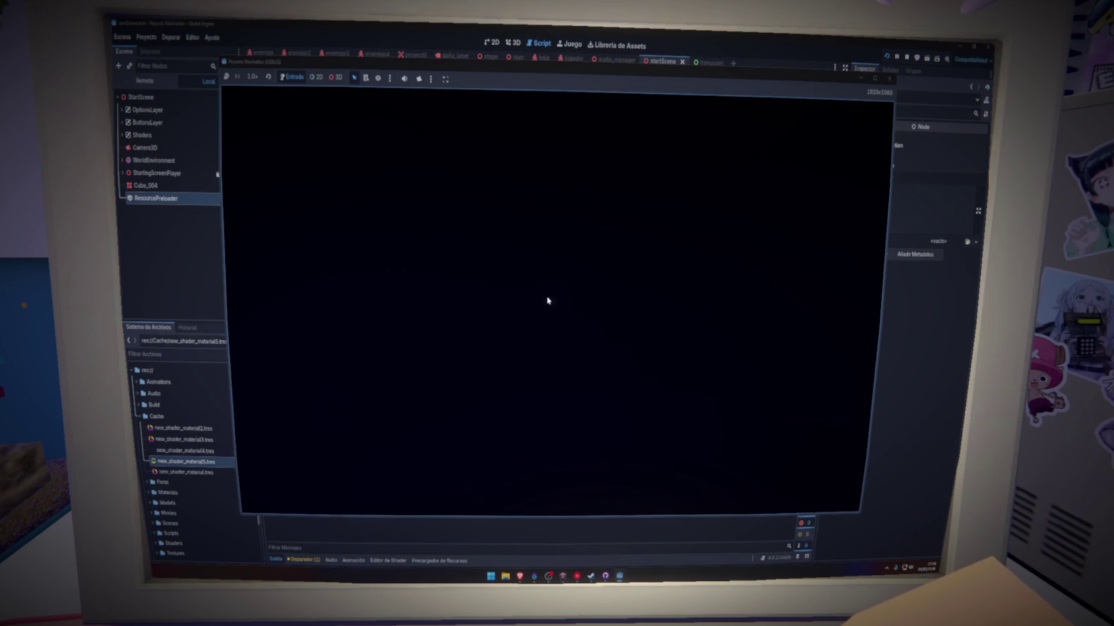
left_click(423, 401)
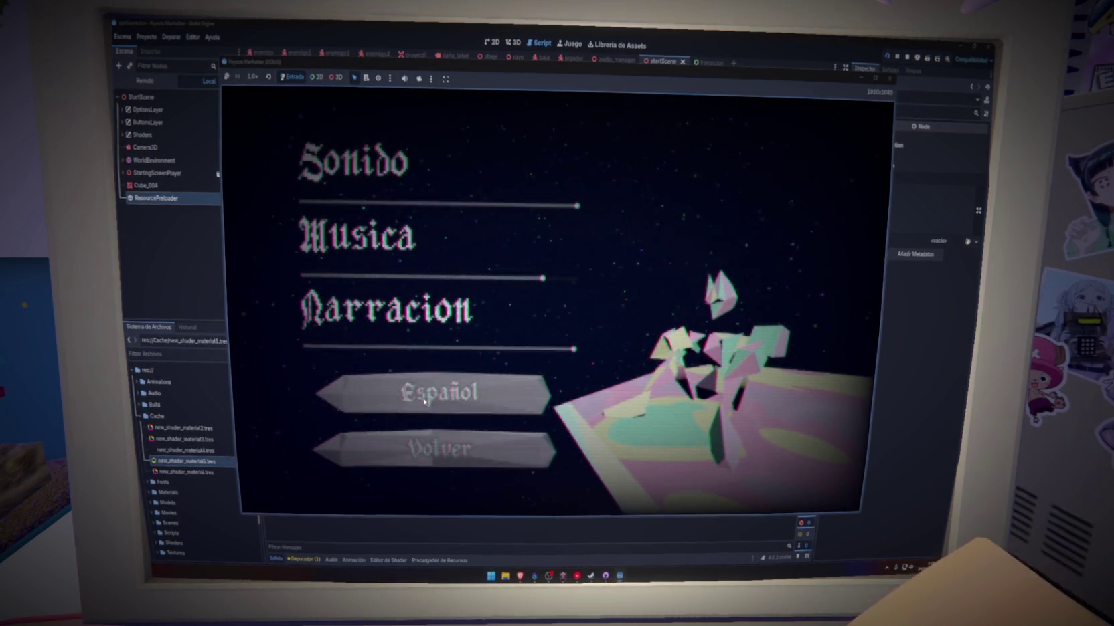
key("Escape")
key("Escape")
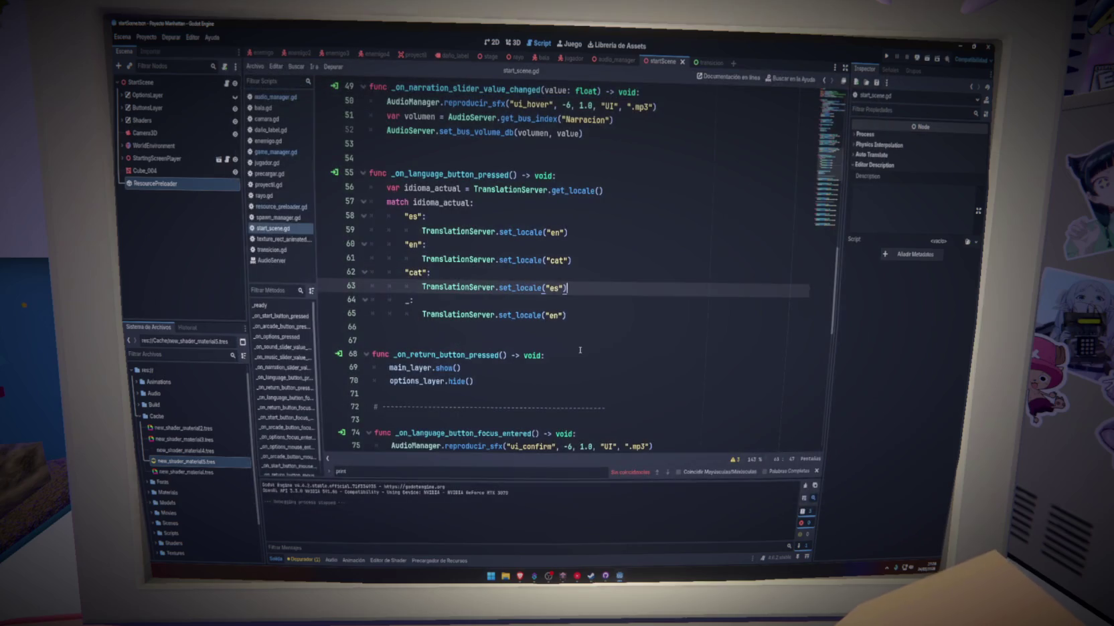
left_click(508, 245)
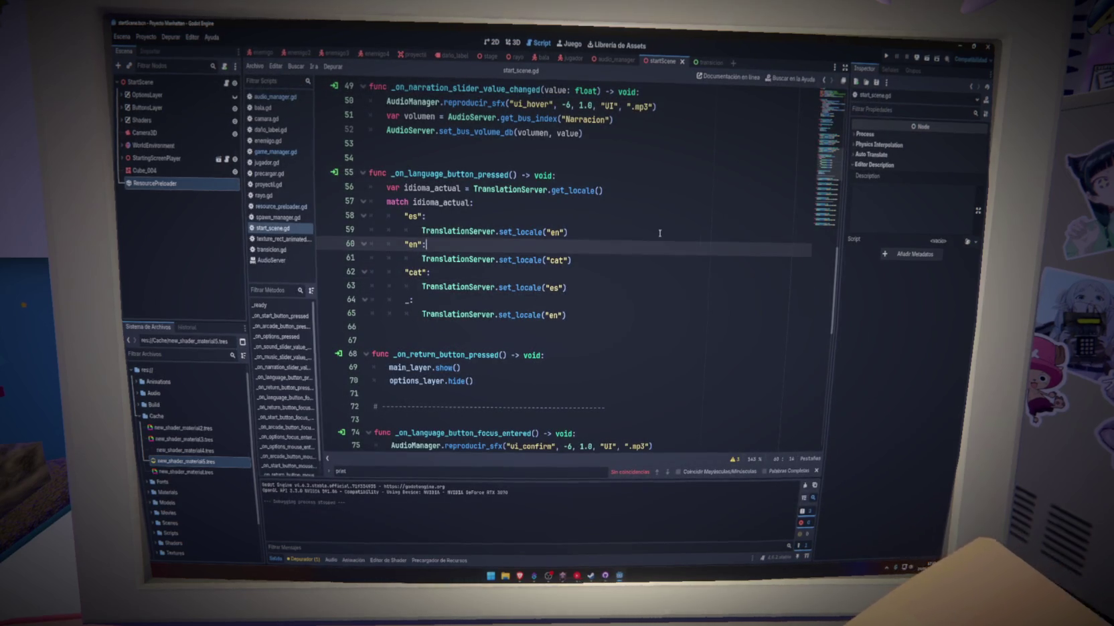
left_click(145, 37)
Export the Web build as index.html into a new Build/Web9 folder, then close the export window
left_click(157, 91)
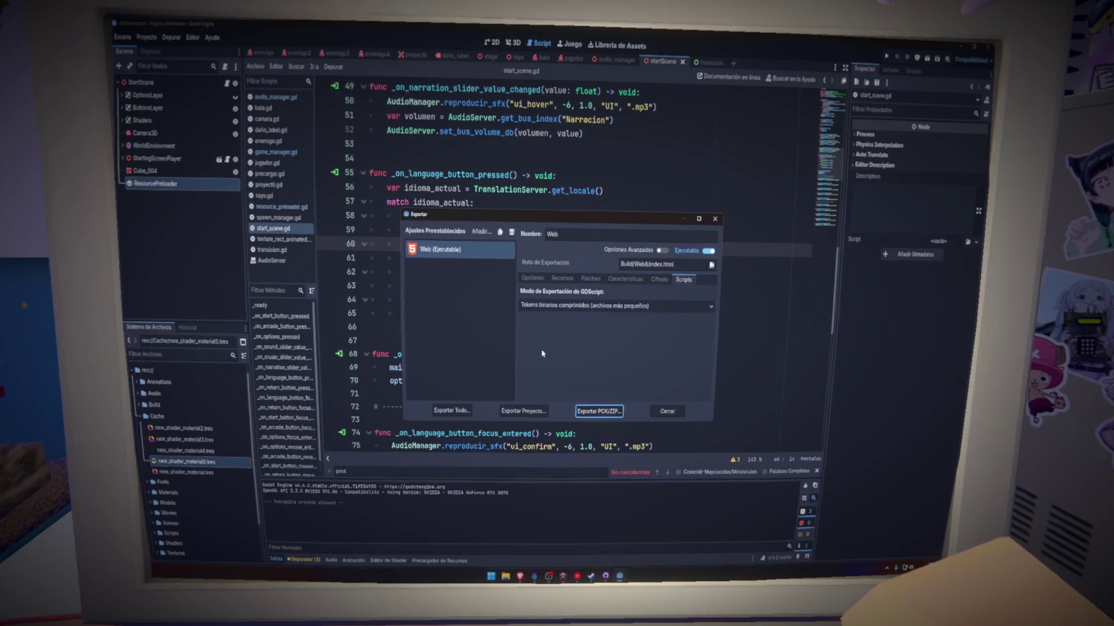
left_click(532, 411)
left_click(398, 188)
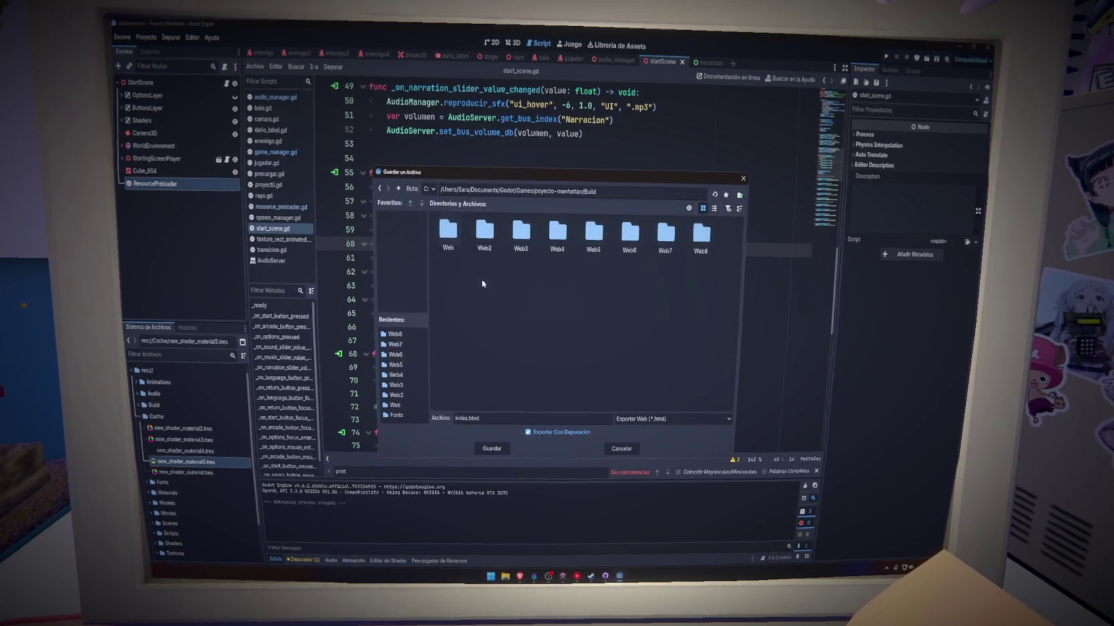
left_click(740, 194)
type("Web9")
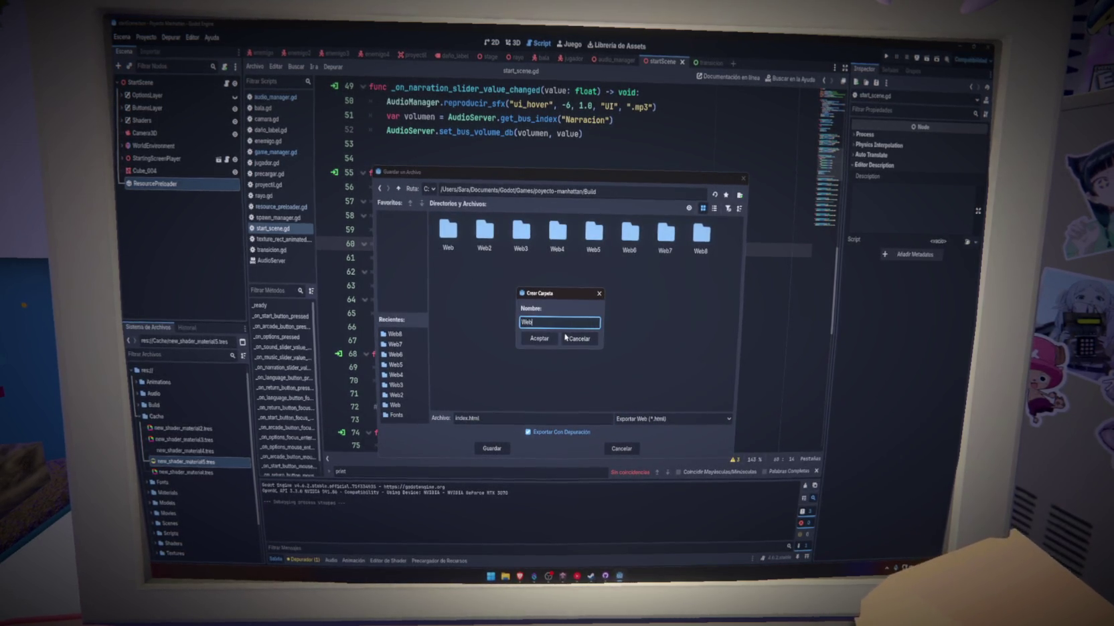
key("Return")
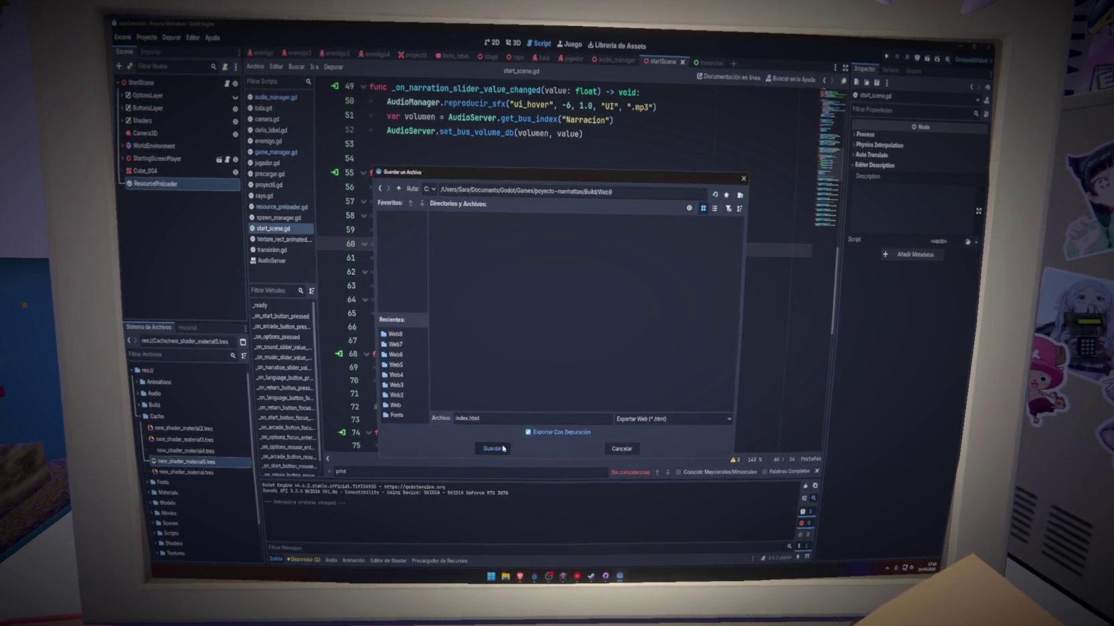
left_click(501, 448)
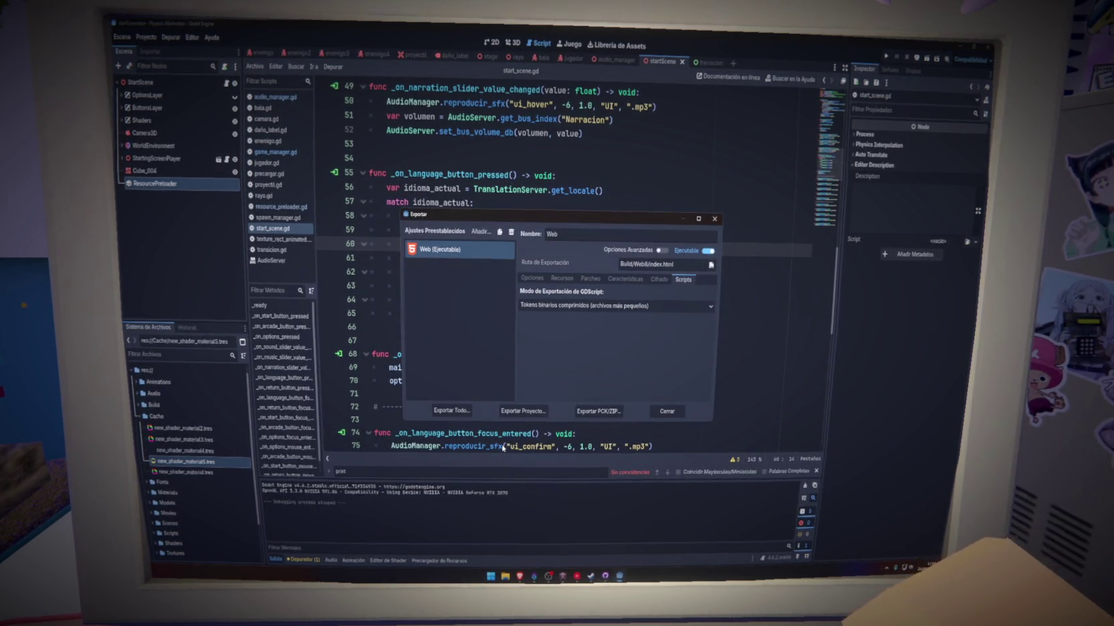
left_click(714, 219)
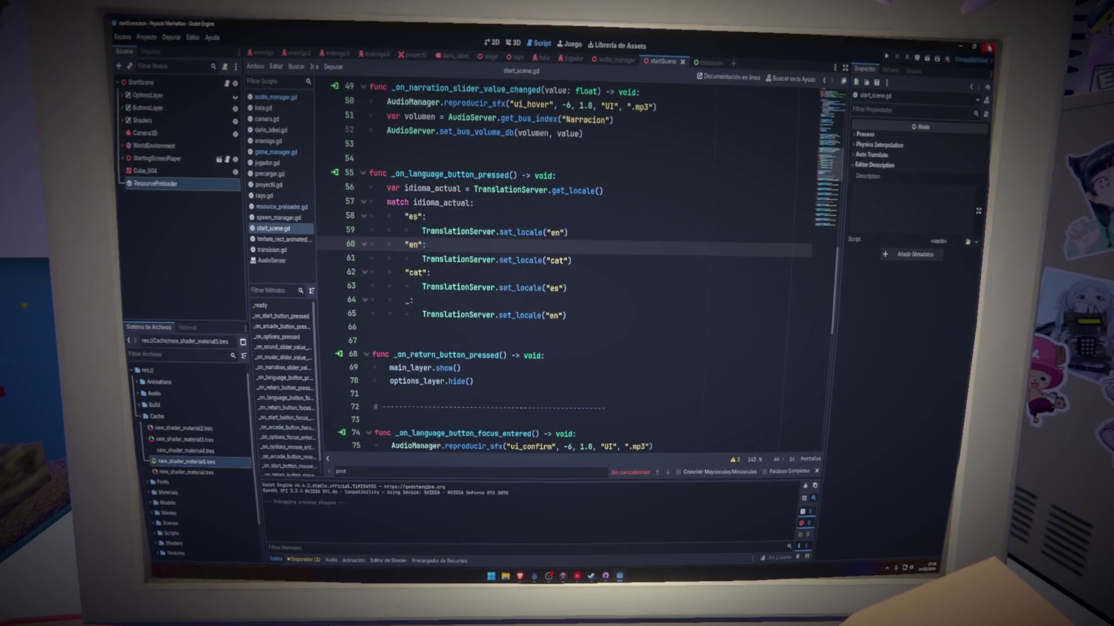
left_click(971, 46)
Maximize the browser and delete the old Web8.zip upload from the itch.io page
double_click(609, 113)
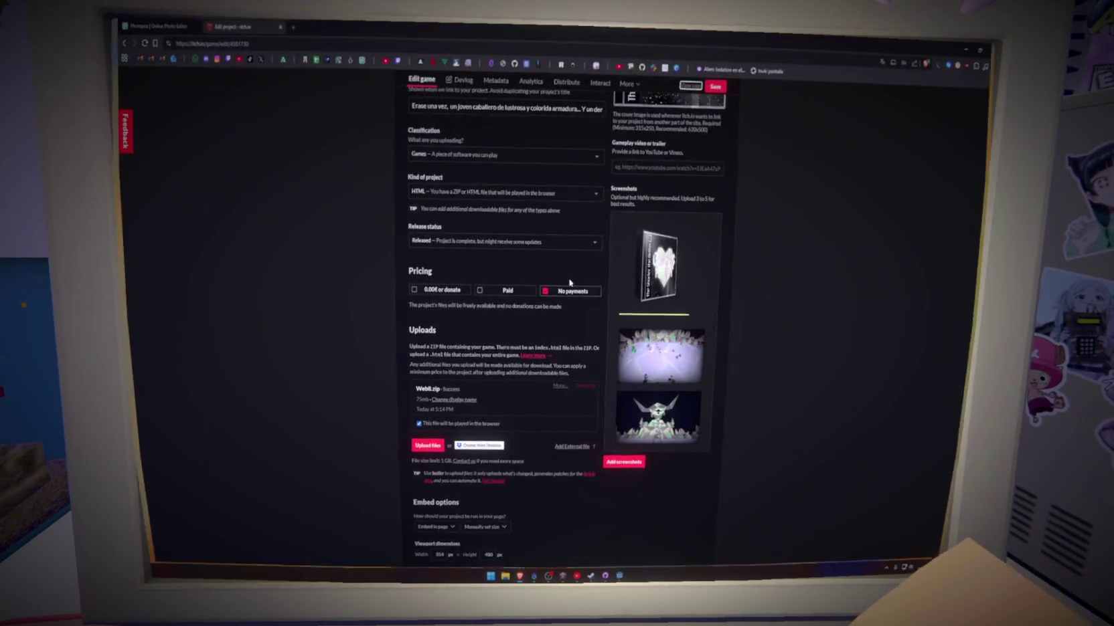
left_click(574, 388)
left_click(483, 166)
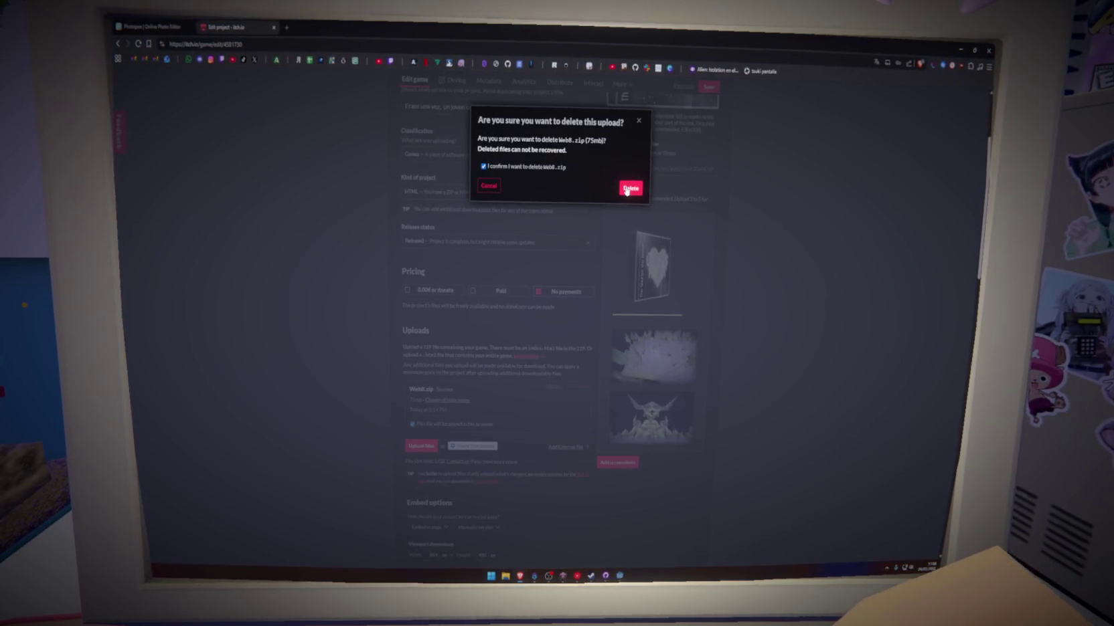
left_click(628, 188)
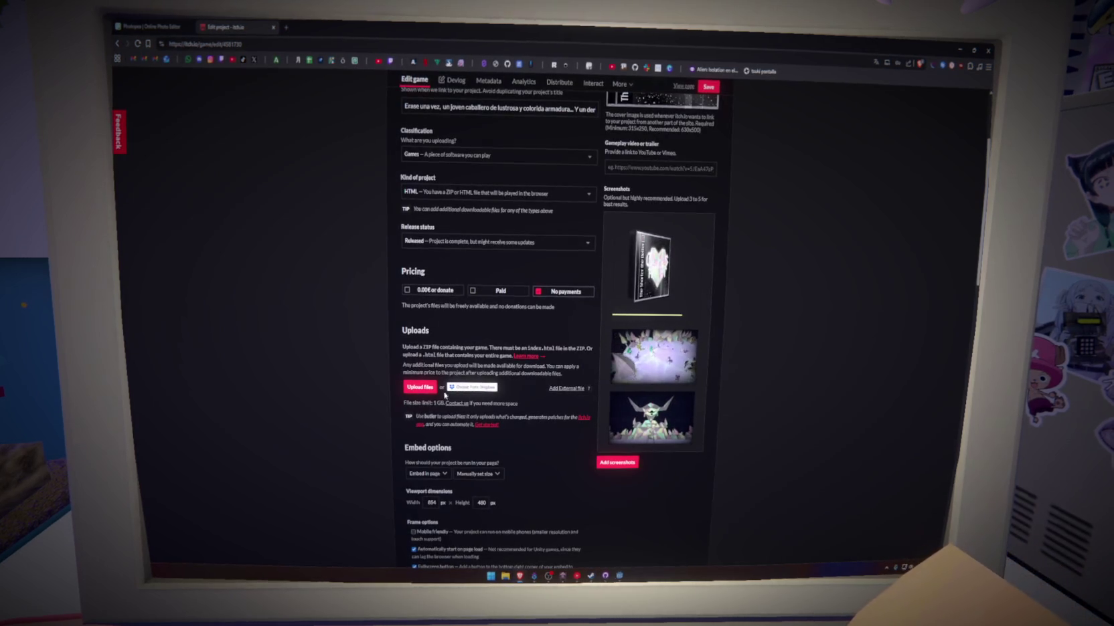
Compress the Web9 build folder into Web9.zip using Enviar a > Carpeta comprimida
left_click(417, 386)
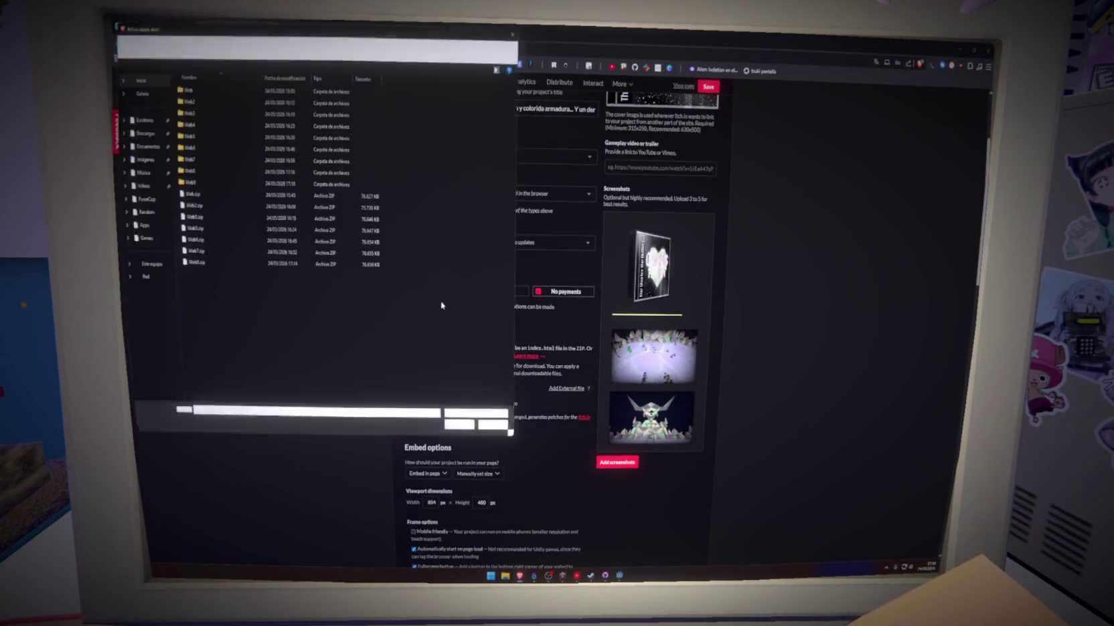
left_click(193, 181)
right_click(193, 182)
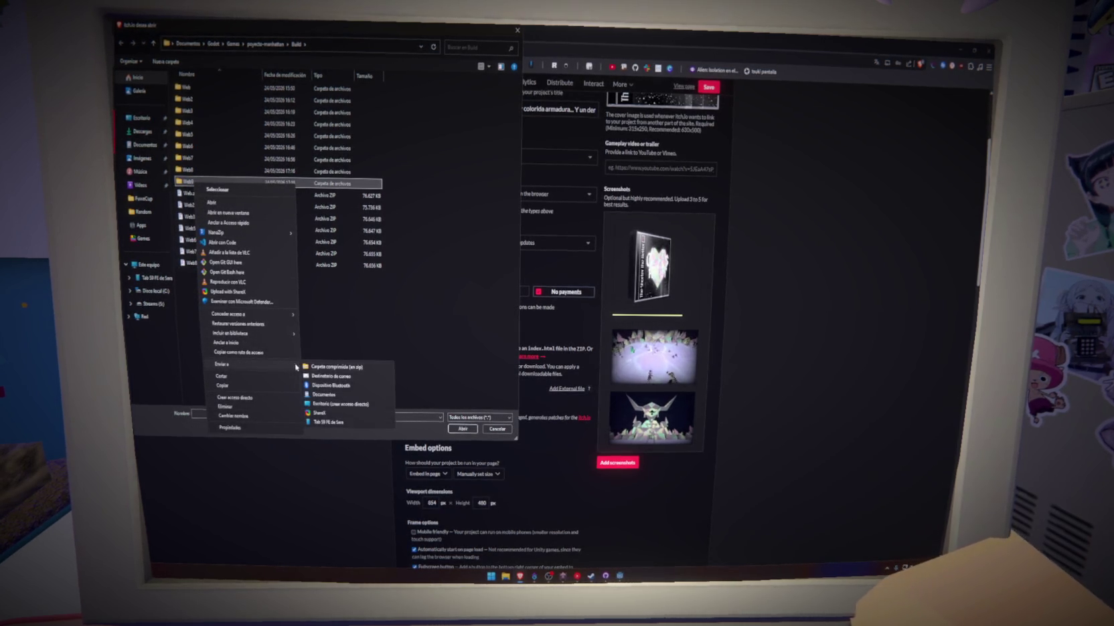
left_click(313, 366)
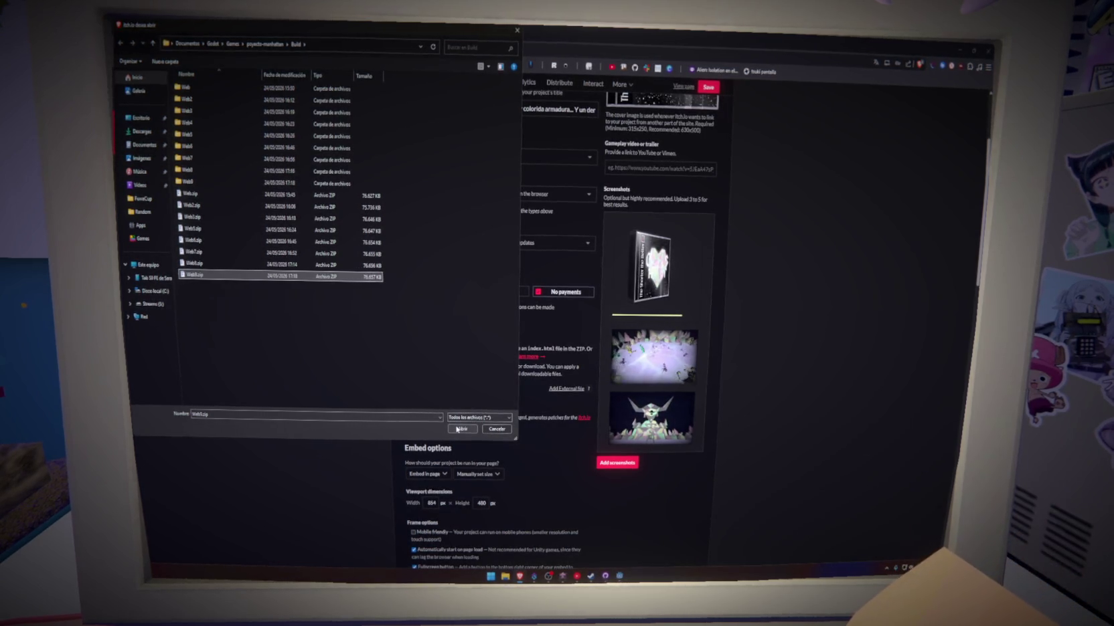
mouse_move(606, 576)
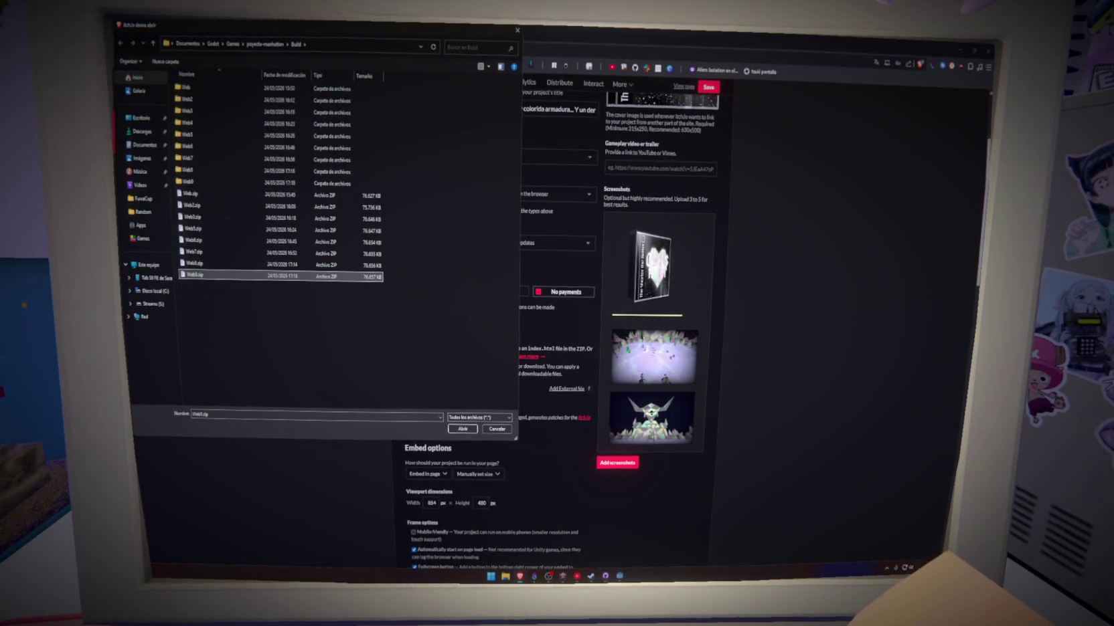
left_click(620, 577)
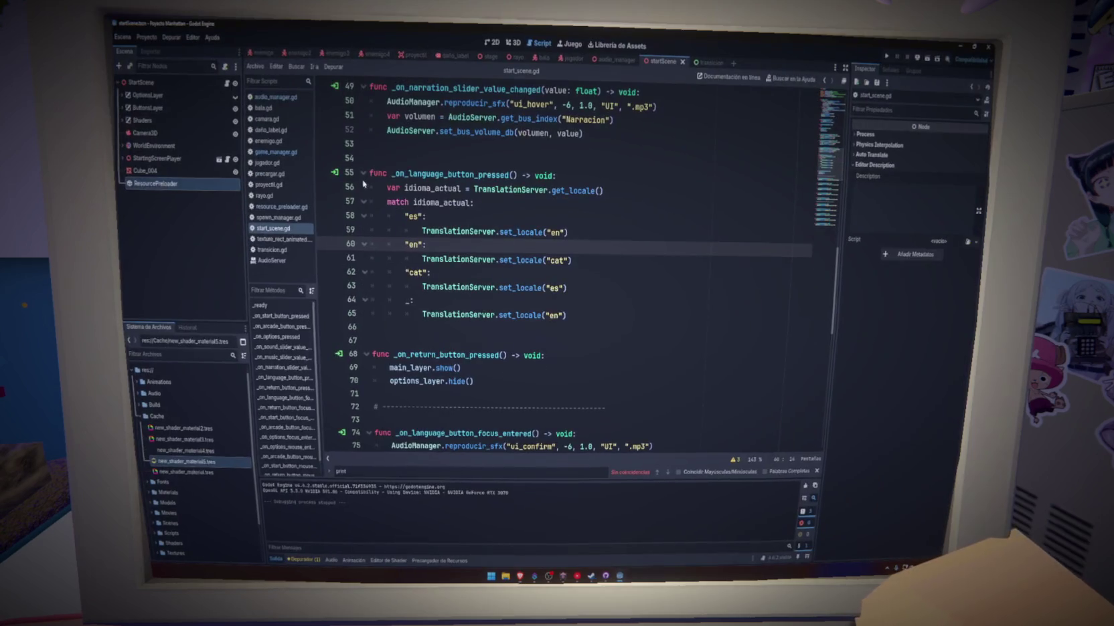
Open audio_manager.gd and review the patched_get_playback_position function and its real_delta calculation
left_click(274, 97)
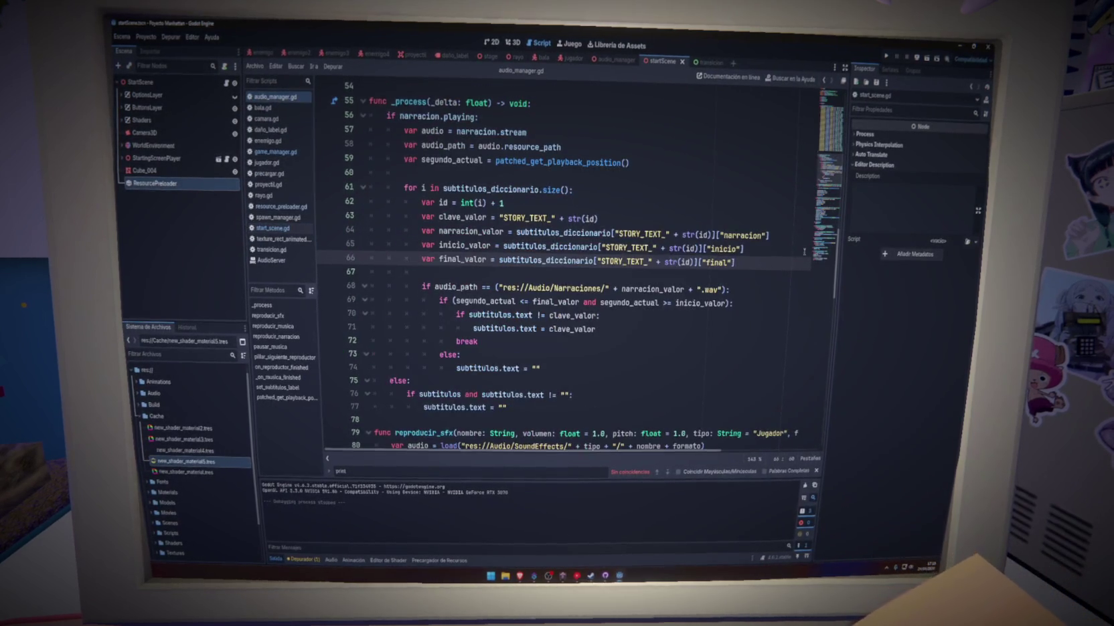
scroll(561, 359, "down", 15)
left_click_drag(427, 342, 516, 343)
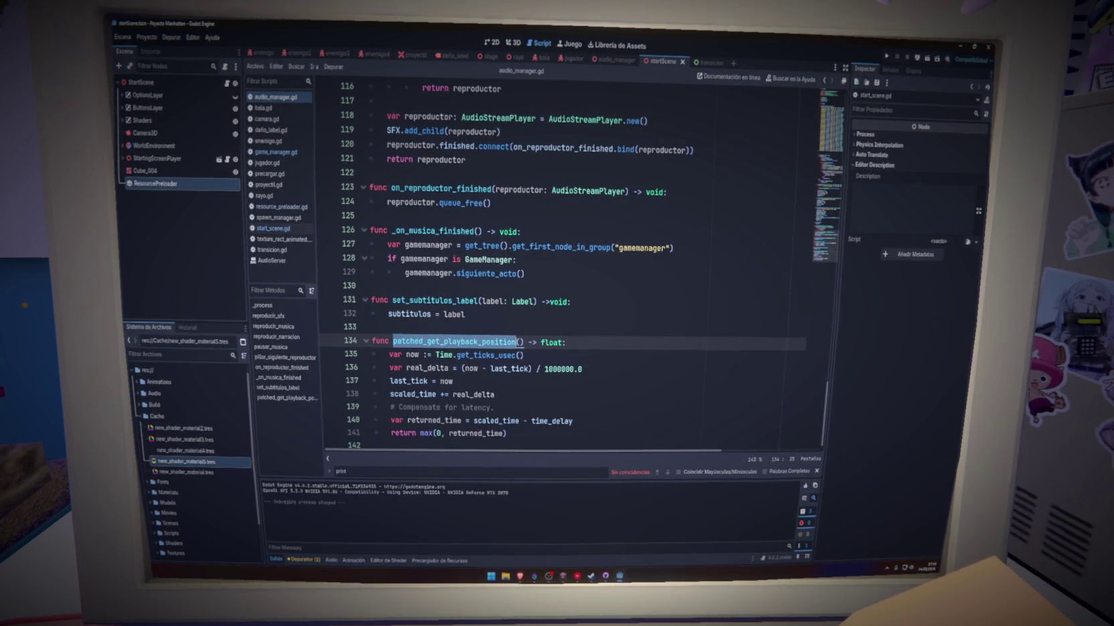
left_click_drag(391, 368, 507, 370)
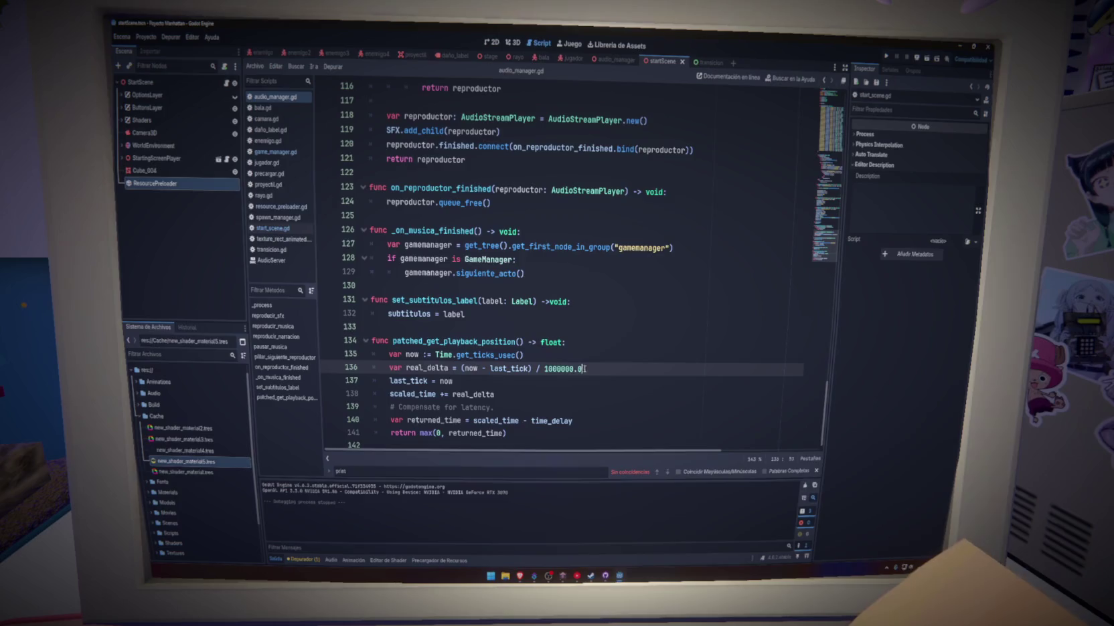
left_click_drag(584, 369, 351, 355)
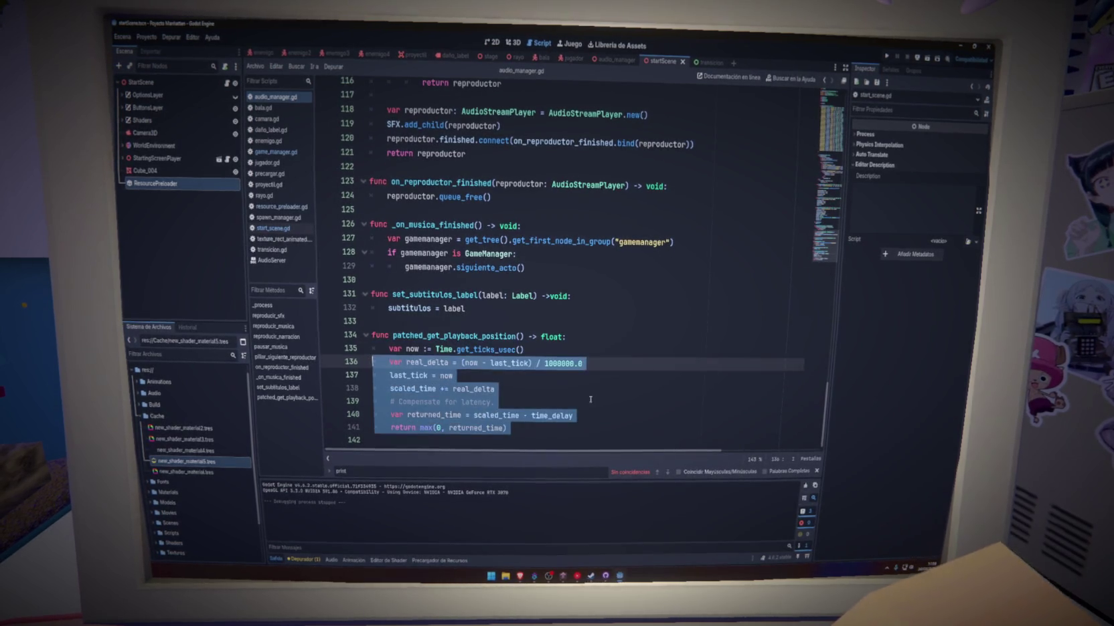
left_click(509, 407)
left_click(968, 46)
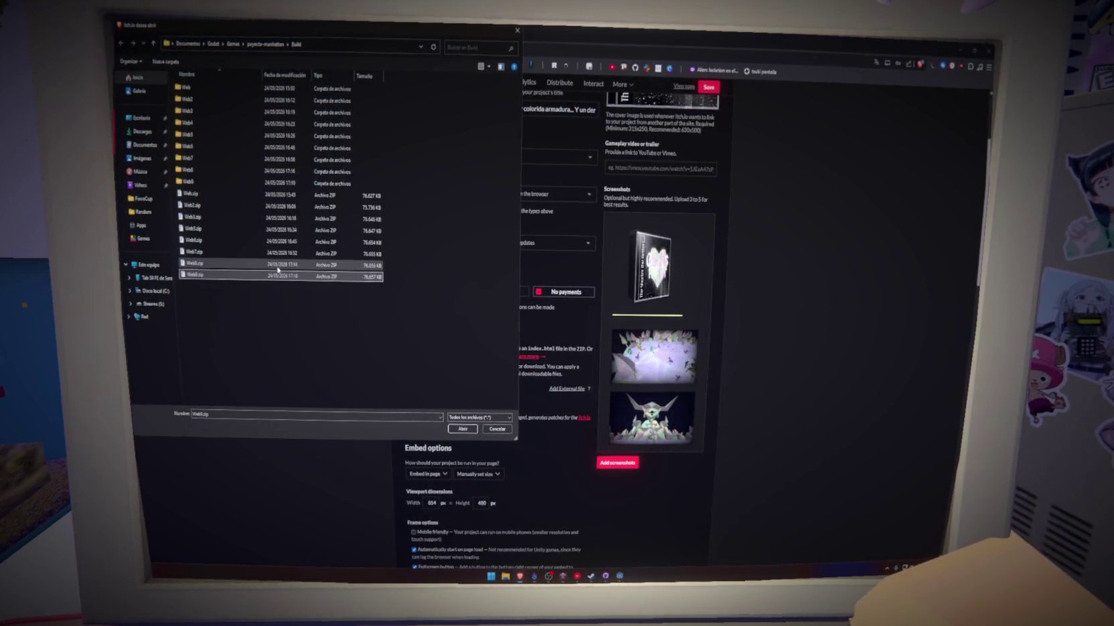
Upload Web9.zip, mark it as played in the browser, and save the project
left_click(465, 430)
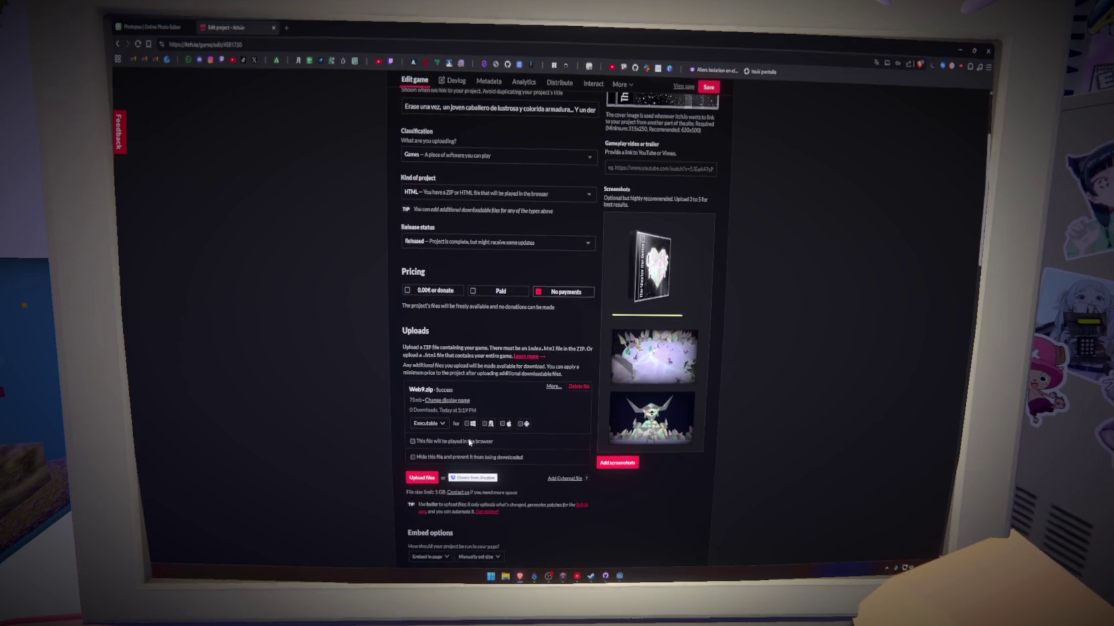
left_click(469, 440)
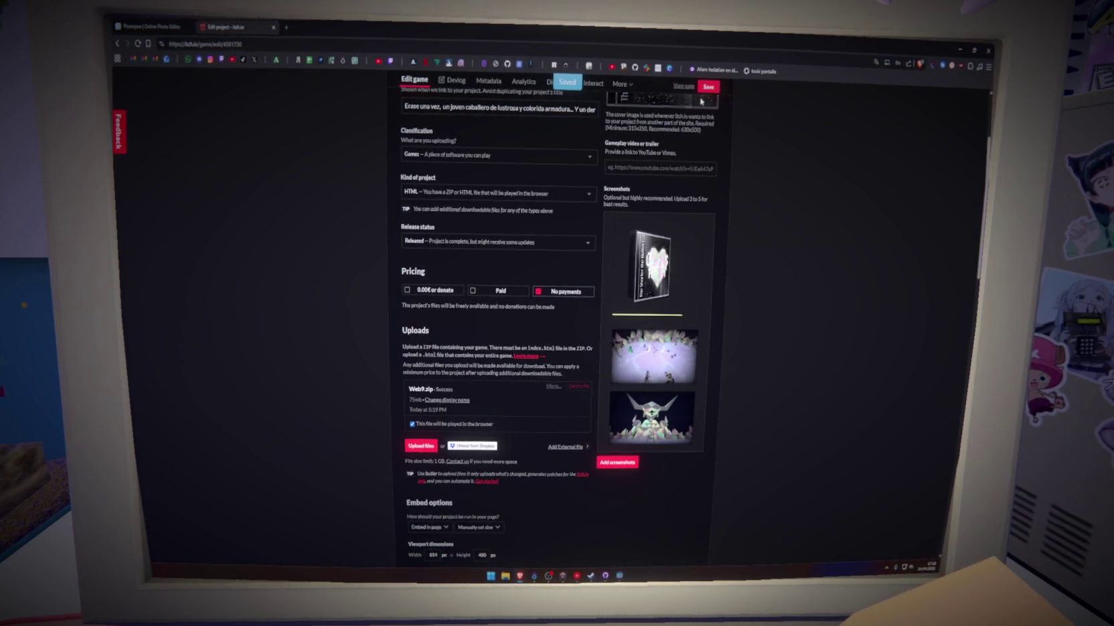
scroll(682, 89, "down", 1)
left_click(683, 87)
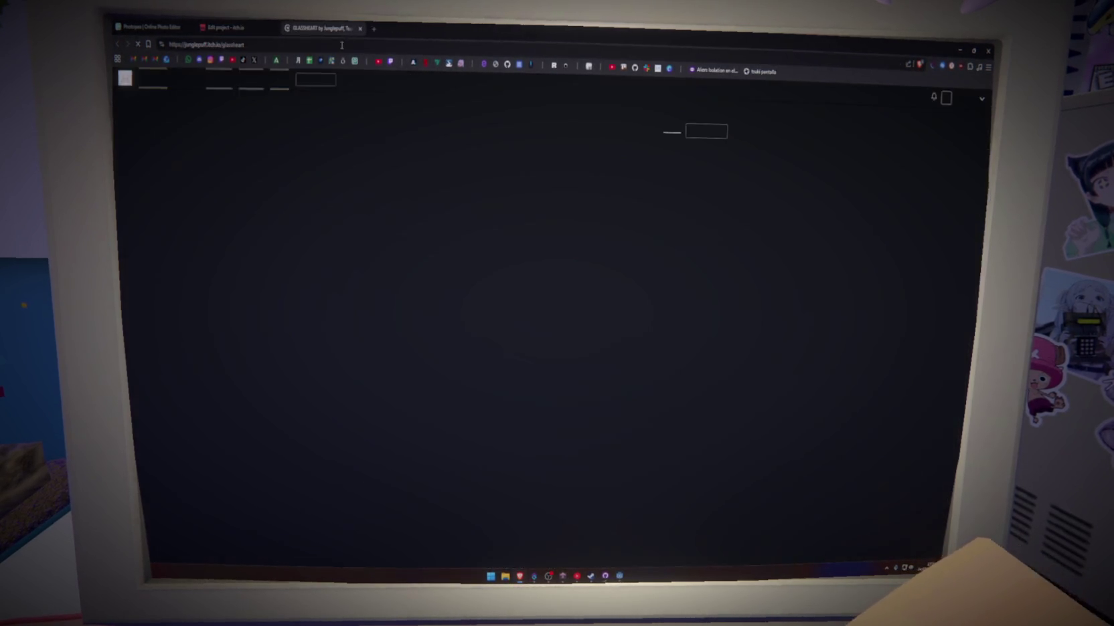
Unlock the Glass Heart page with the page password and launch the game fullscreen
left_click(346, 28)
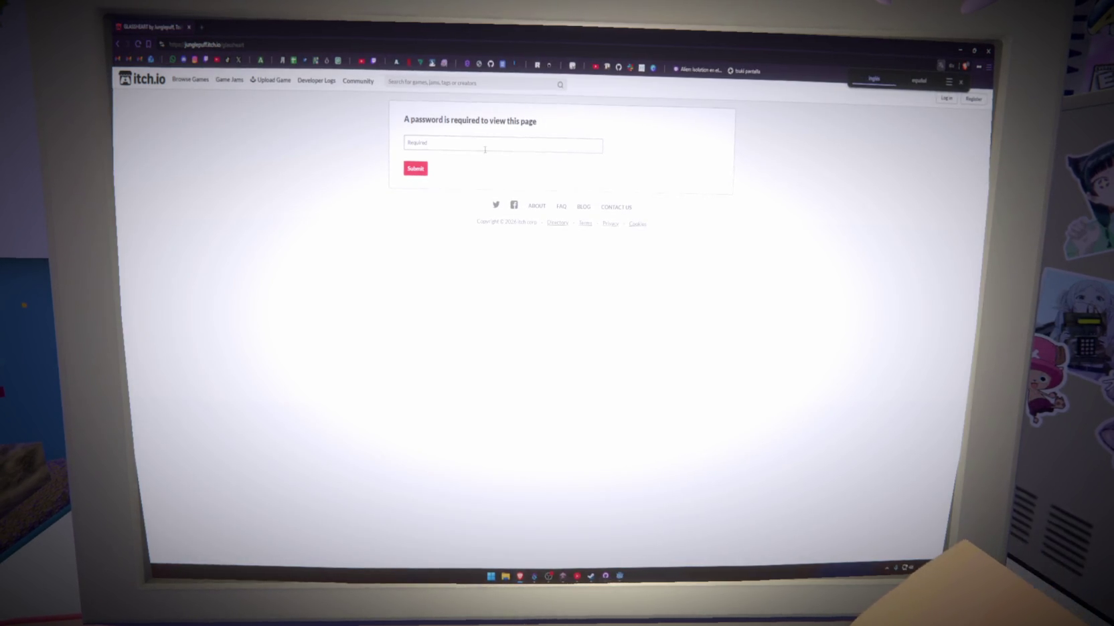
left_click(484, 147)
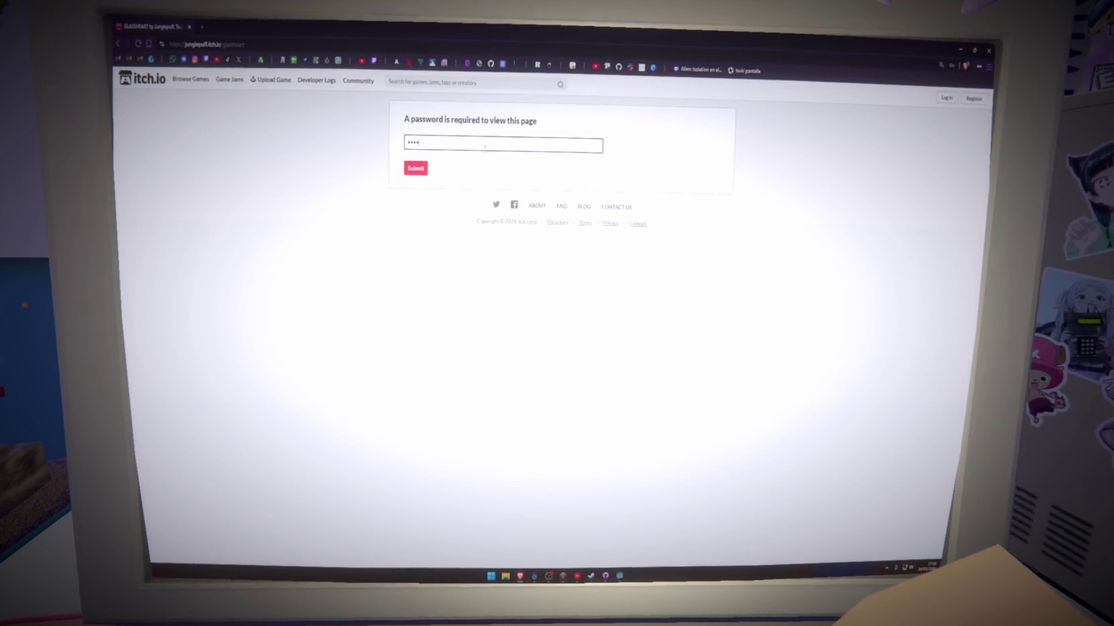
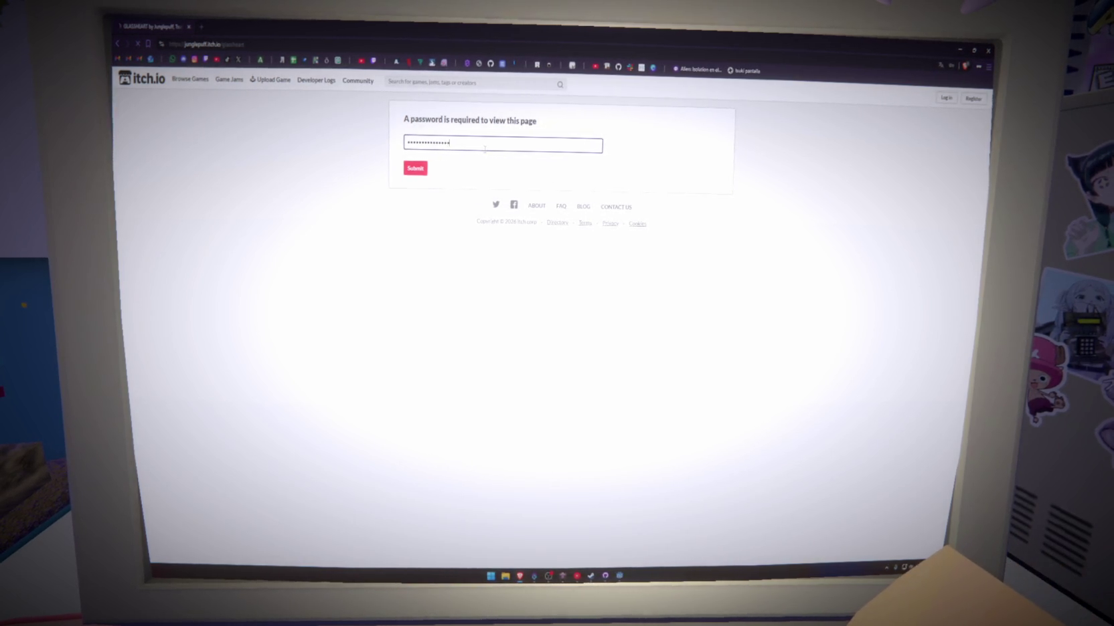
key("Return")
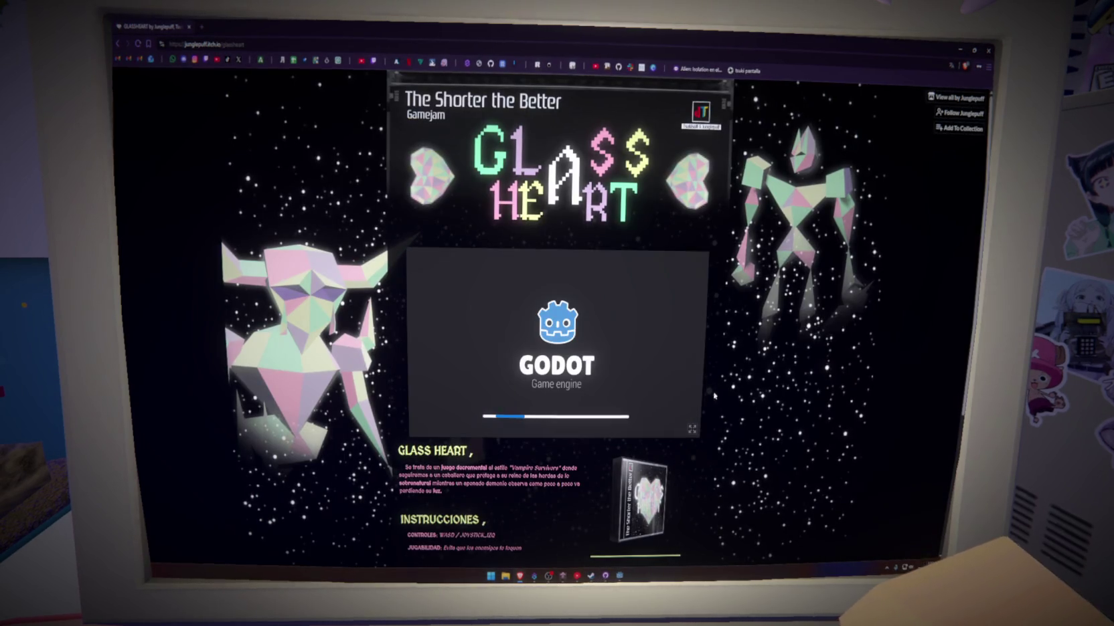
left_click(692, 428)
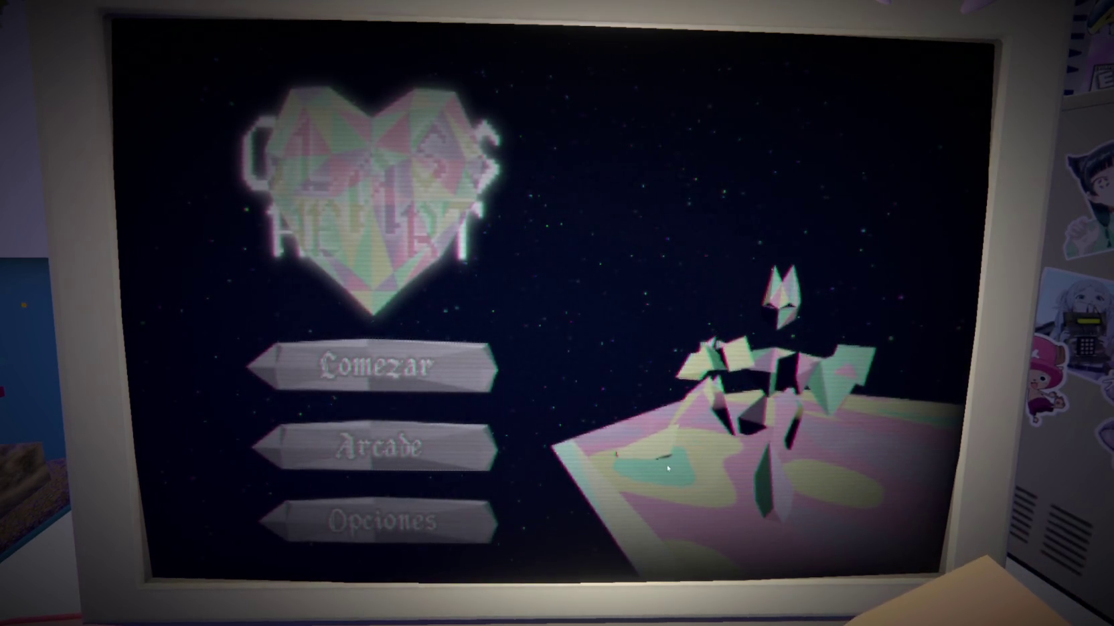
In Opciones, cycle the language back to Spanish, return to the title menu and start a new game
left_click(447, 514)
left_click(419, 452)
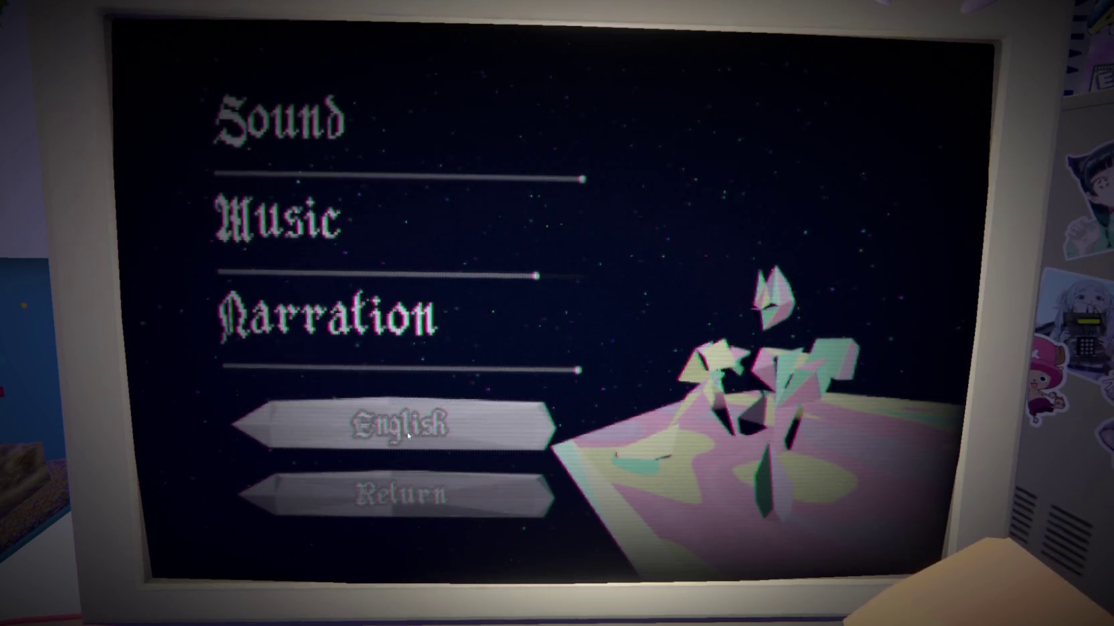
left_click(420, 453)
left_click(420, 453)
key("Escape")
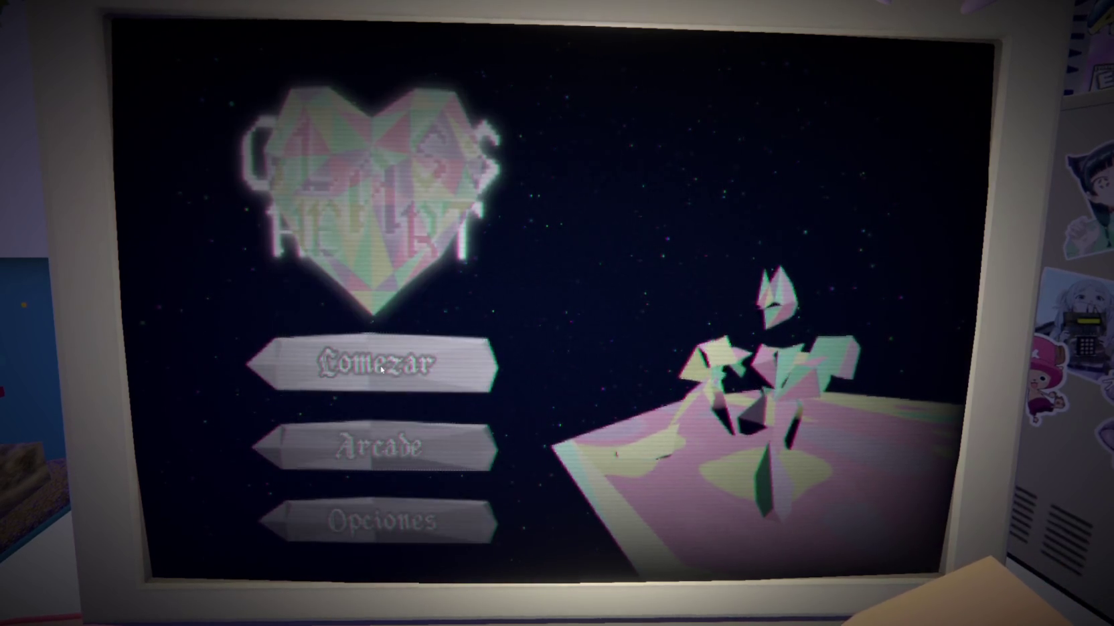
left_click(395, 372)
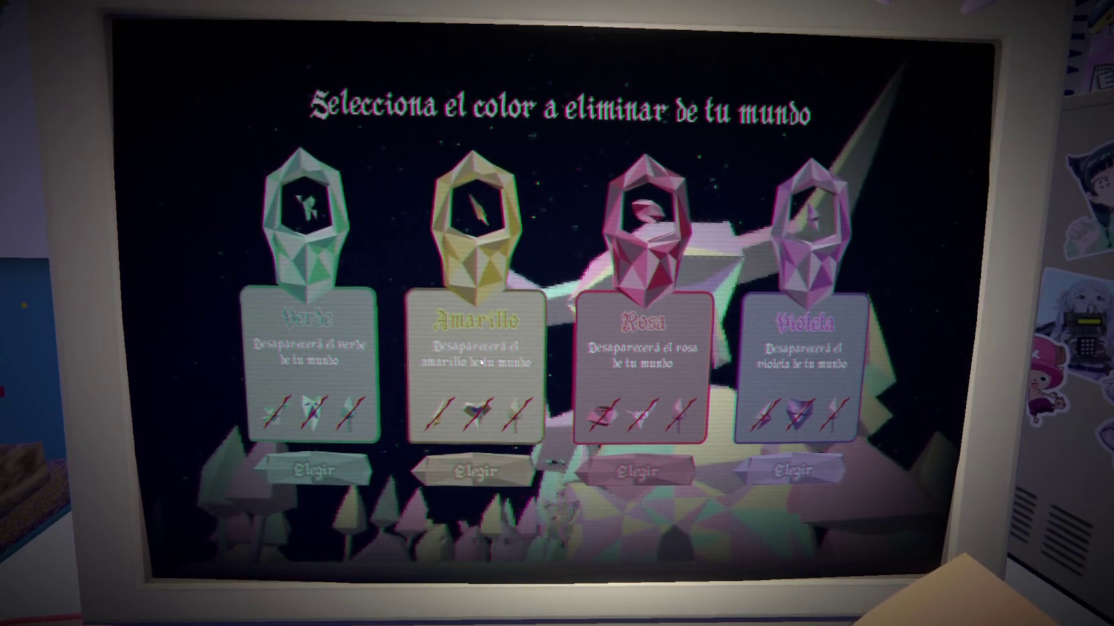
Remove yellow and green from the game world, then advance and slash at the enemies
left_click(483, 469)
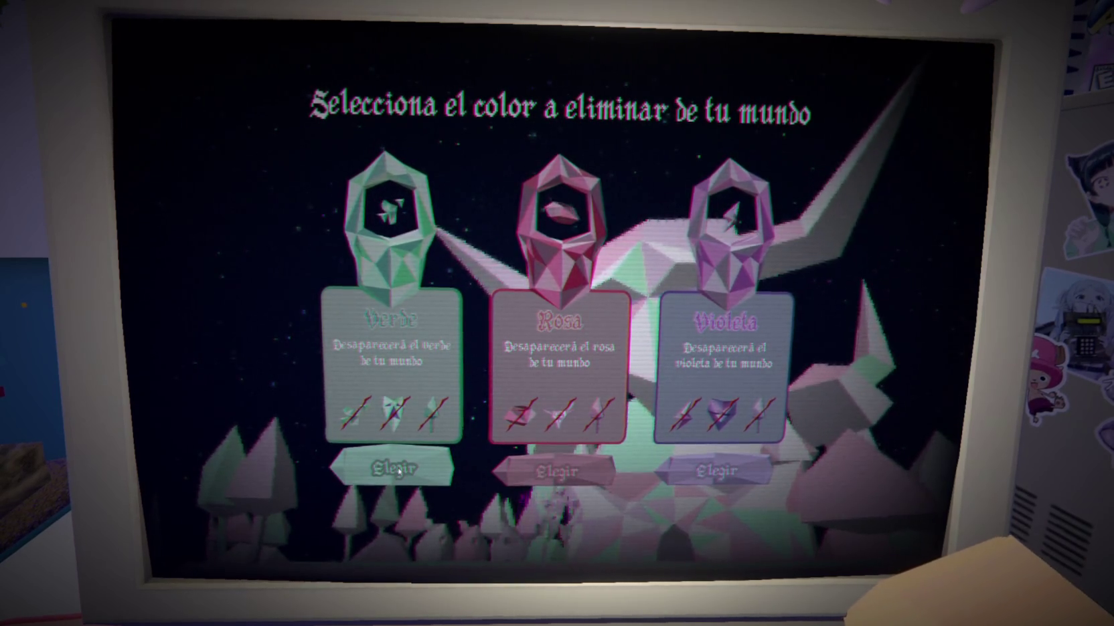
left_click(398, 470)
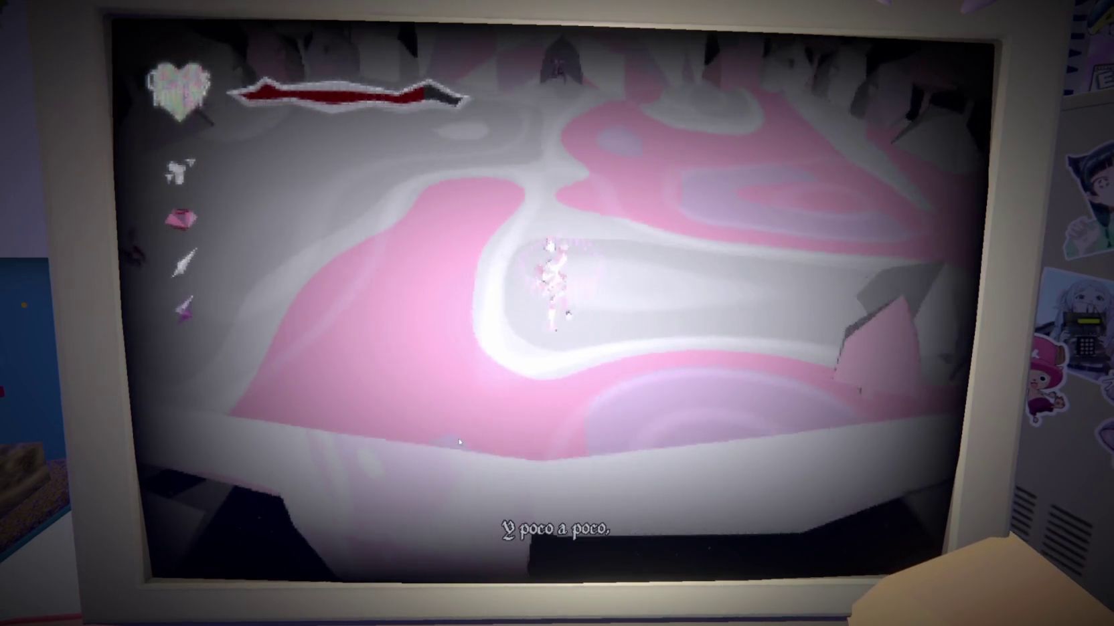
key("w")
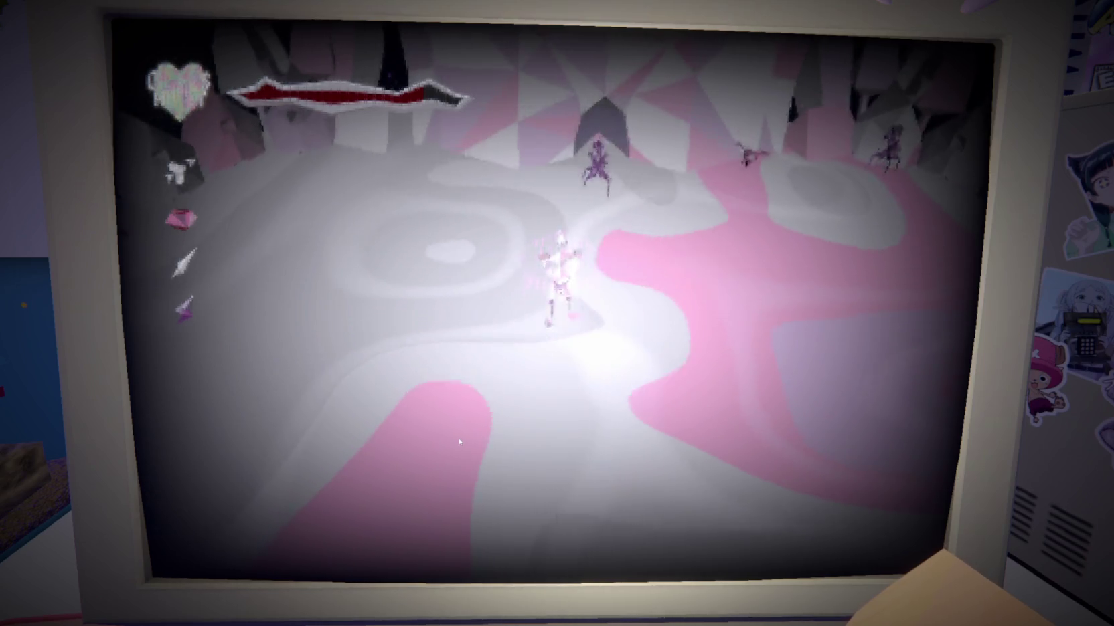
left_click(460, 441)
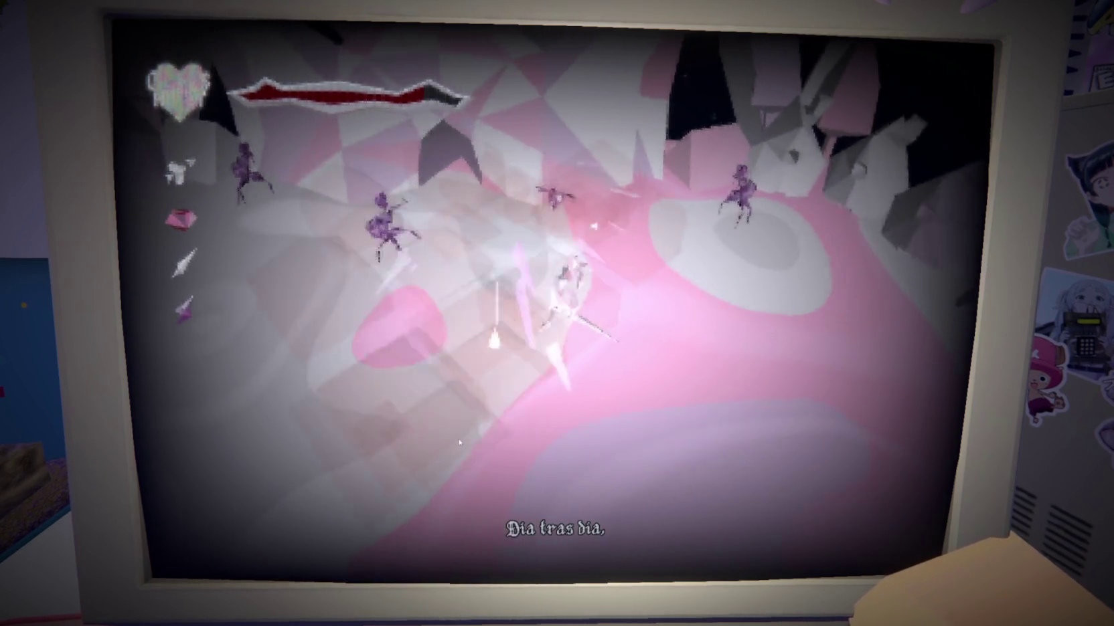
Maneuver the knight around the arena with WASD, dodging and slashing at the purple creatures
key("s")
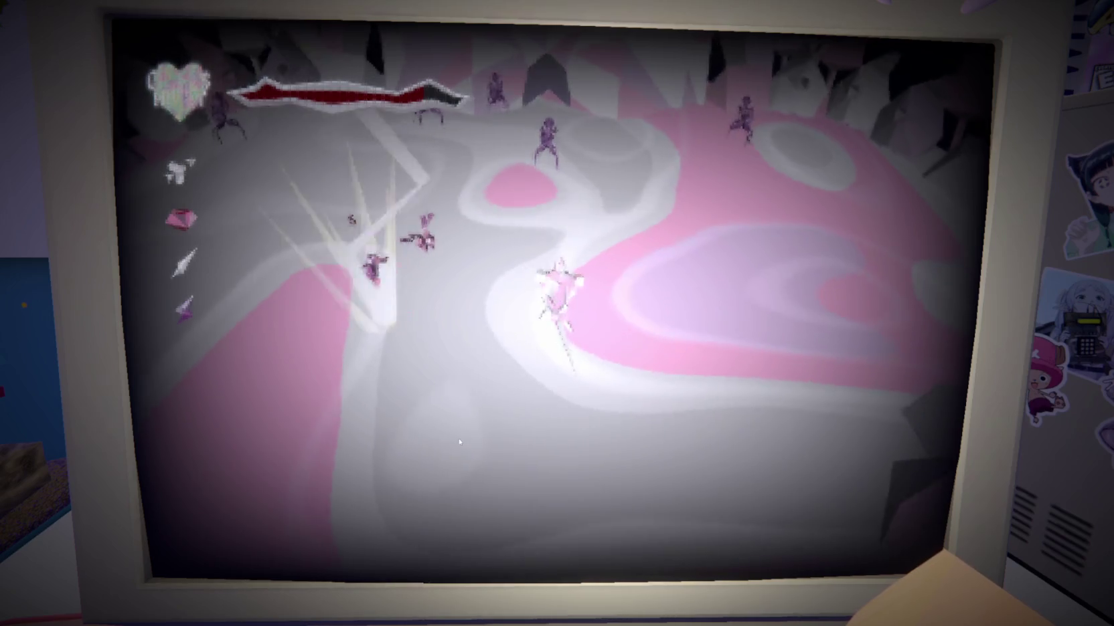
key("w")
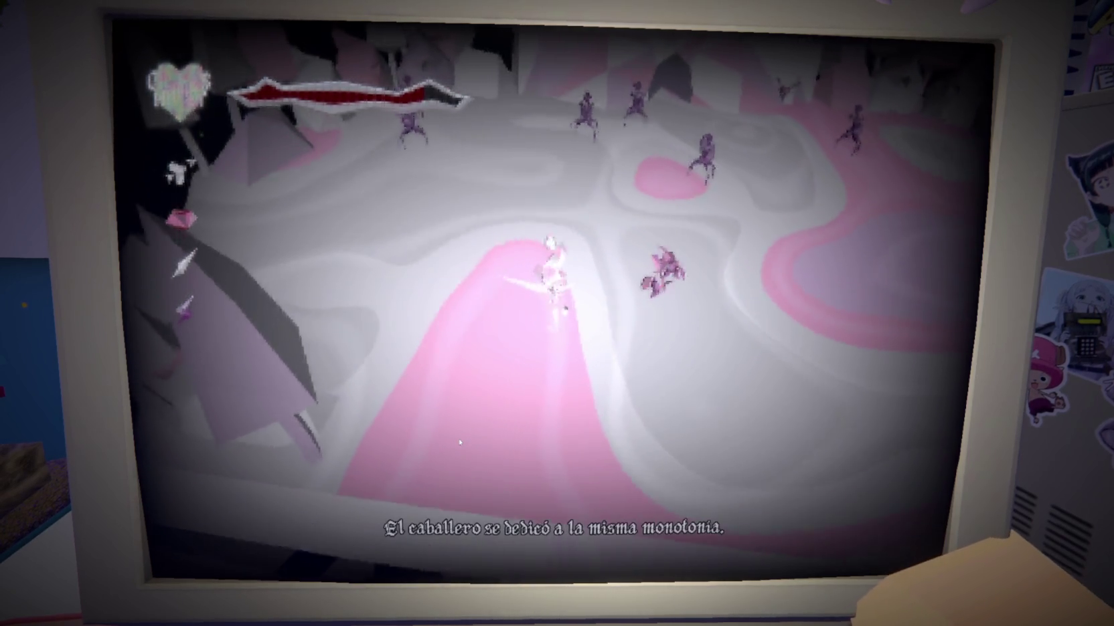
key("w")
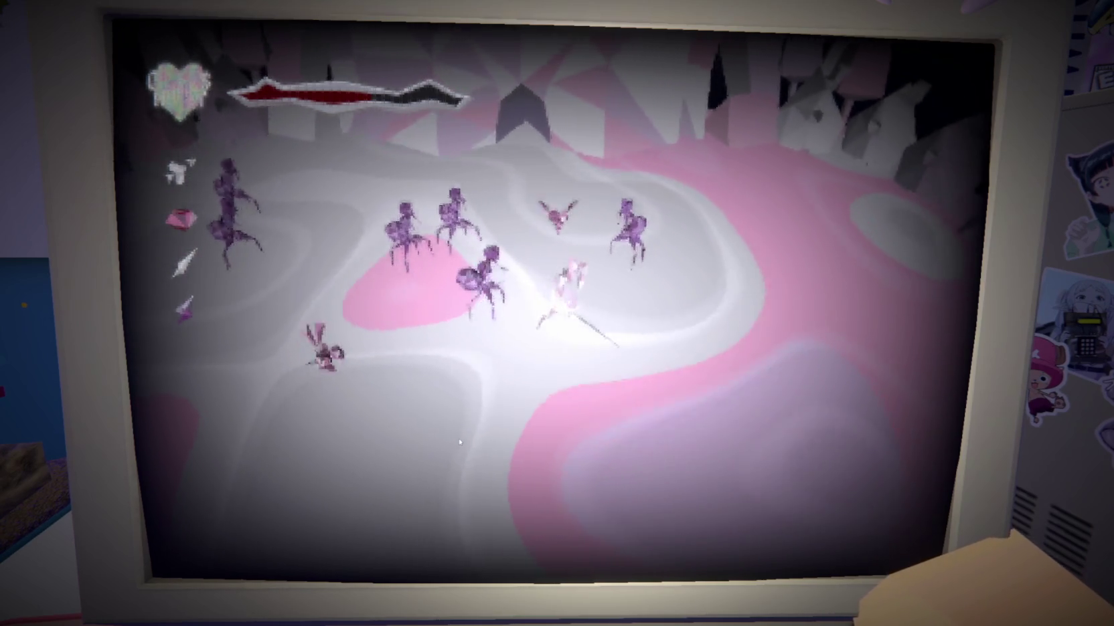
key("s")
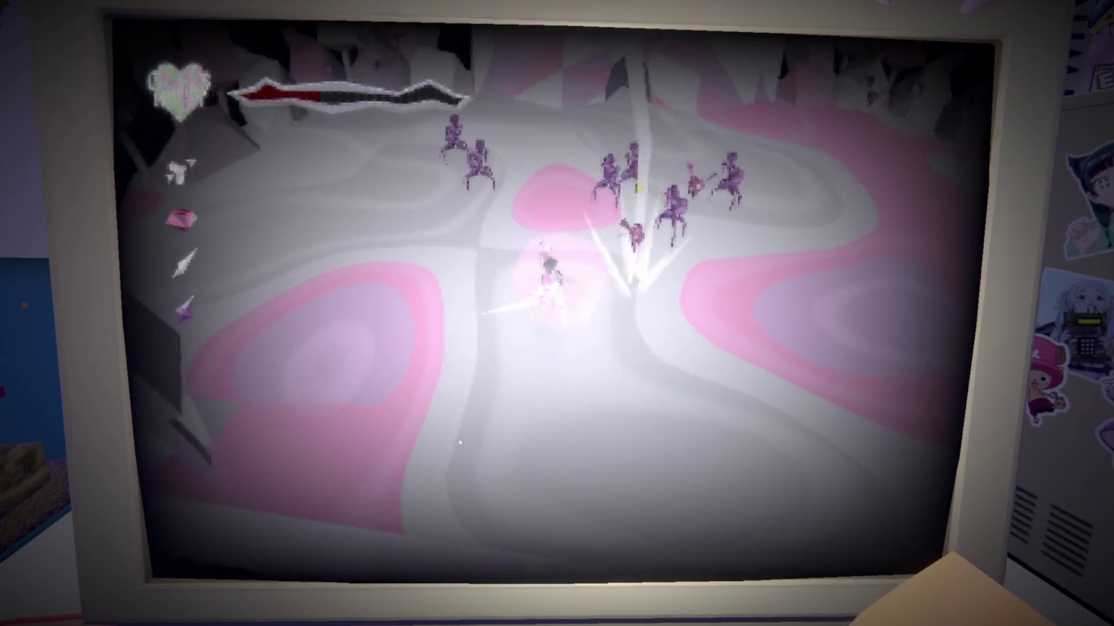
key("w")
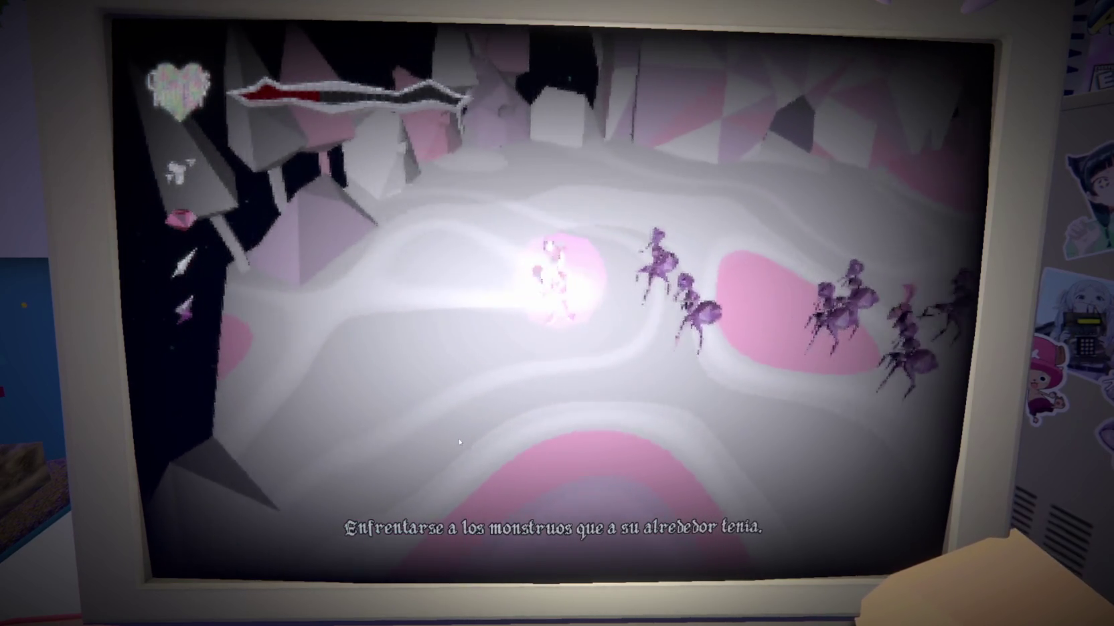
key("w")
key("d")
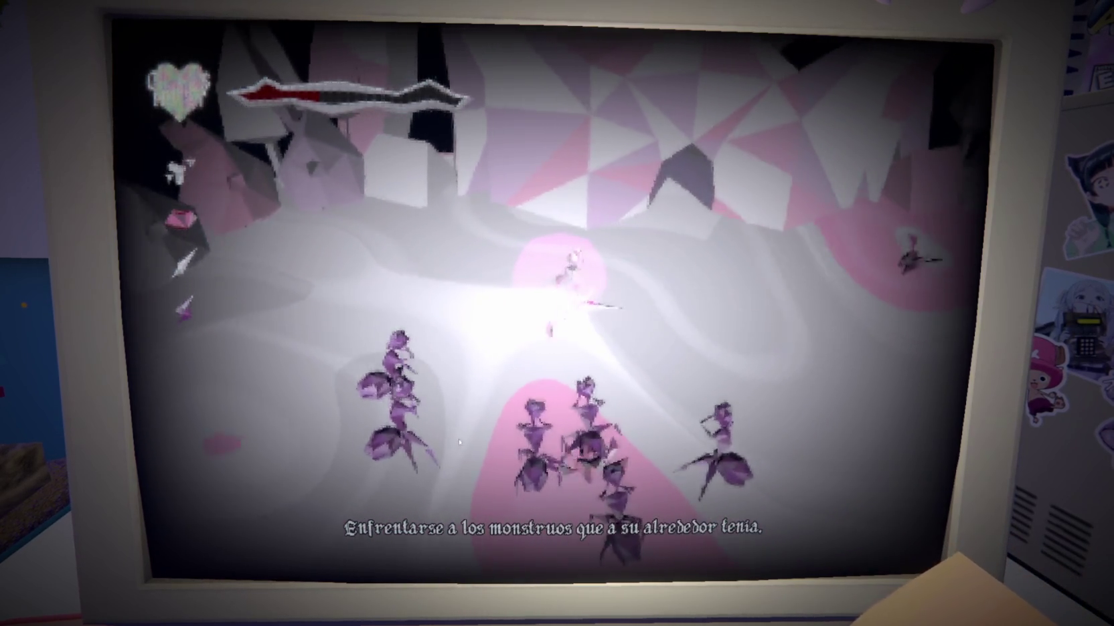
key("d")
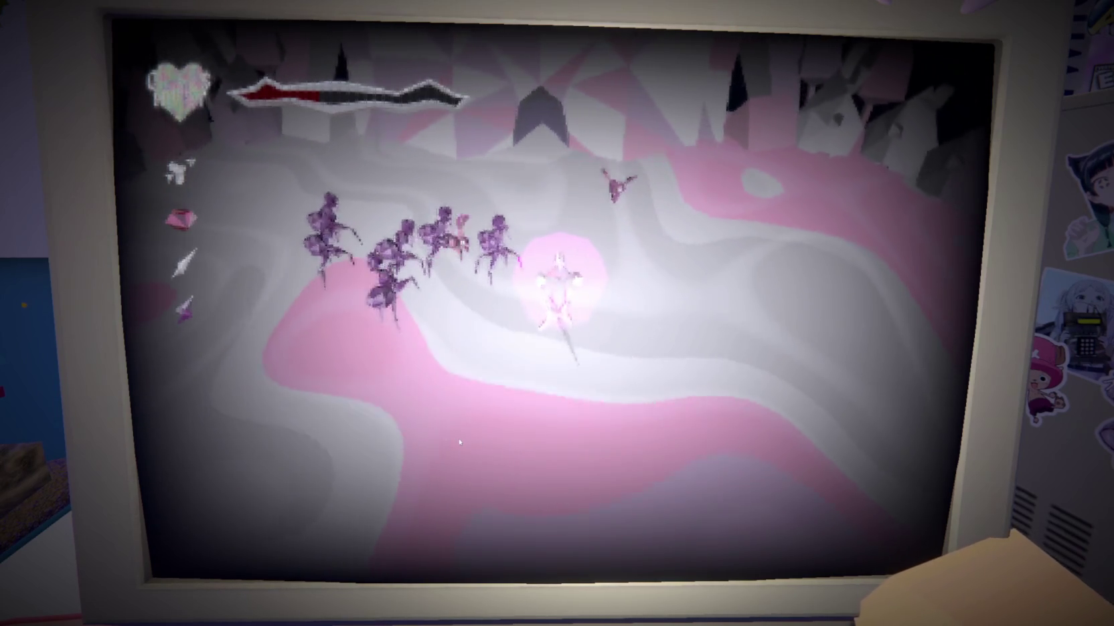
key("a")
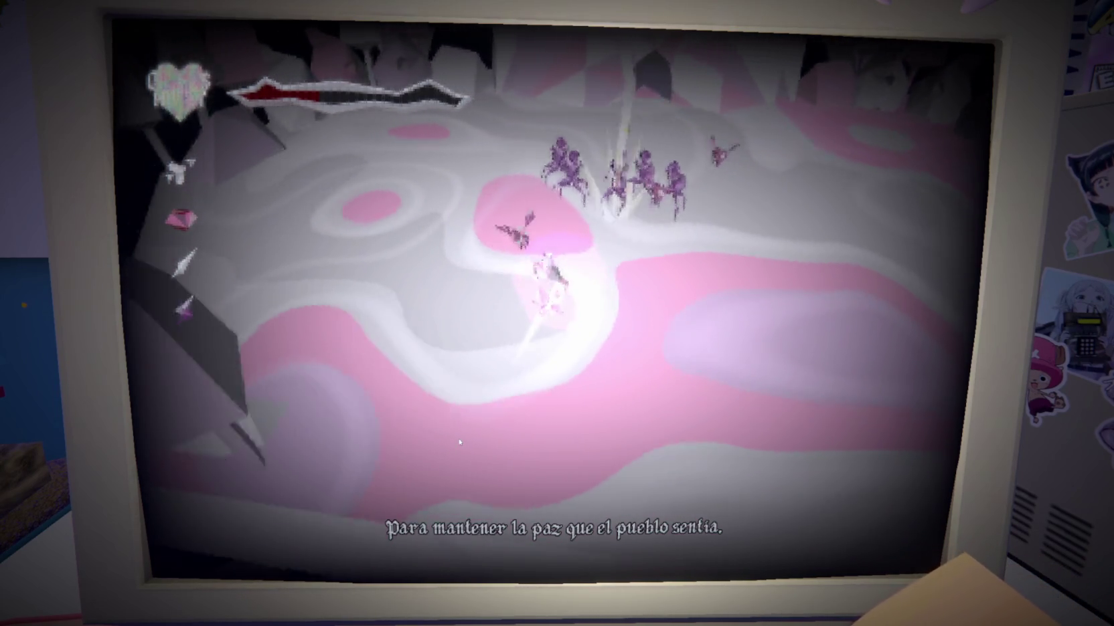
key("w")
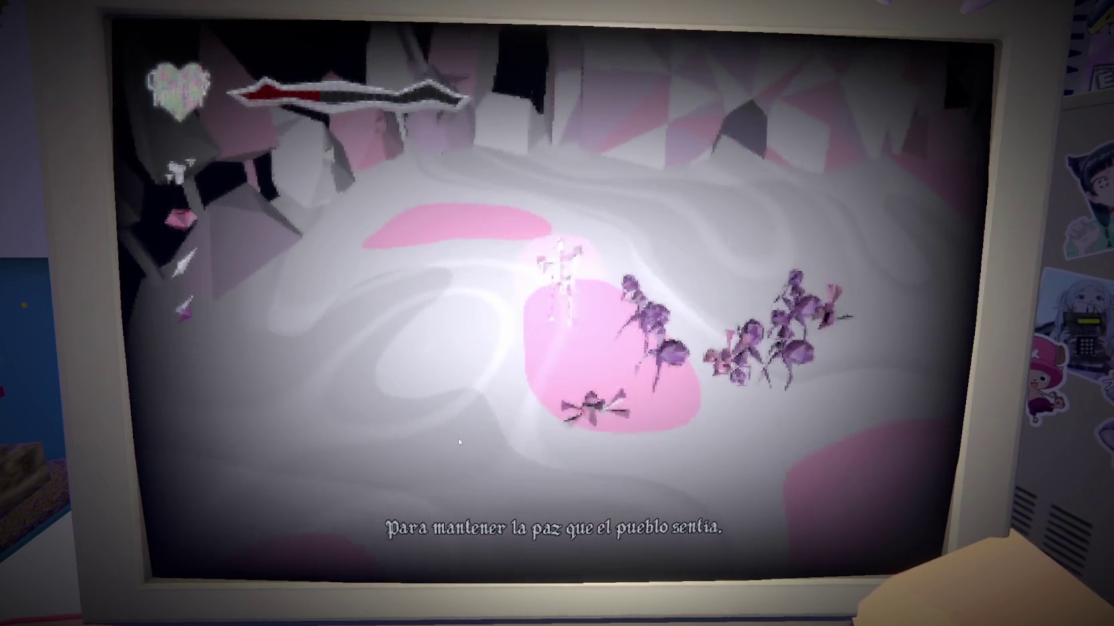
key("d")
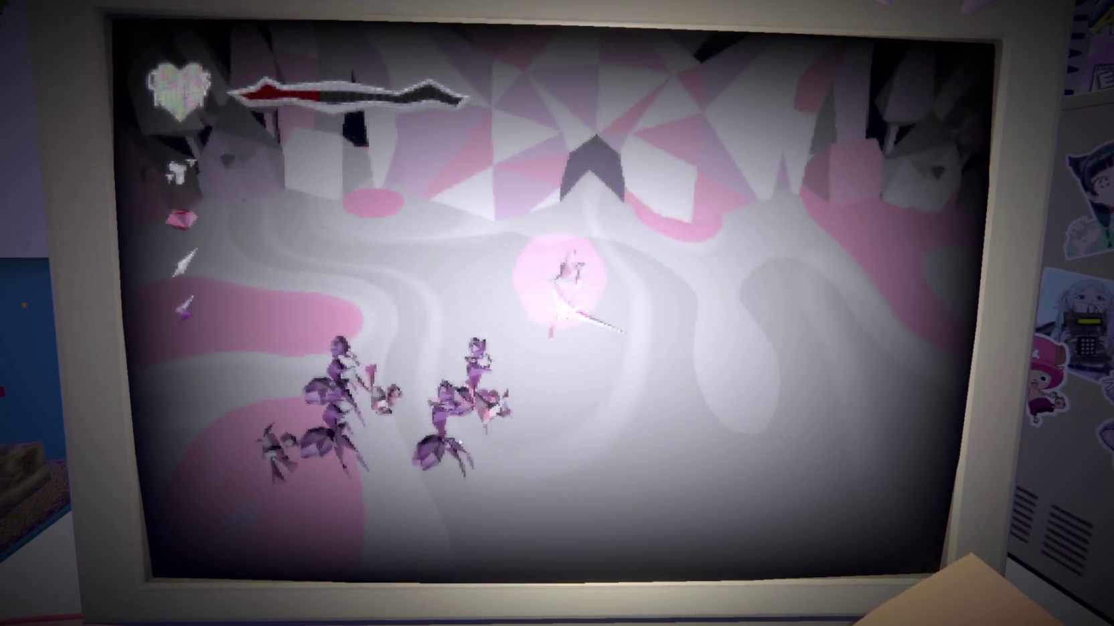
key("a")
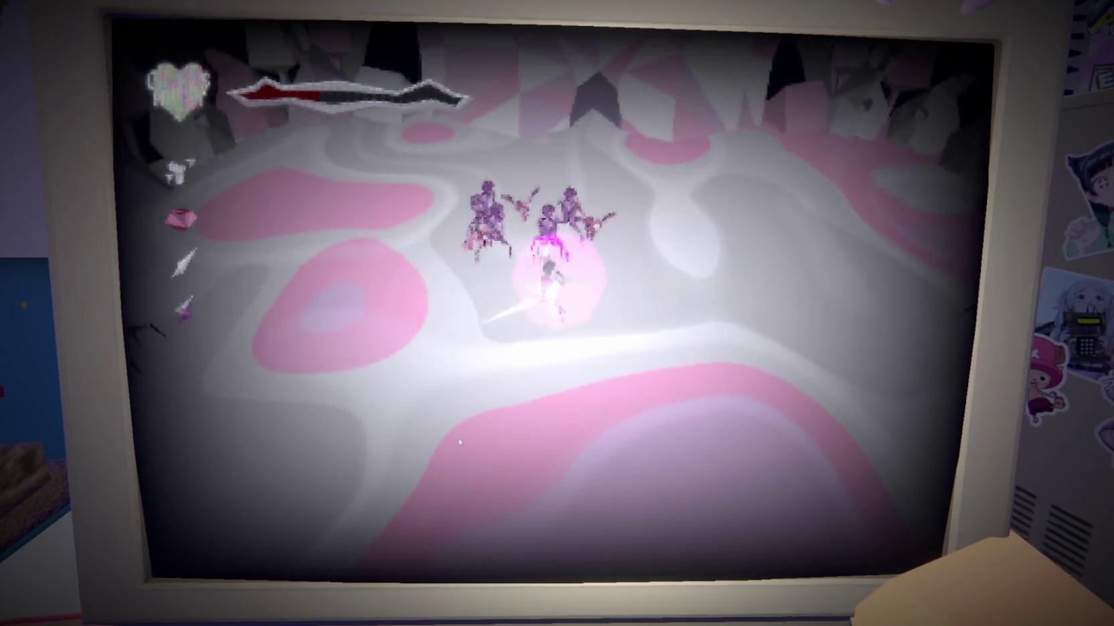
key("w")
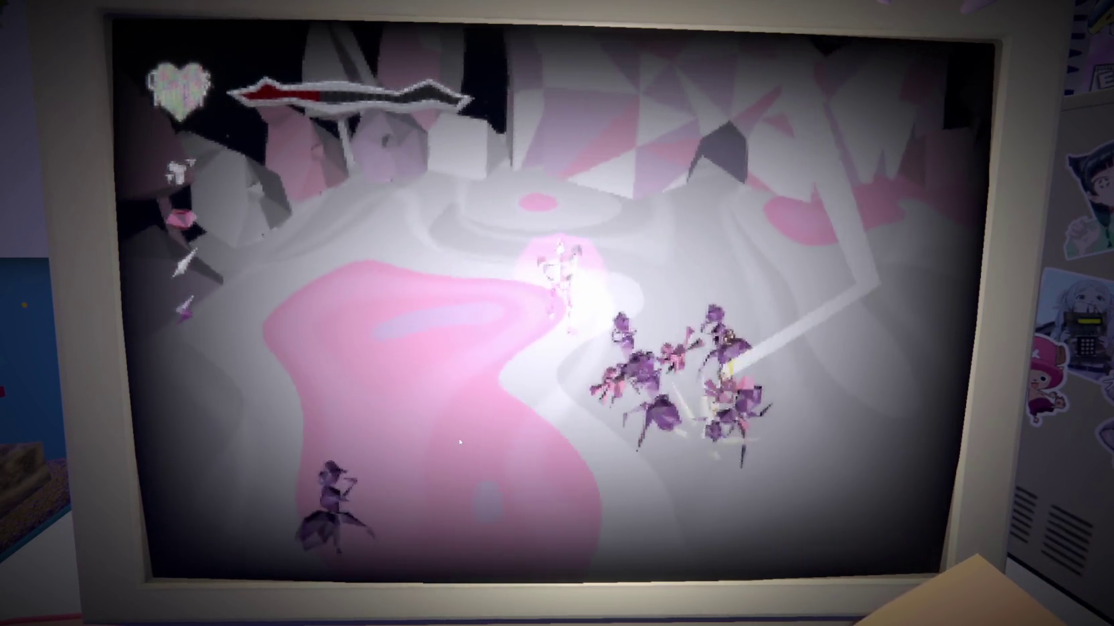
key("d")
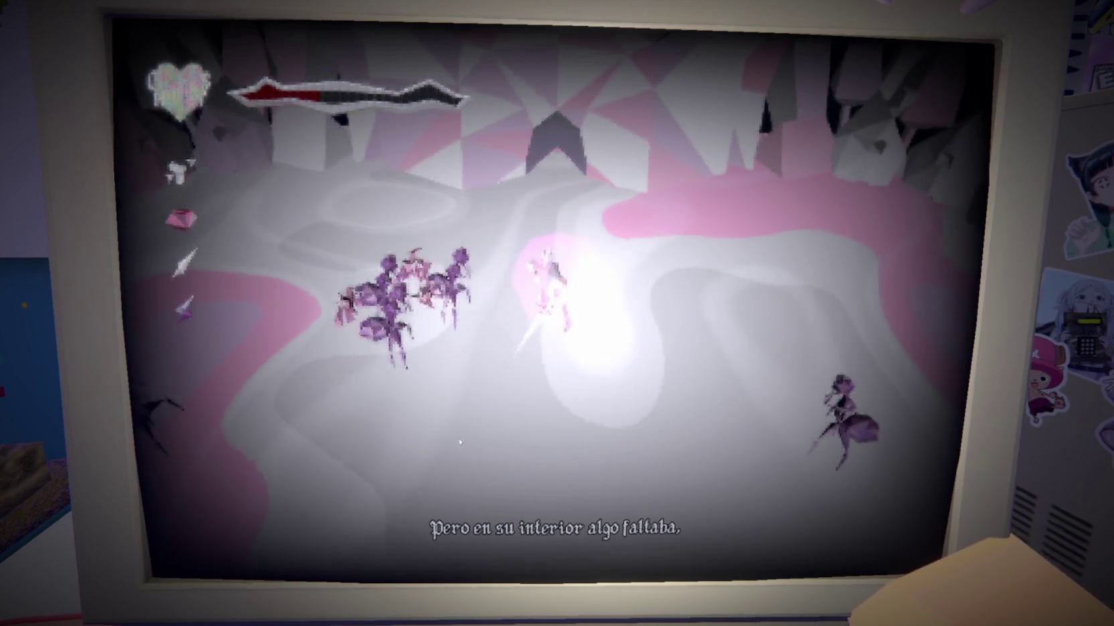
key("a")
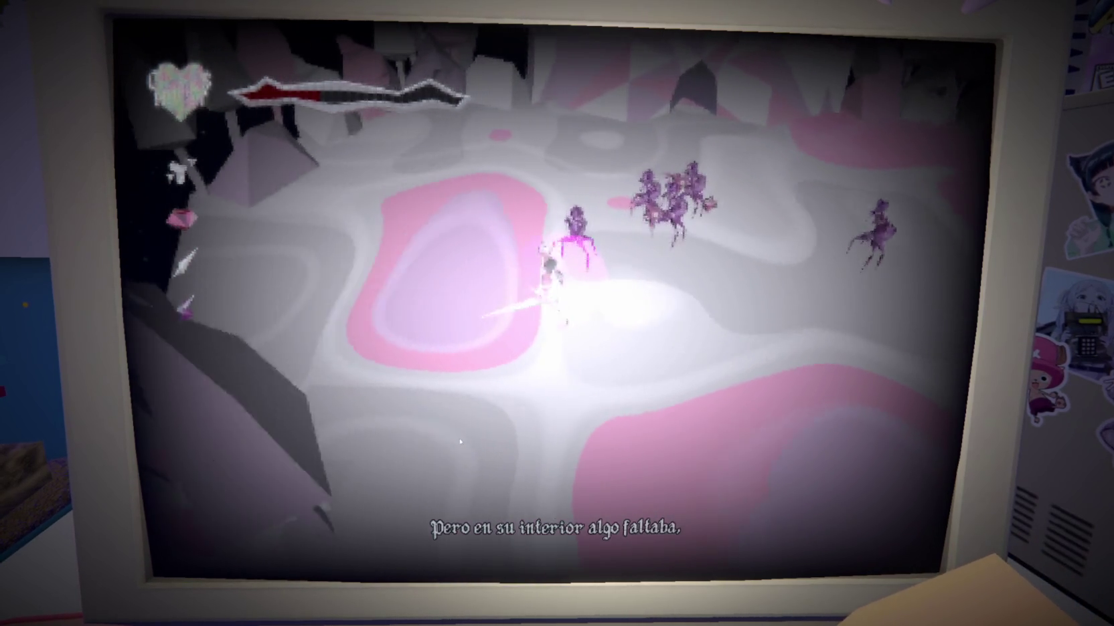
key("w")
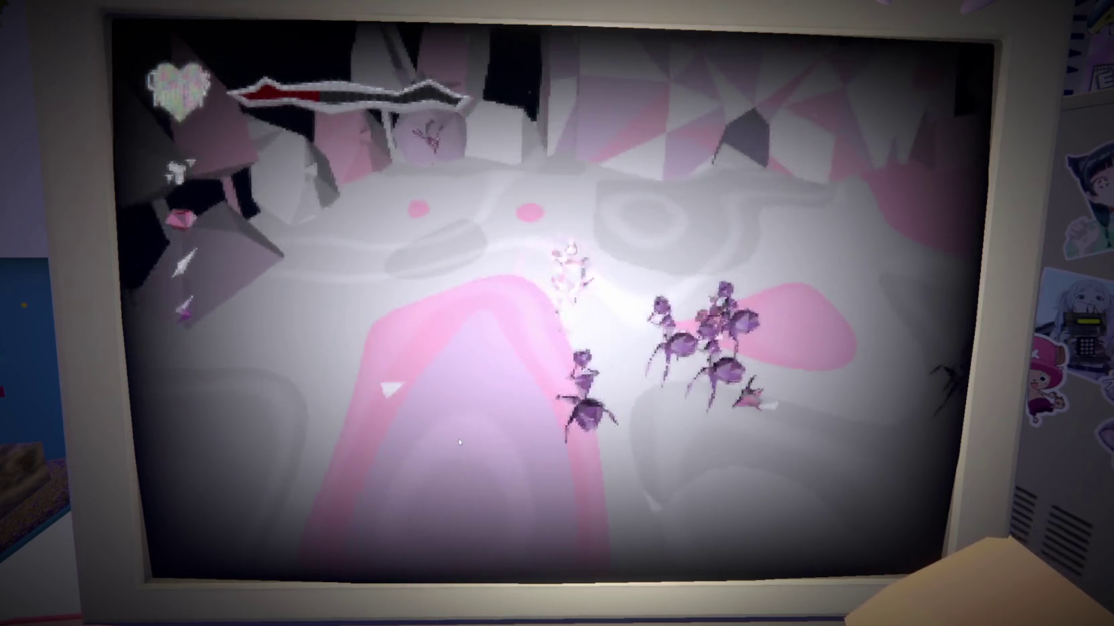
key("s")
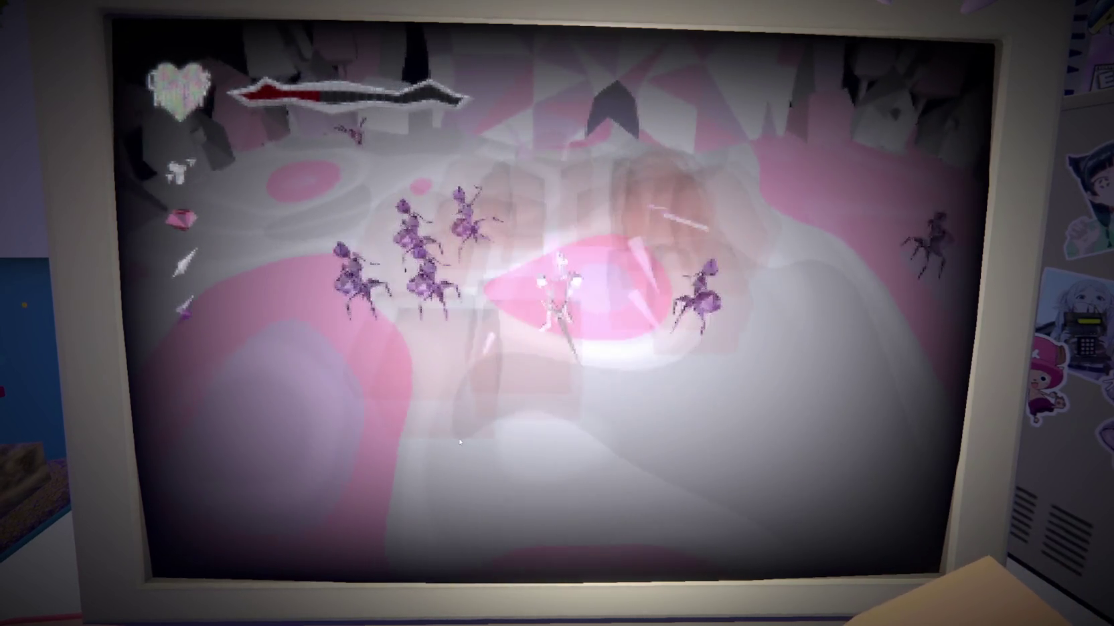
key("a")
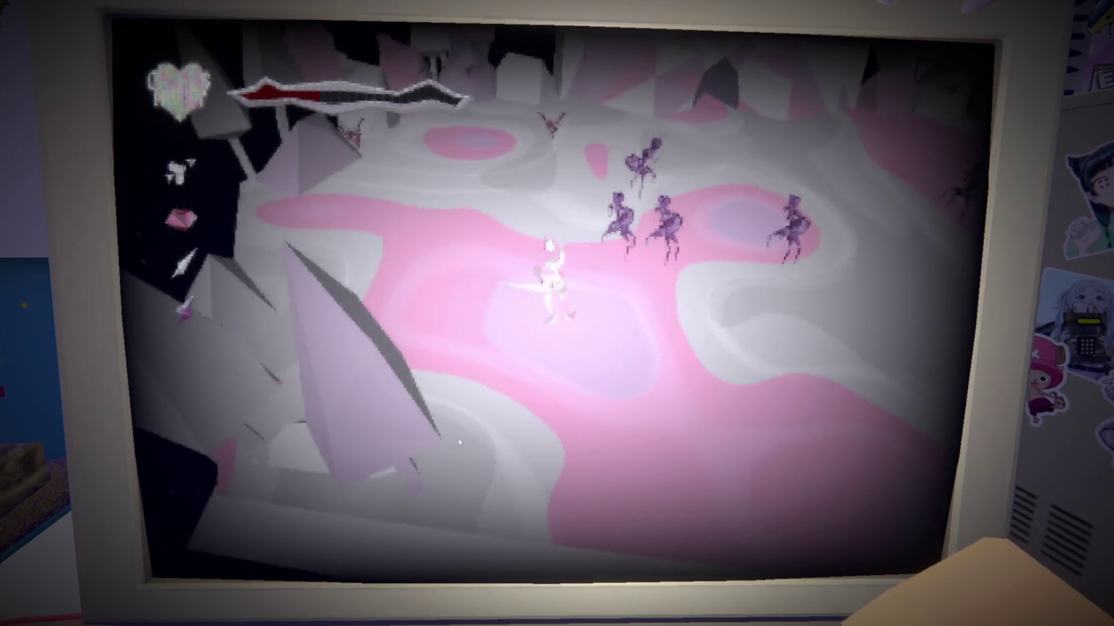
key("w")
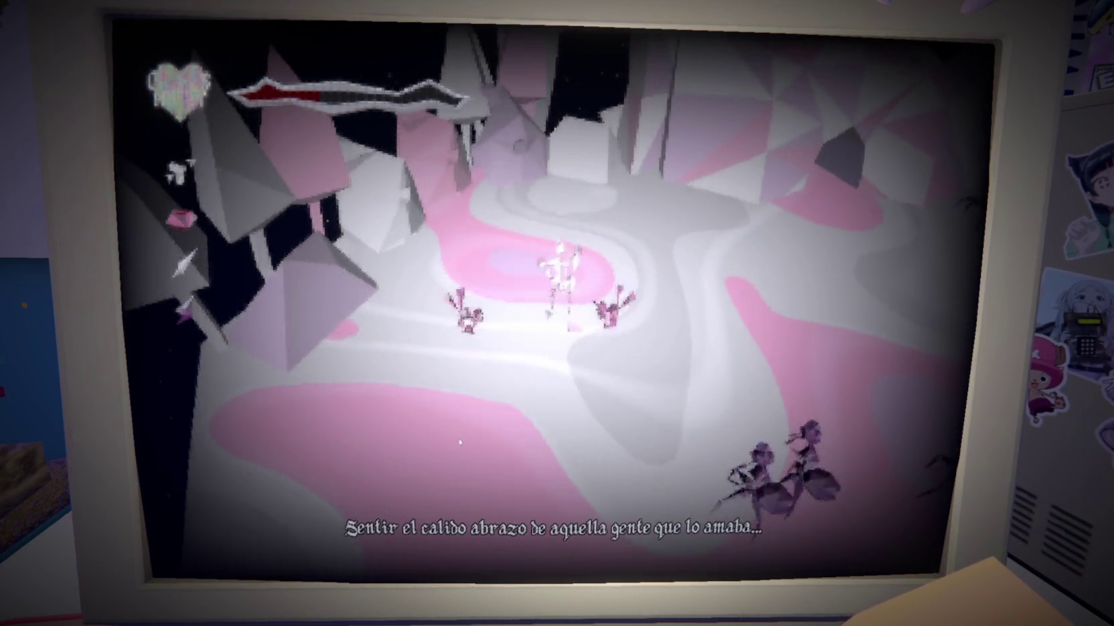
key("d")
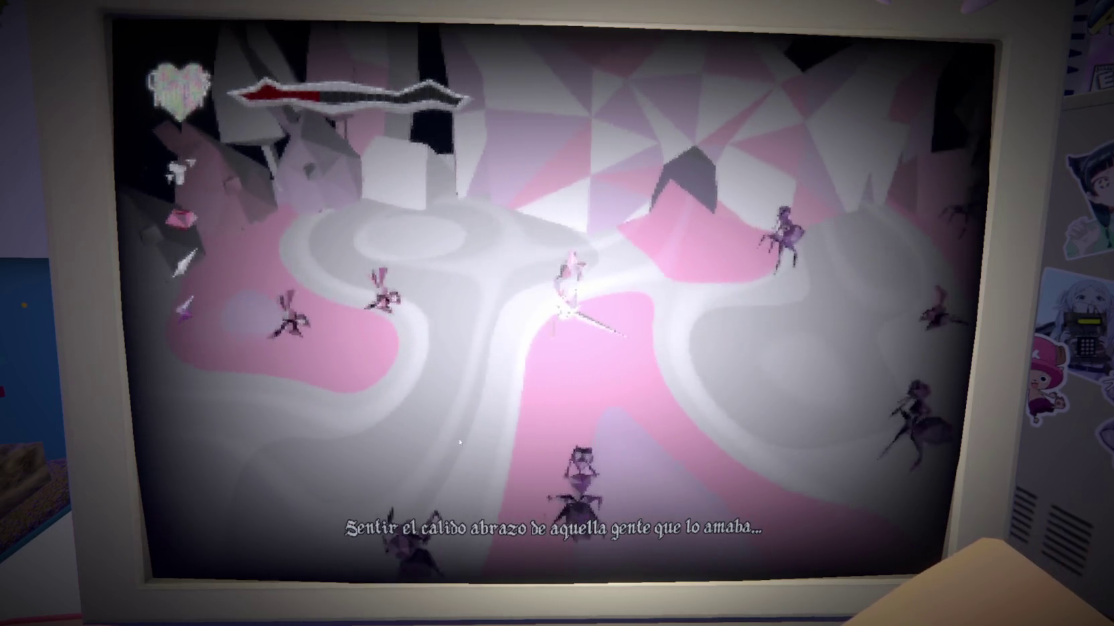
key("w")
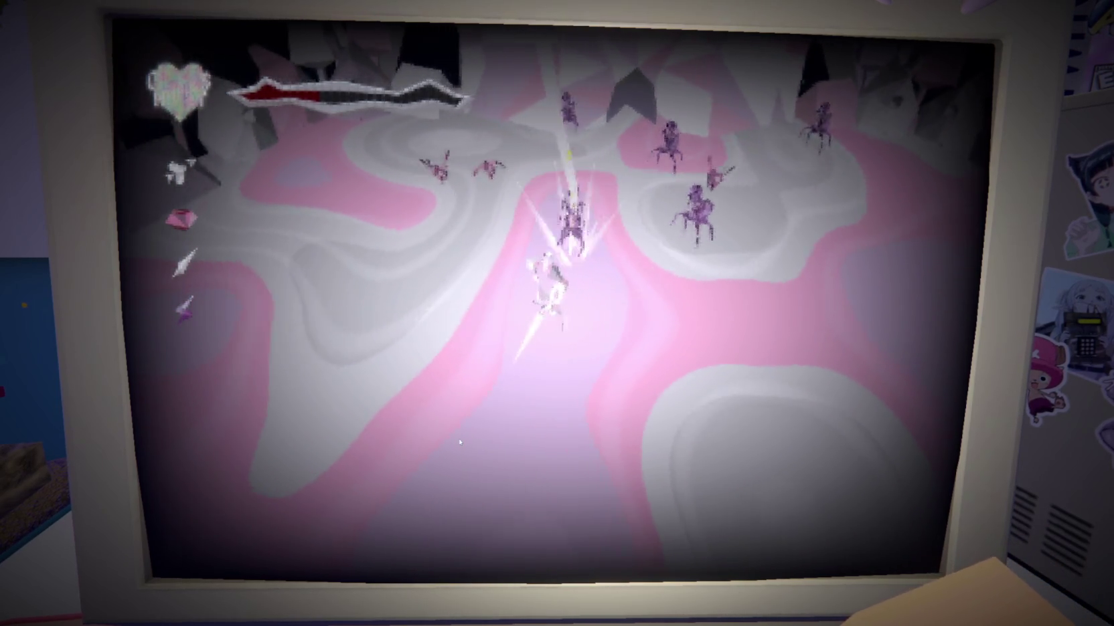
key("w")
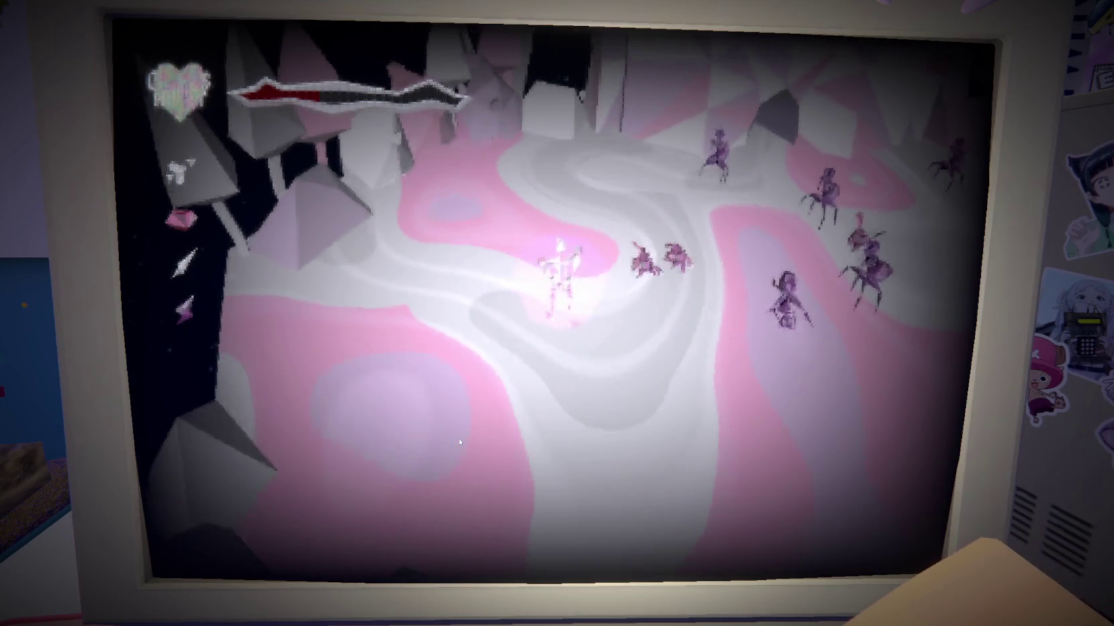
key("w")
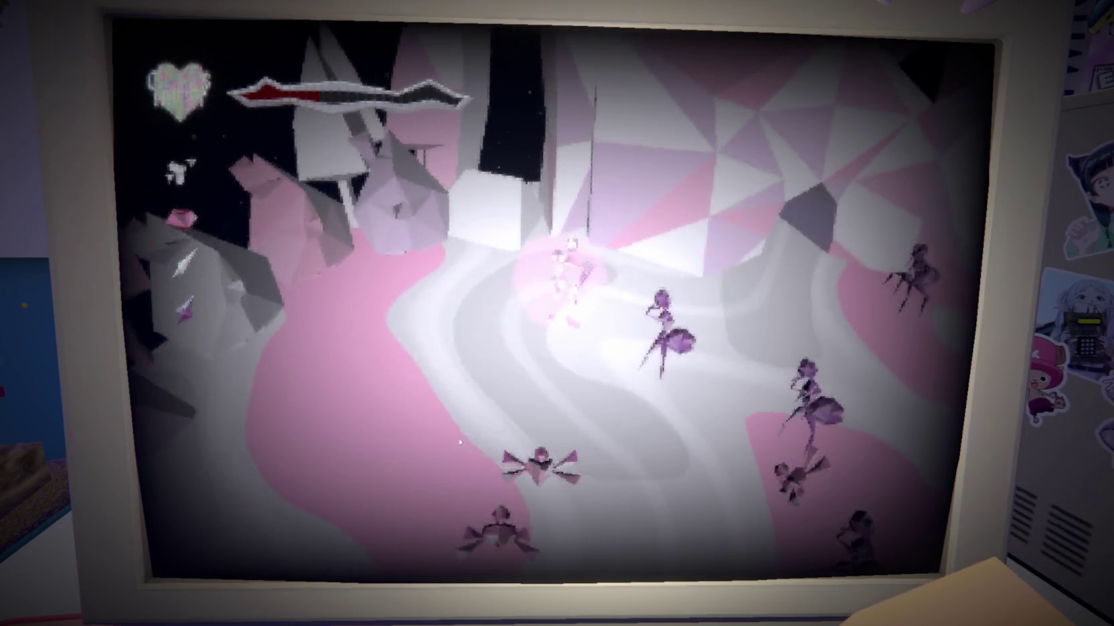
key("w")
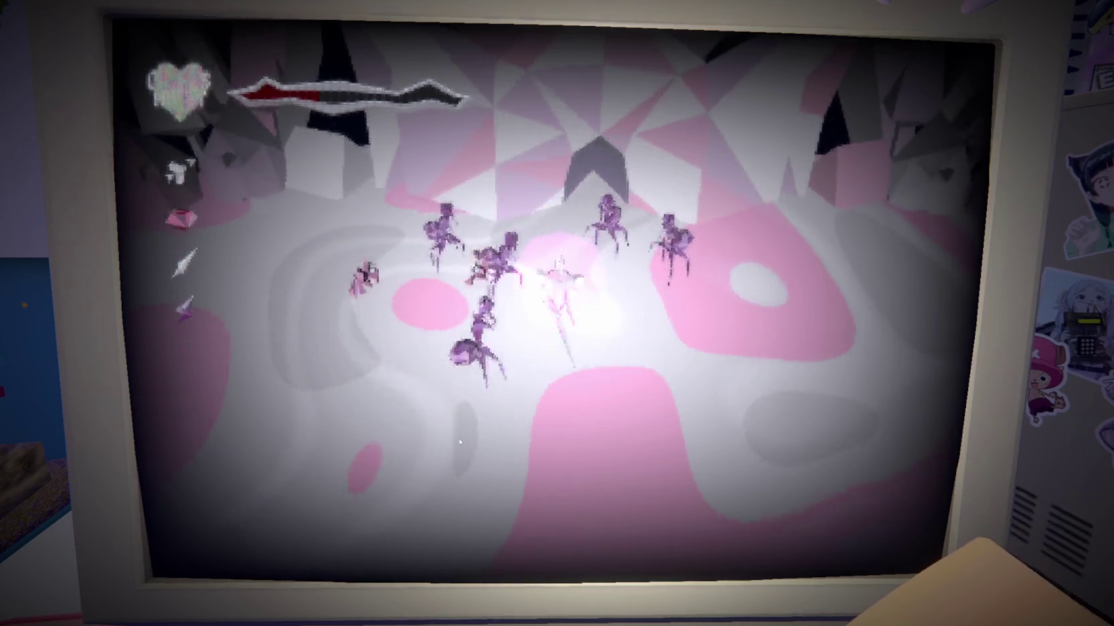
Keep fighting the purple creatures, striking and dashing across the arena until health runs out
left_click(460, 441)
key("w")
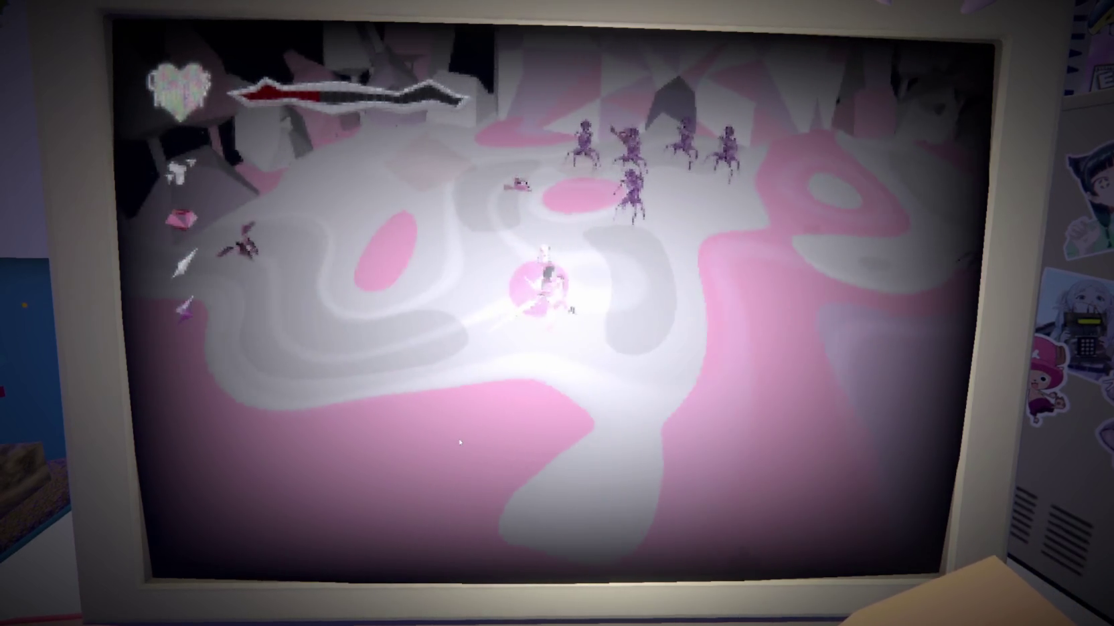
key("w")
key("s")
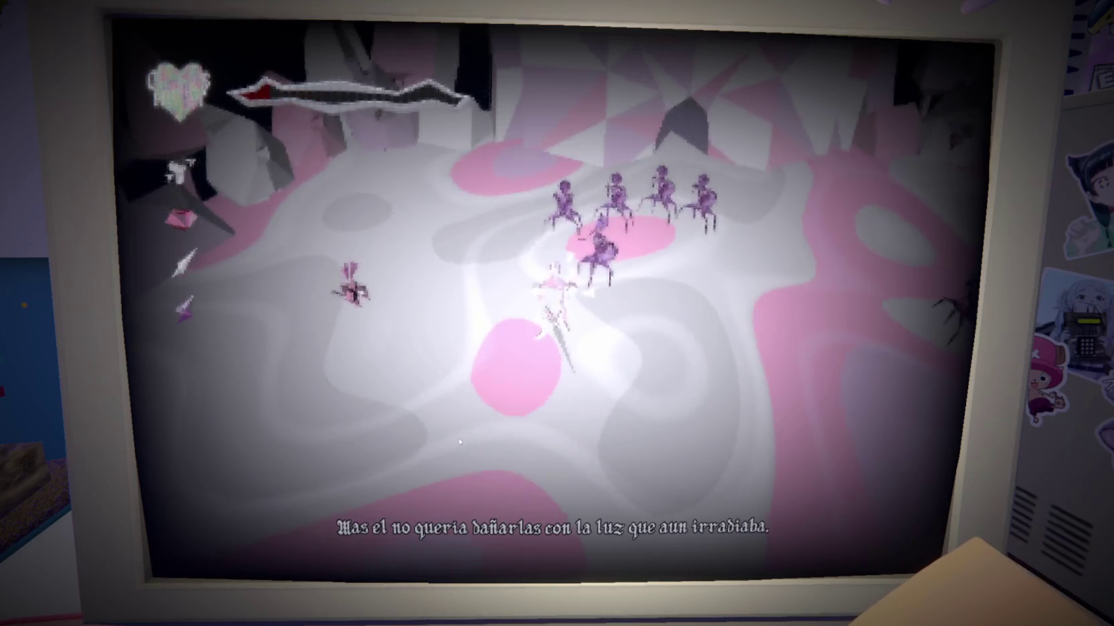
key("d")
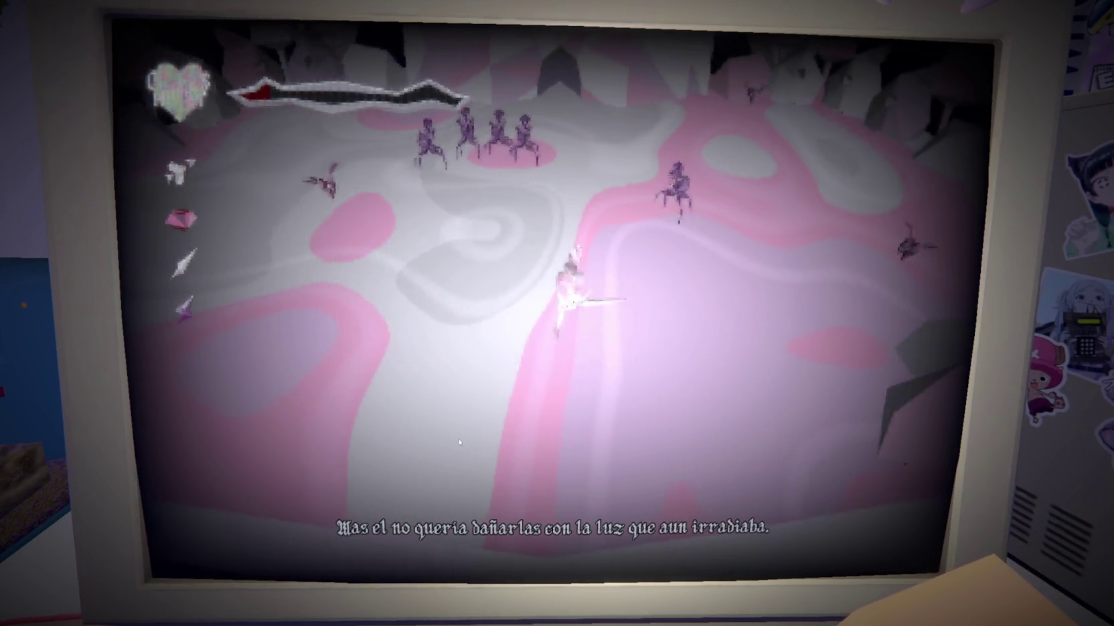
key("w")
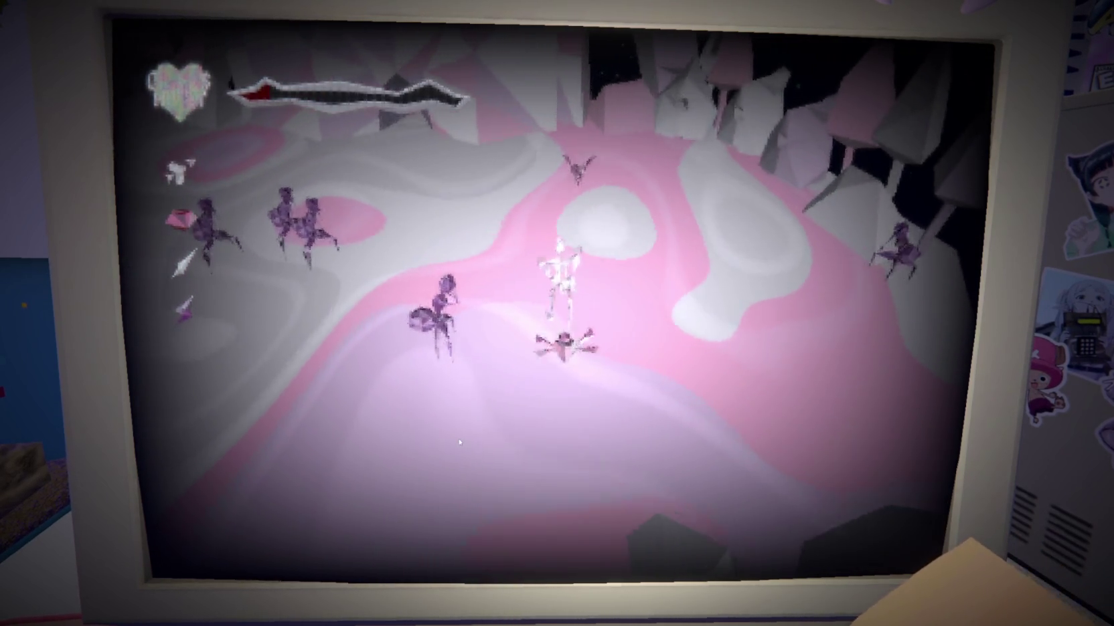
key("w")
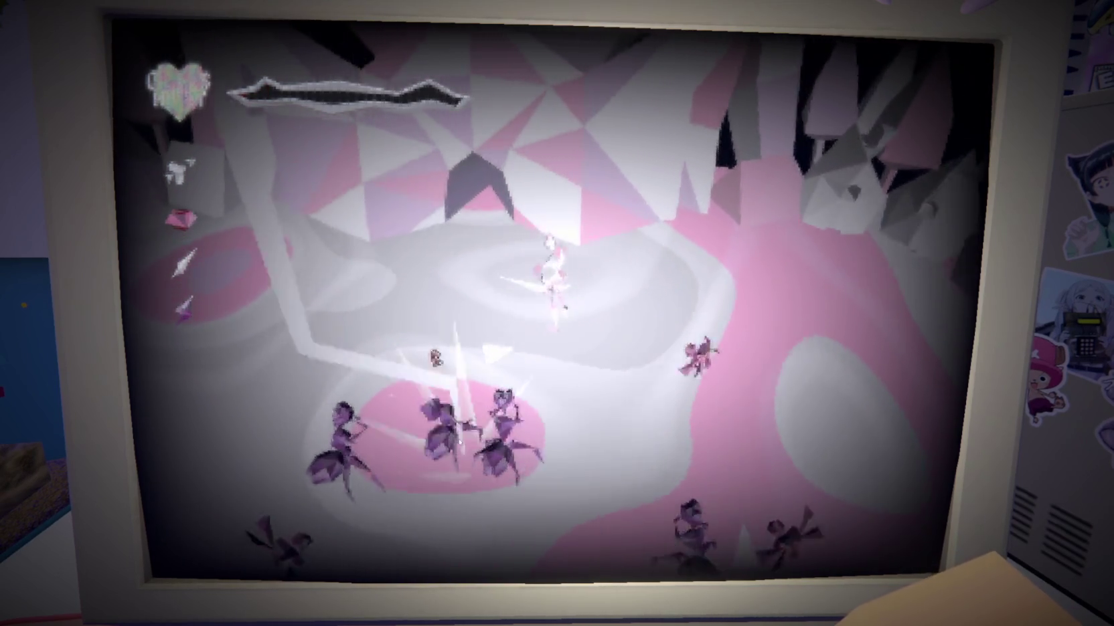
key("a")
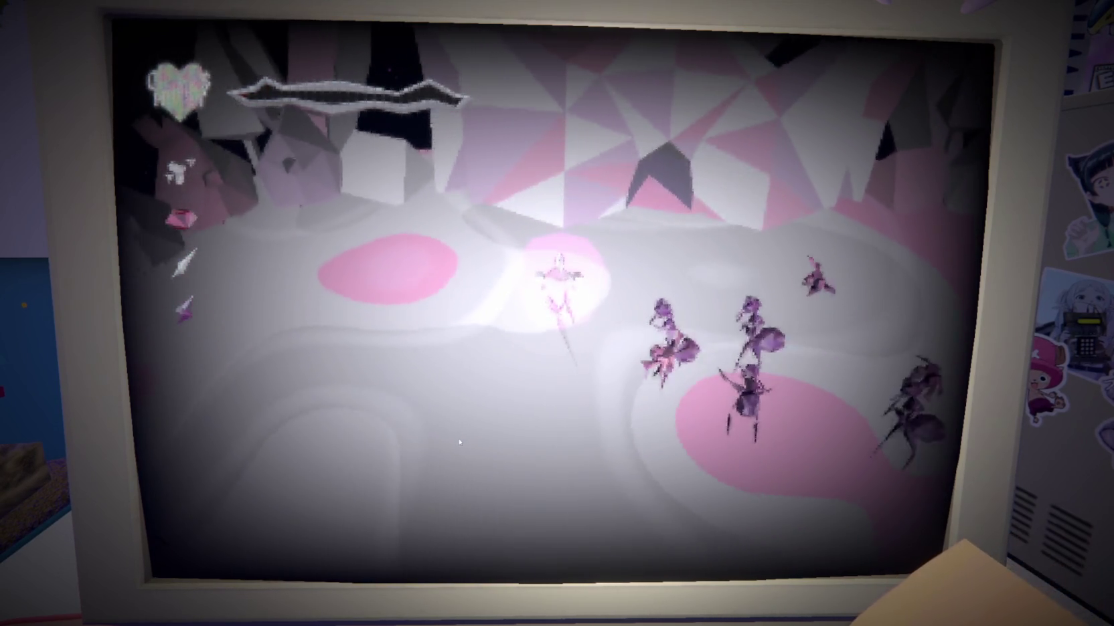
key("s")
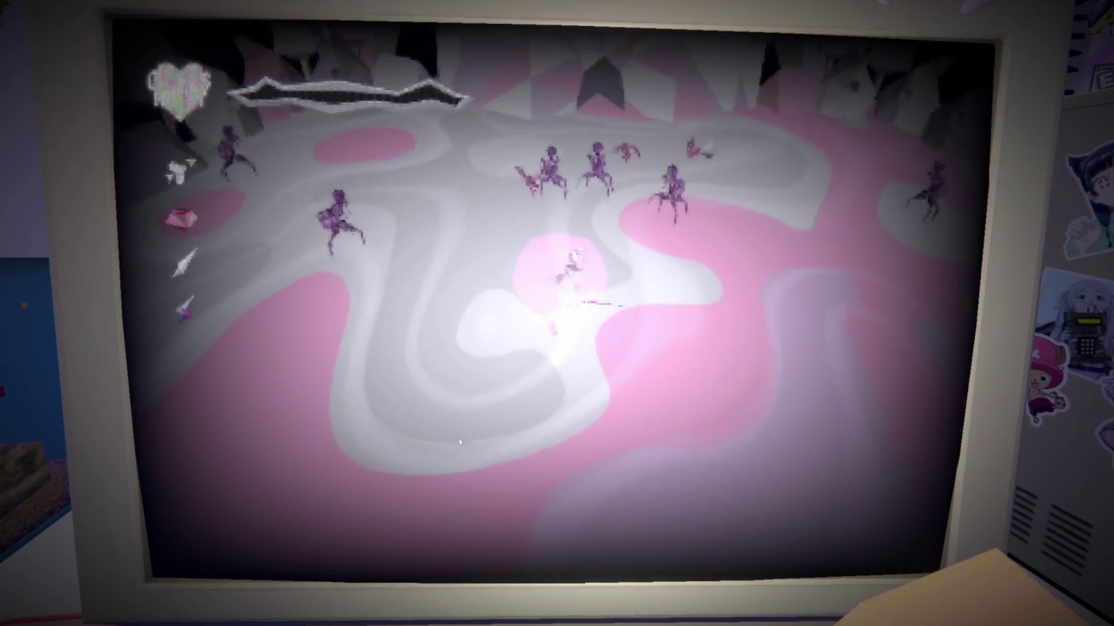
key("d")
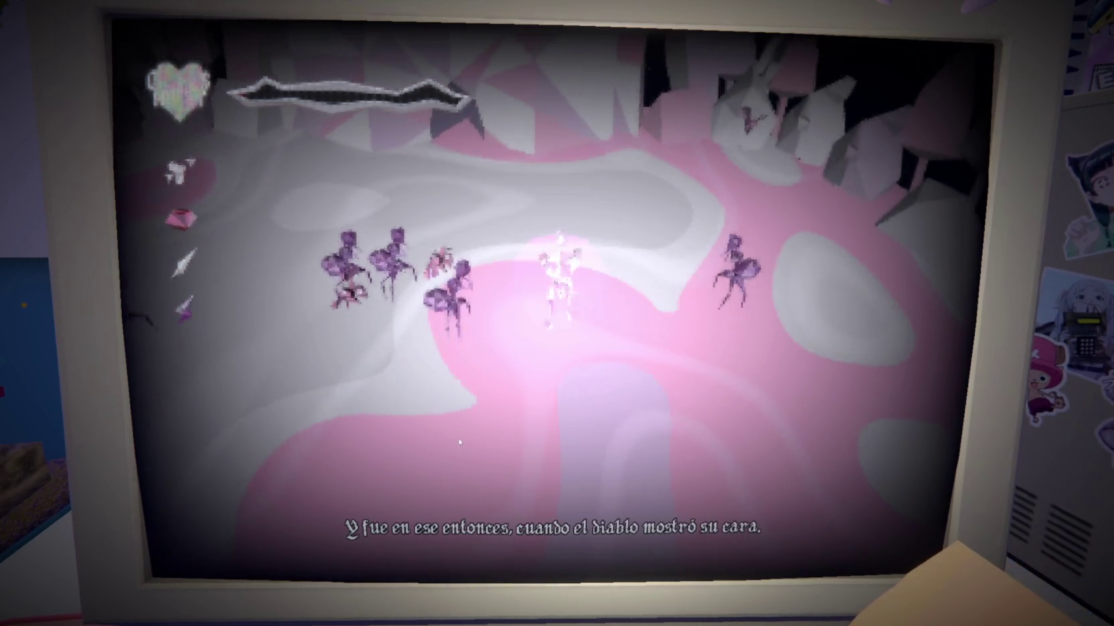
key("w")
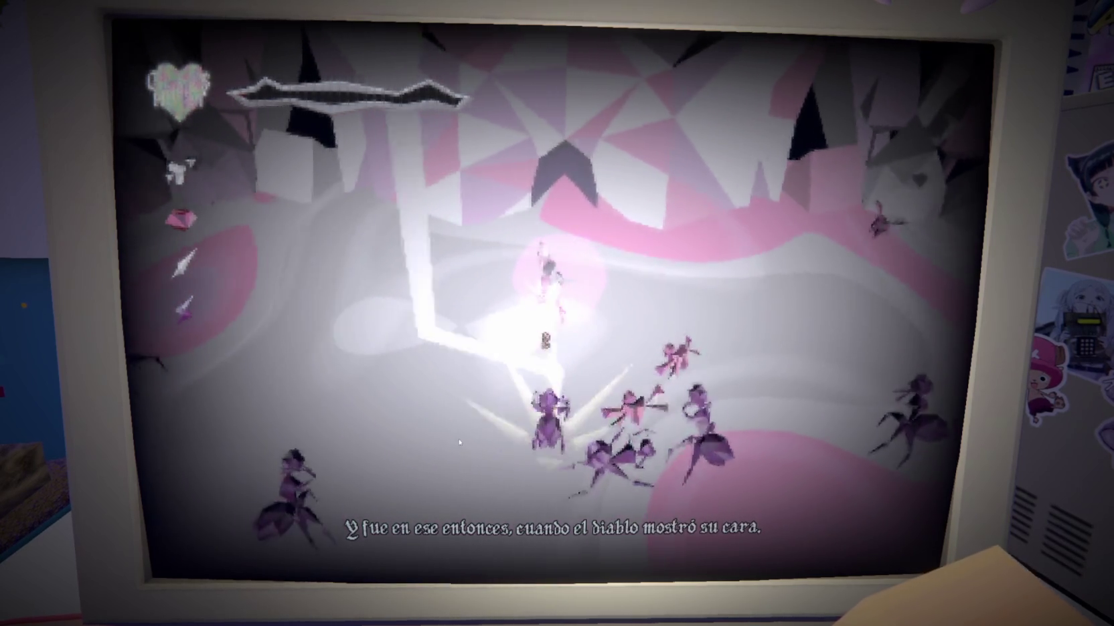
key("a")
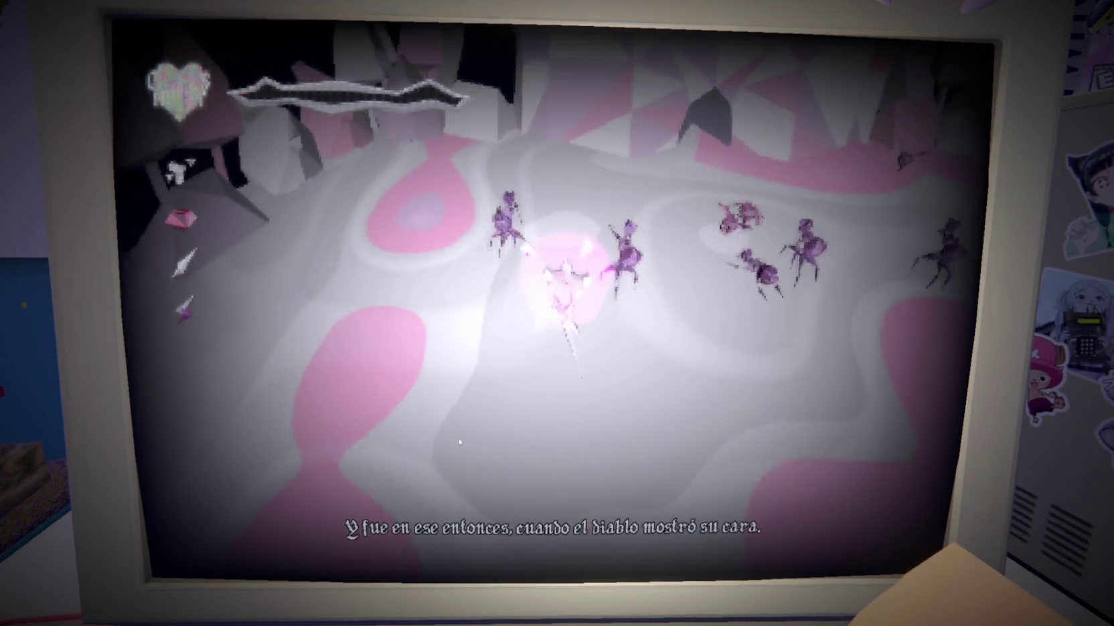
key("s")
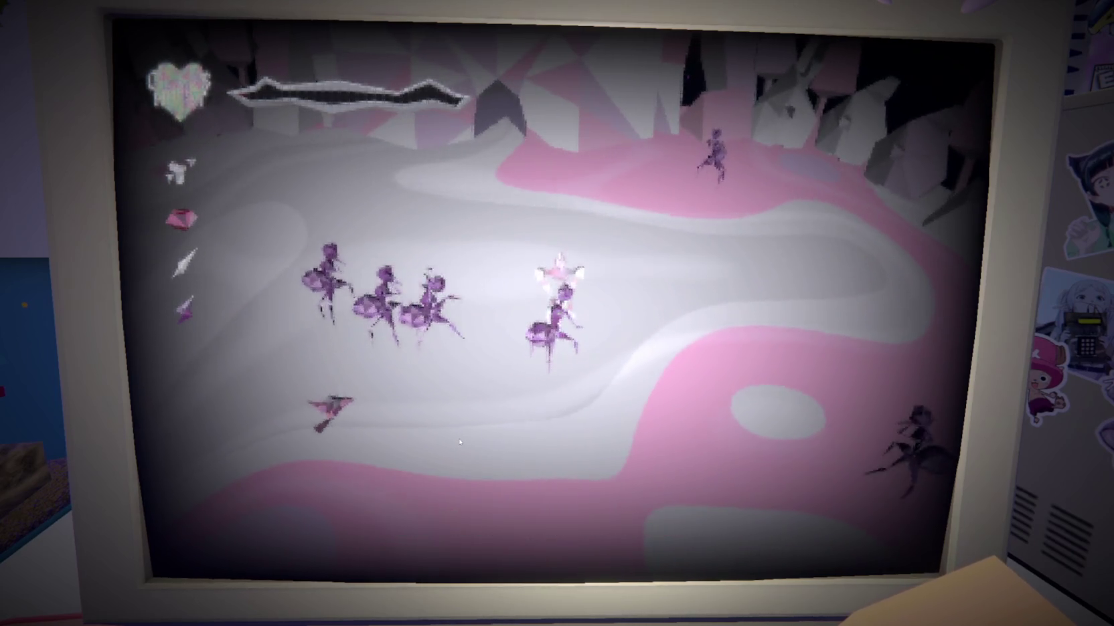
key("a")
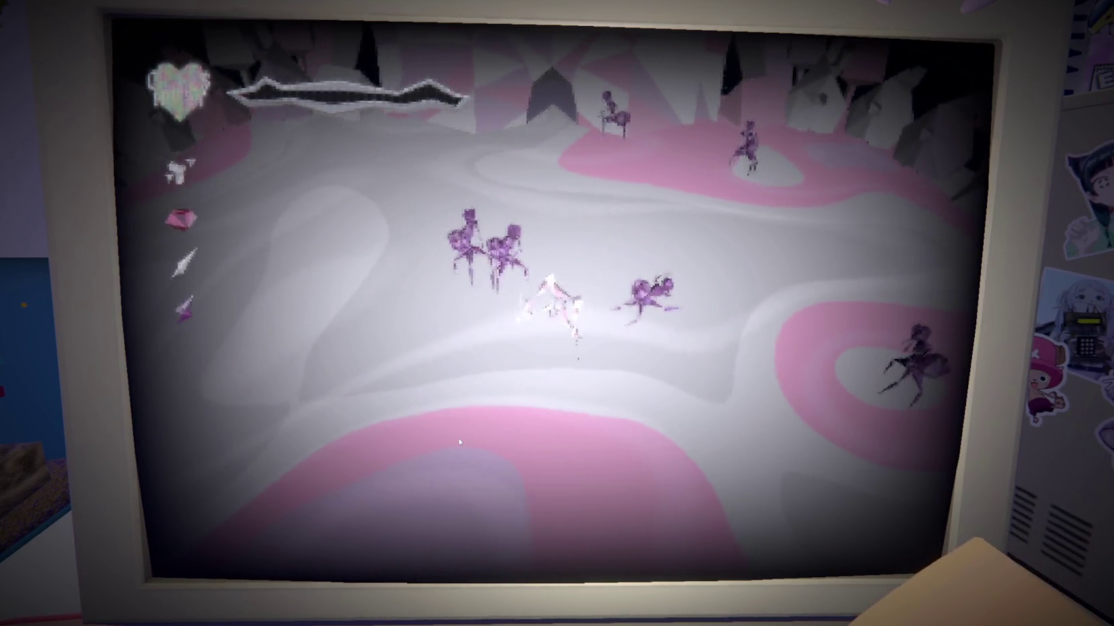
key("a")
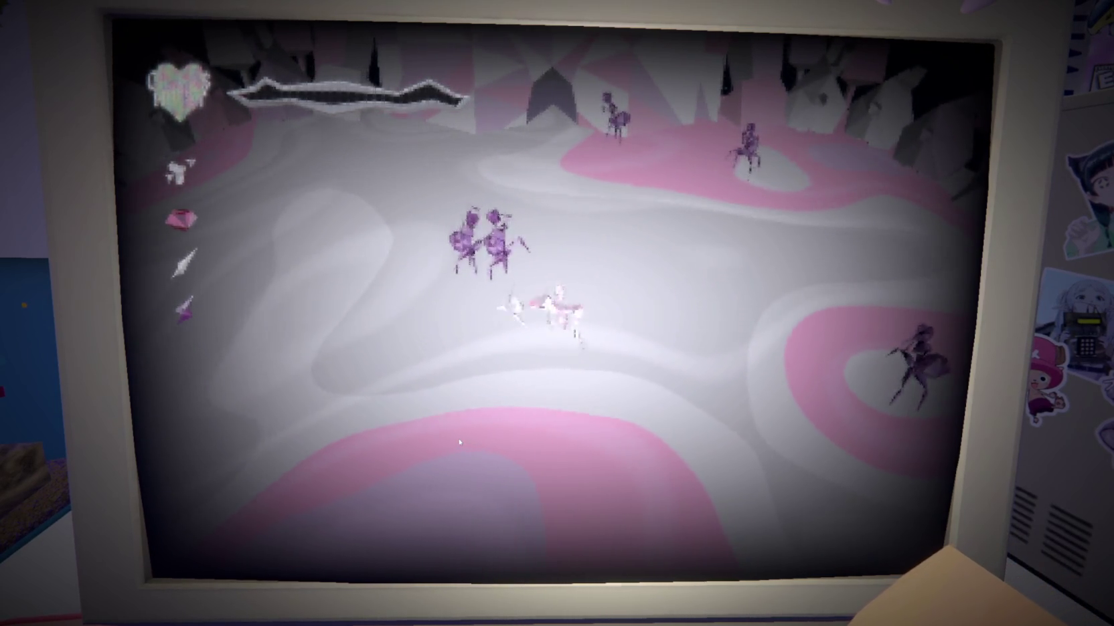
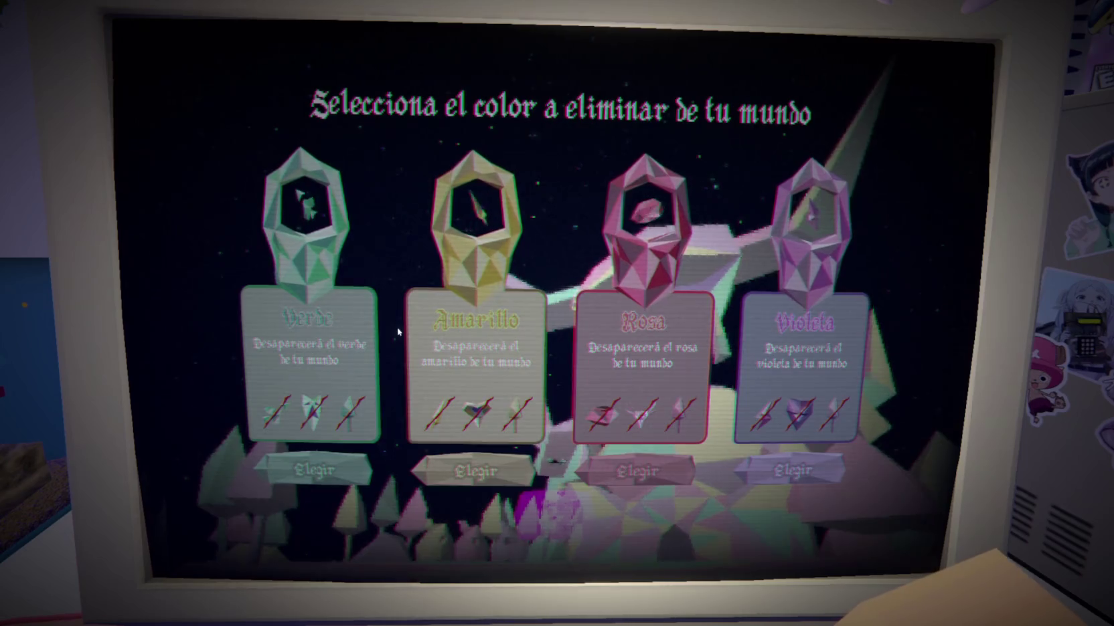
Return to the editor, open the stage scene in 2D and expand Verde's VBoxContainer
key("Escape")
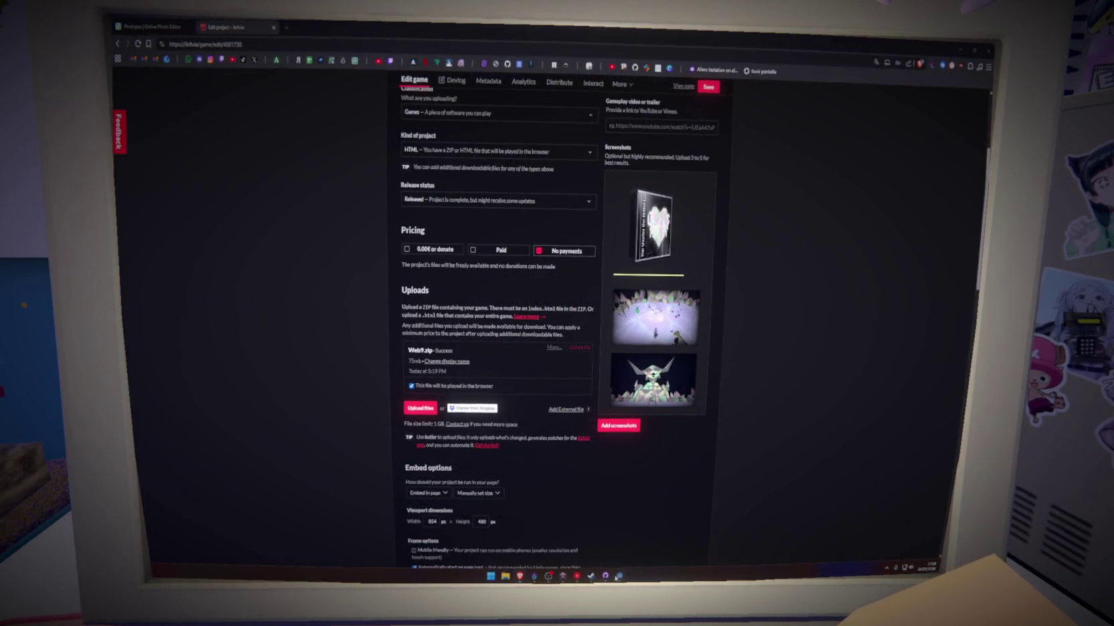
left_click(618, 576)
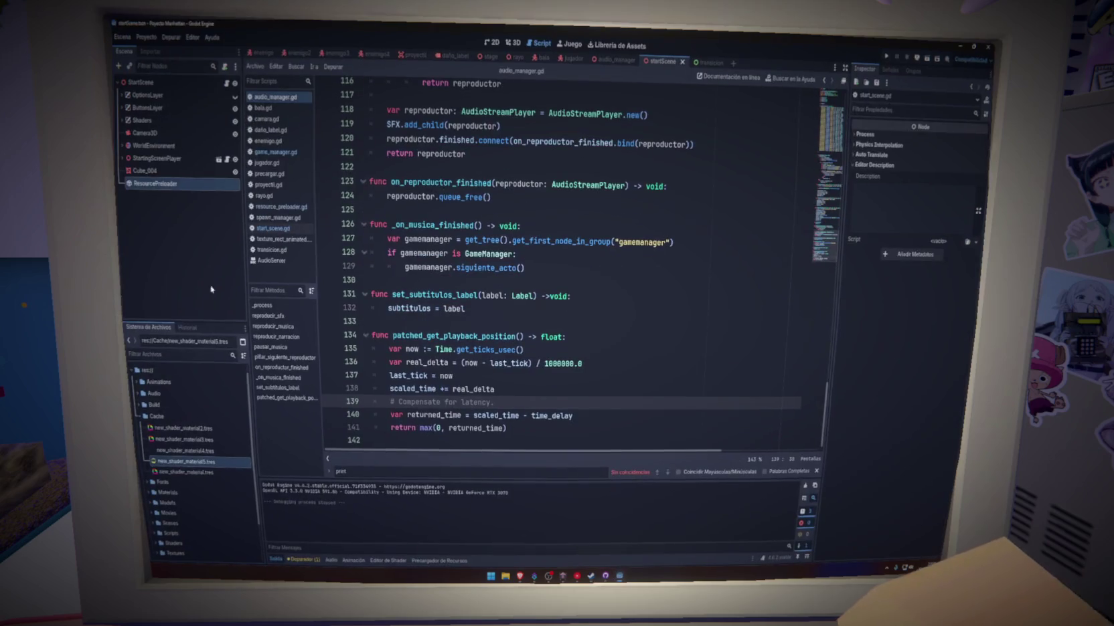
left_click(511, 42)
left_click(489, 58)
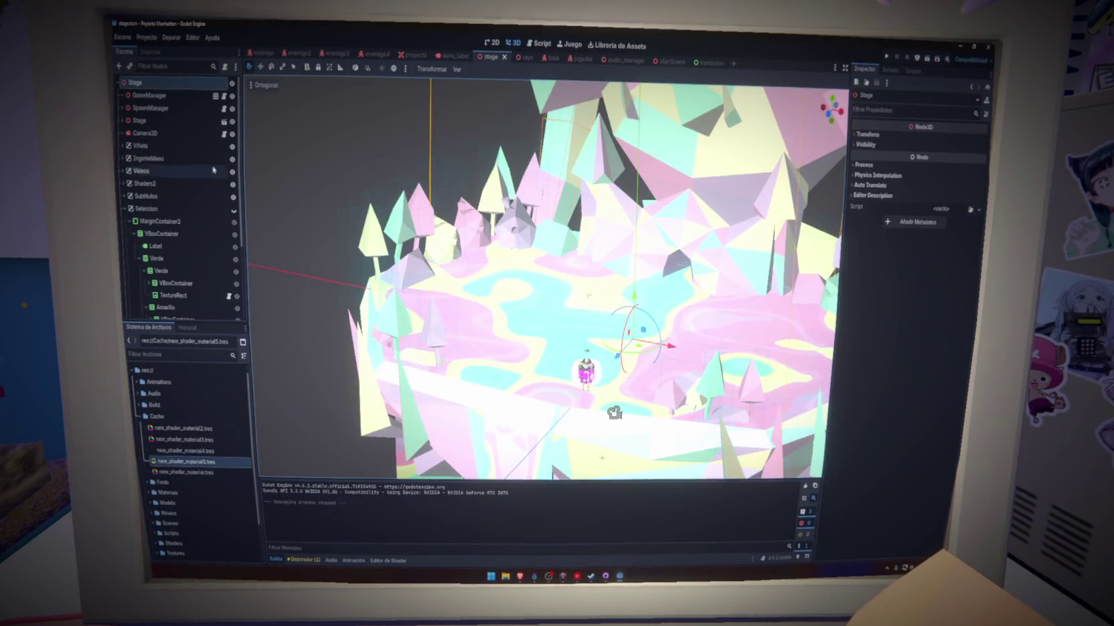
left_click(145, 194)
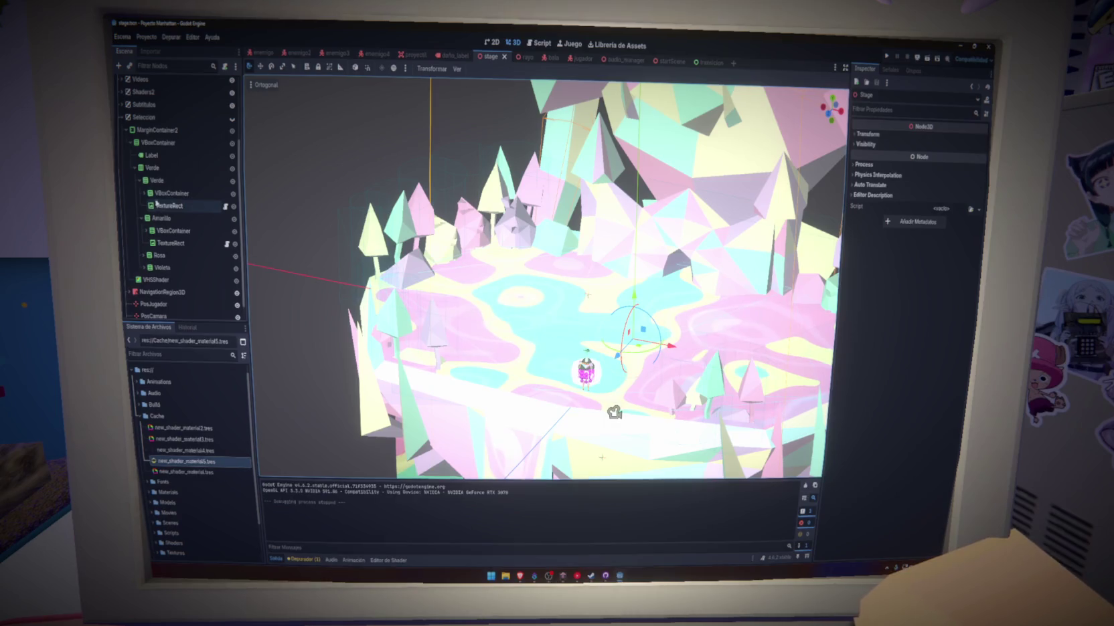
key("ctrl+F1")
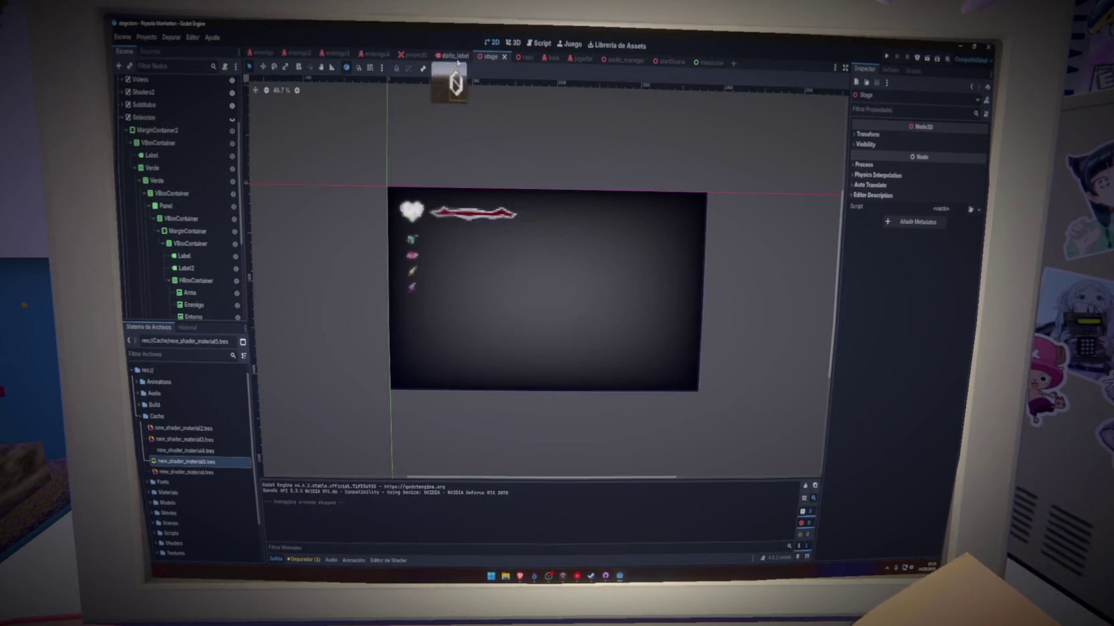
Show the Seleccion layer and multi-select the color cards' Label2 description nodes
left_click(232, 118)
scroll(207, 208, "down", 3)
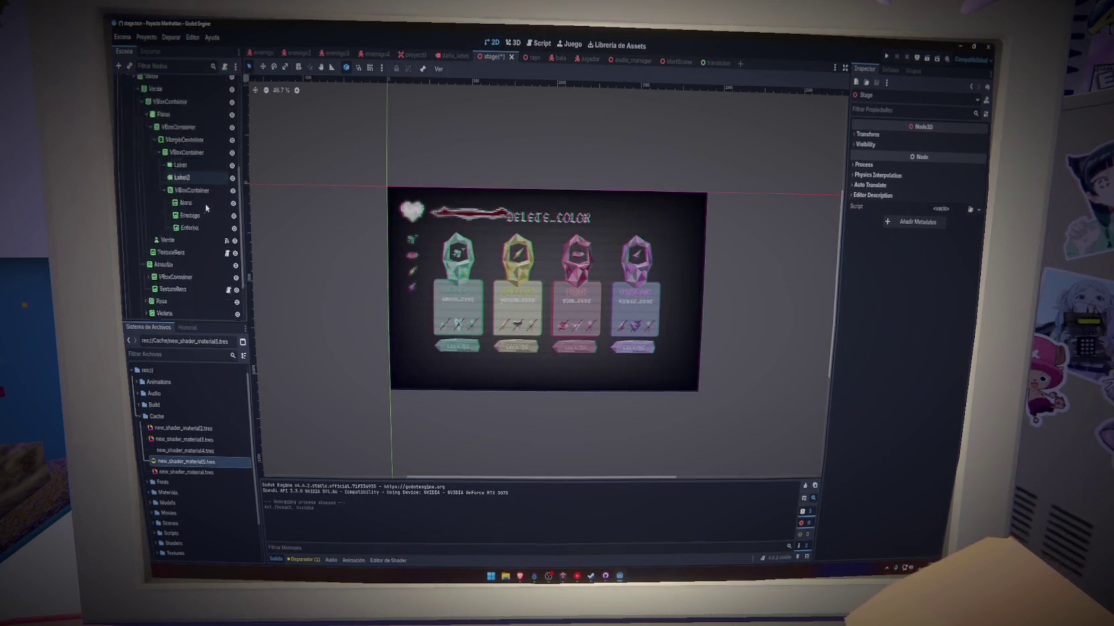
left_click(182, 178)
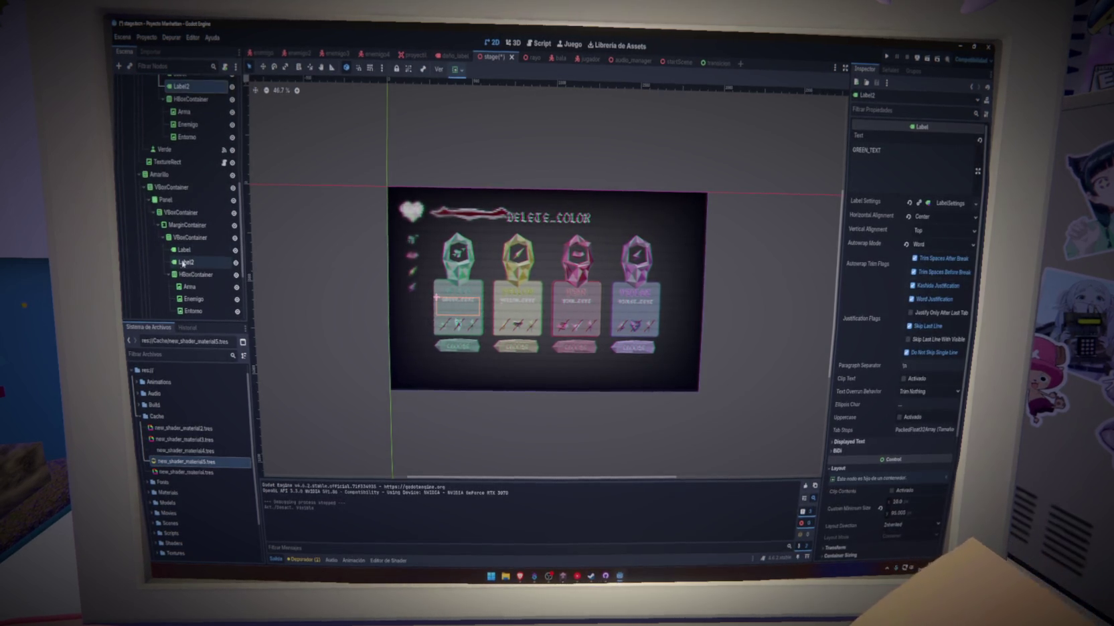
left_click(183, 262, "ctrl")
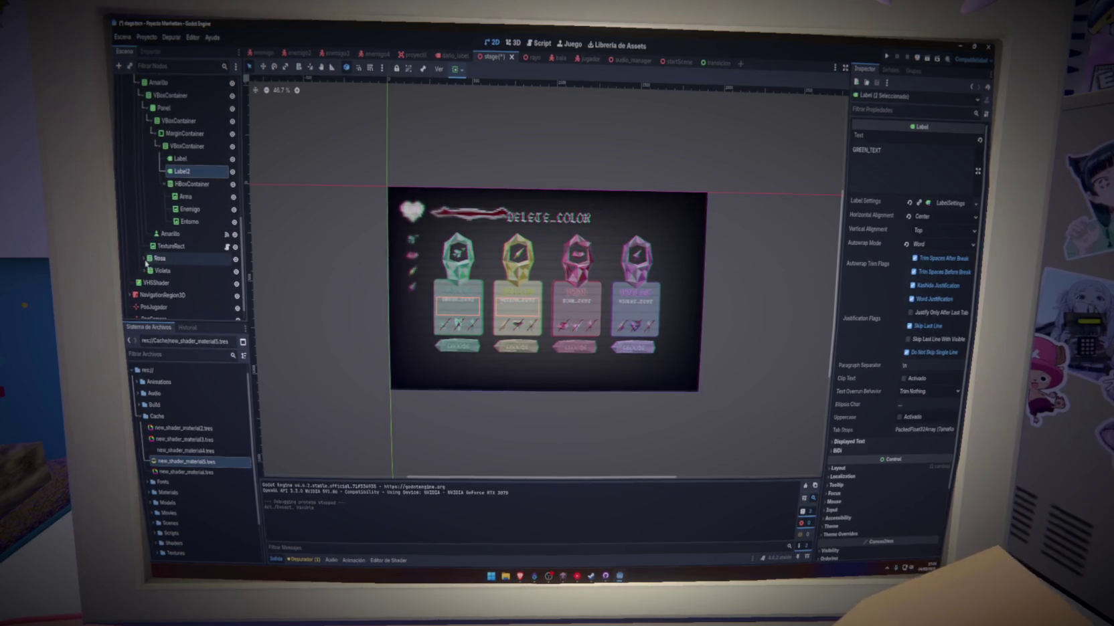
left_click(146, 227)
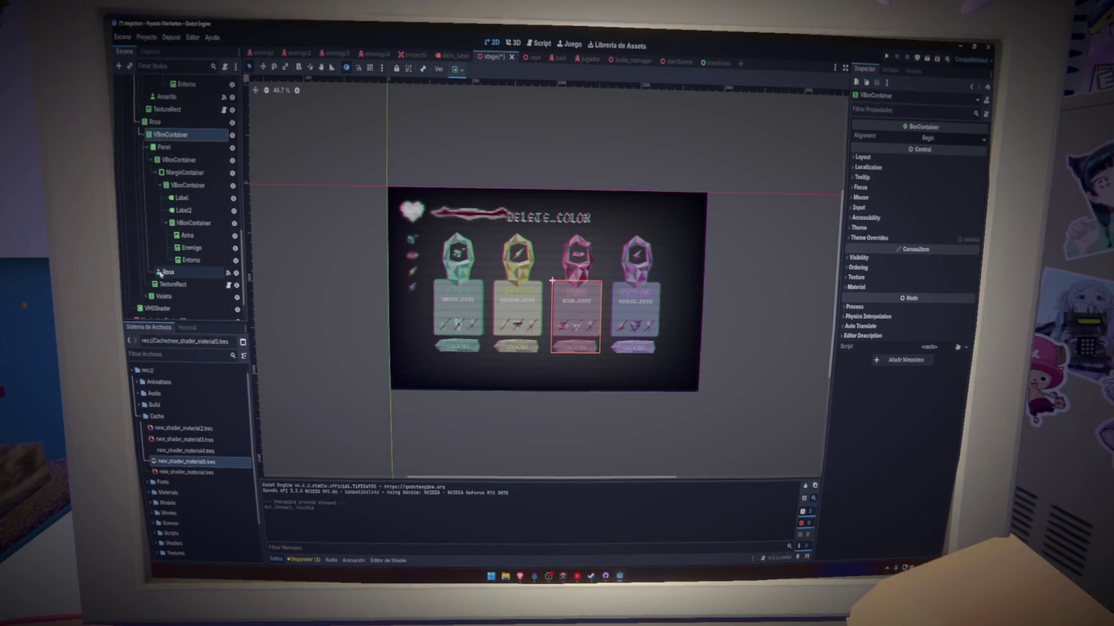
left_click(183, 204)
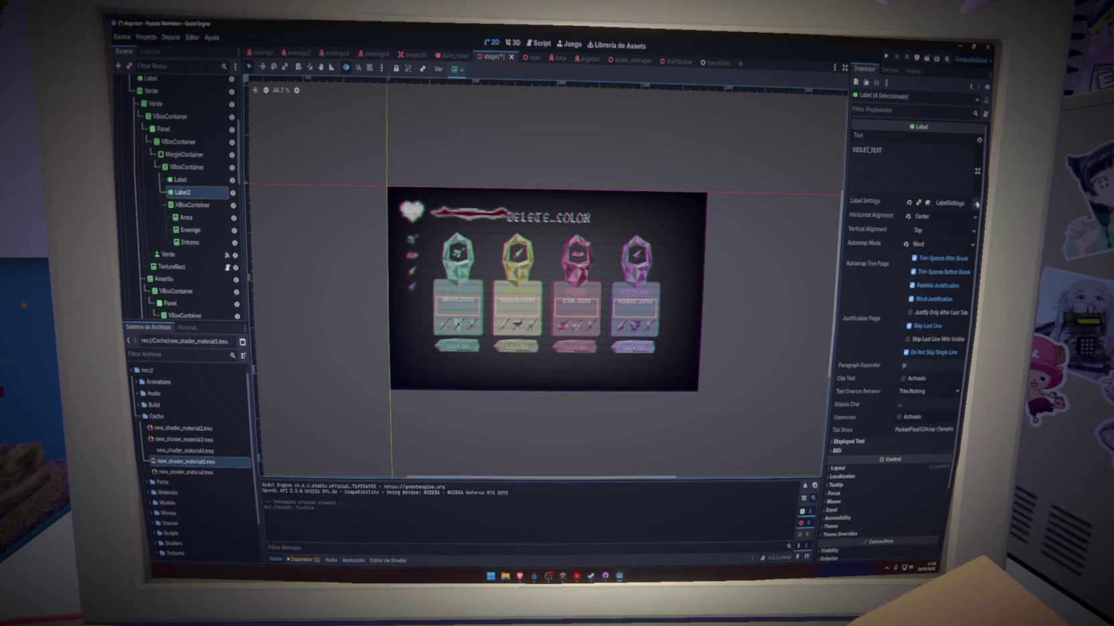
Set the card labels' Label Settings font size to 35, save the stage scene, and run the game
key("1")
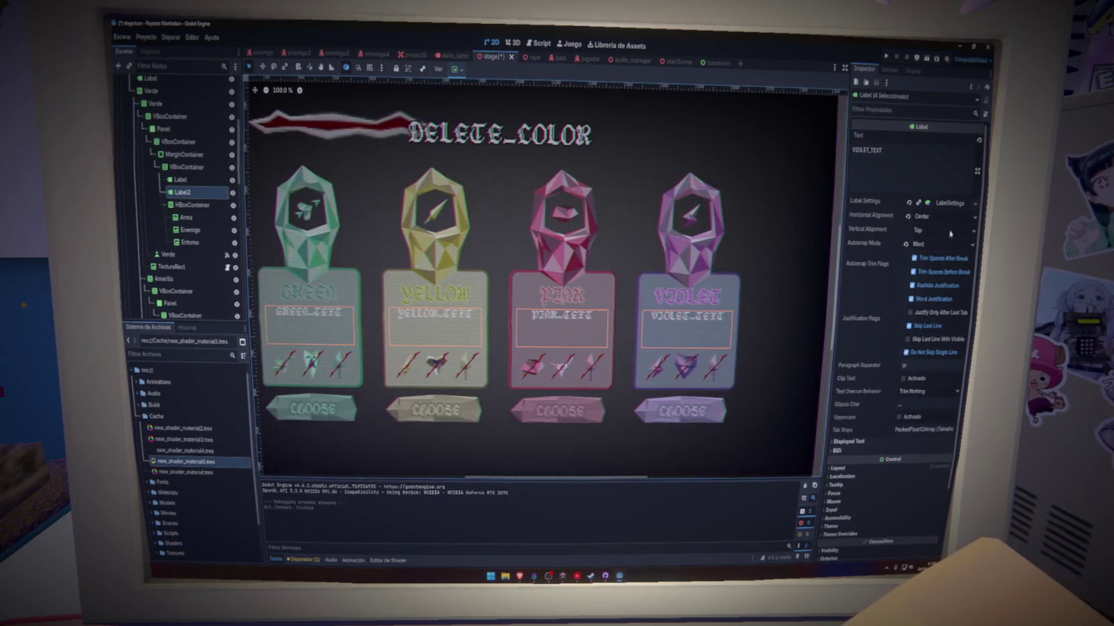
left_click(947, 203)
left_click(893, 242)
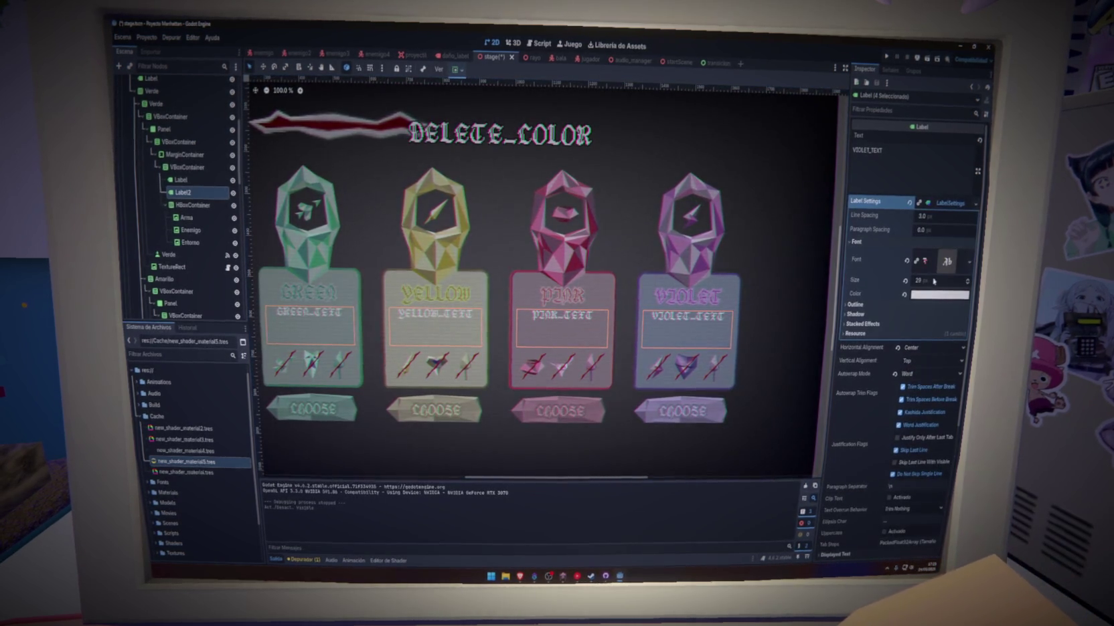
left_click_drag(935, 284, 945, 280)
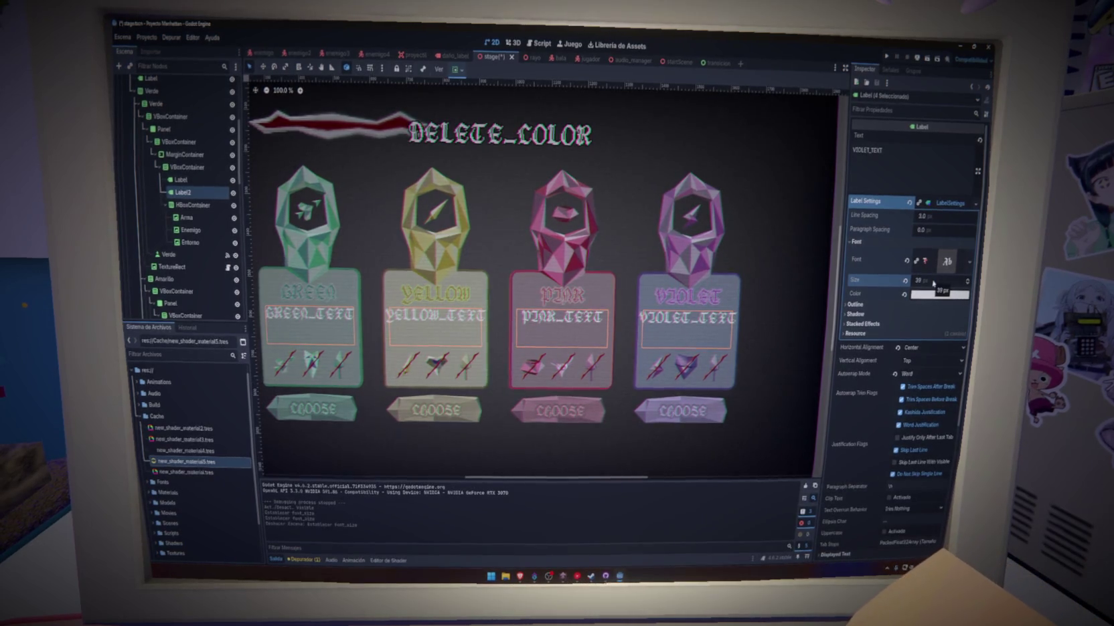
key("ctrl+z")
key("ctrl+z")
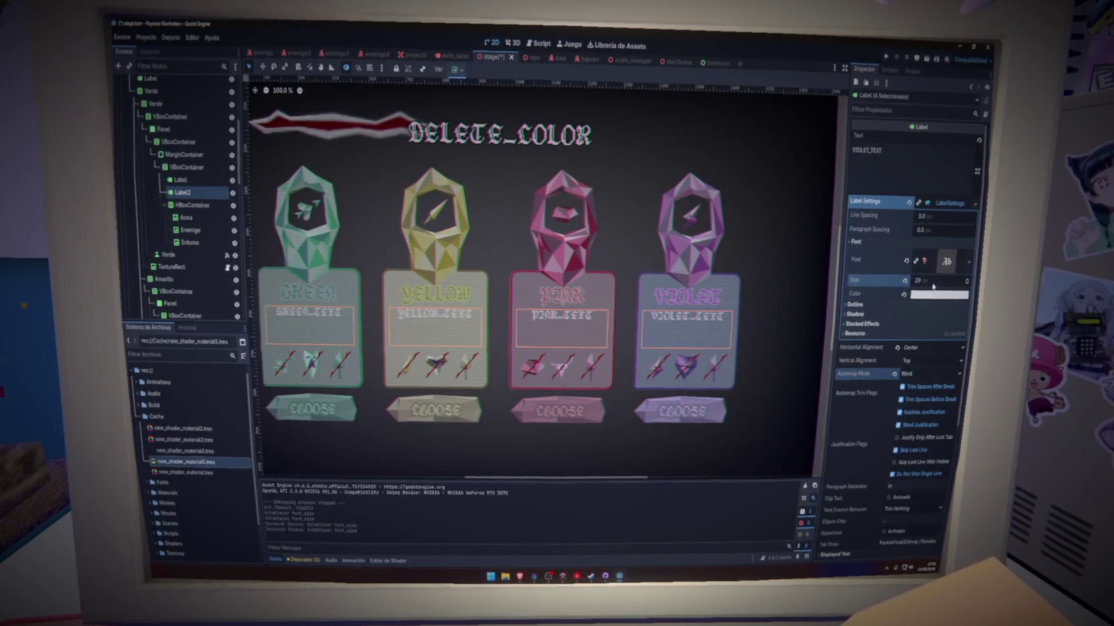
mouse_move(933, 286)
left_mouse_down()
mouse_move(956, 287)
mouse_move(937, 283)
left_mouse_up()
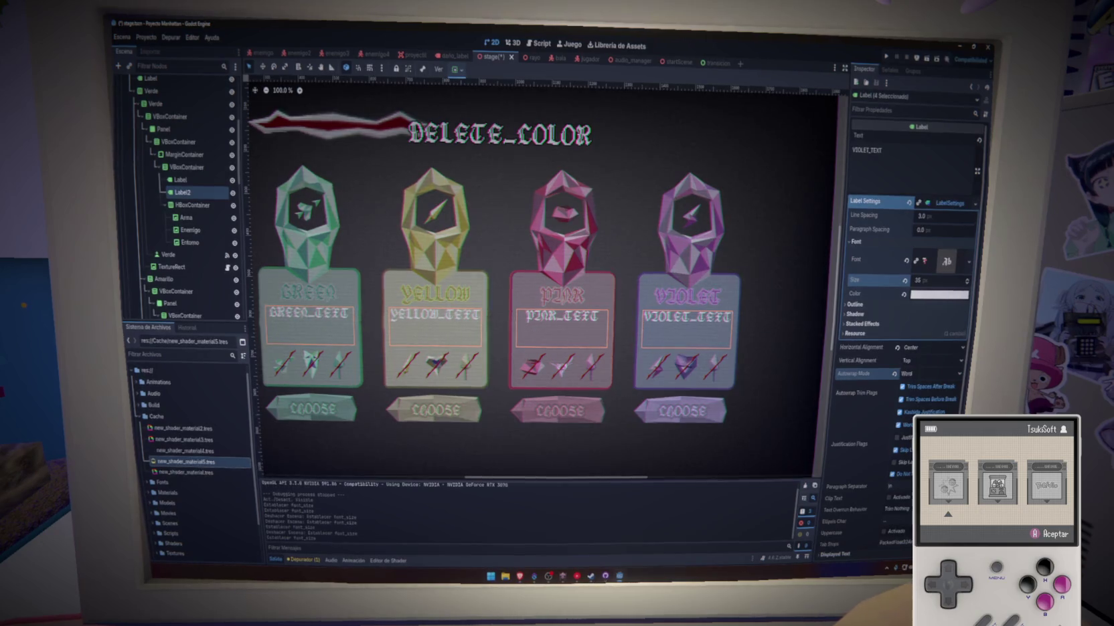
key("ctrl+s")
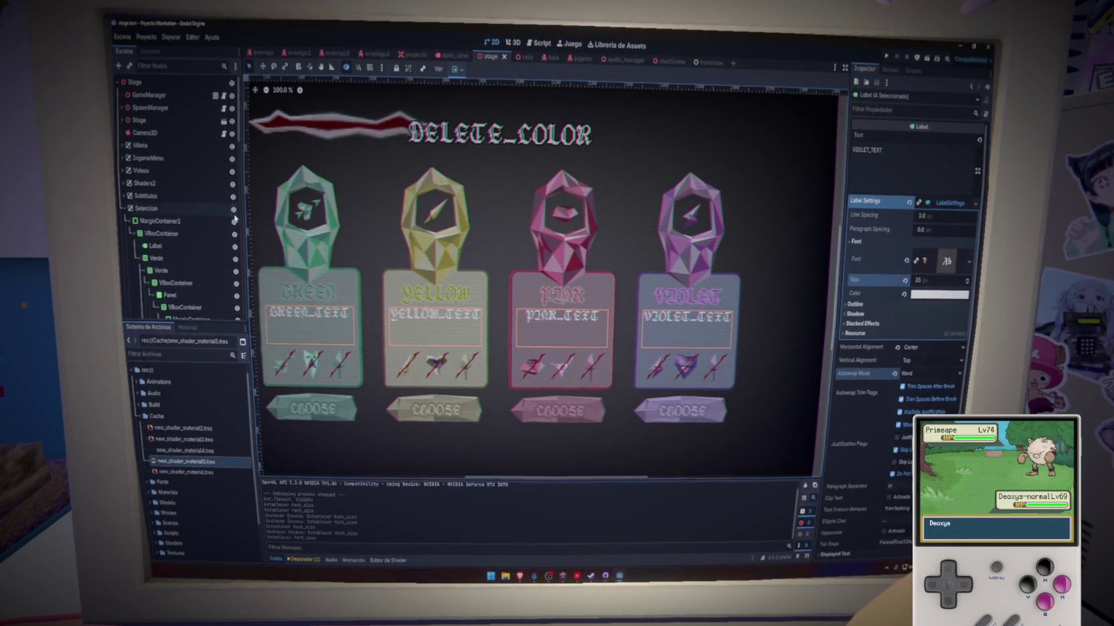
key("F5")
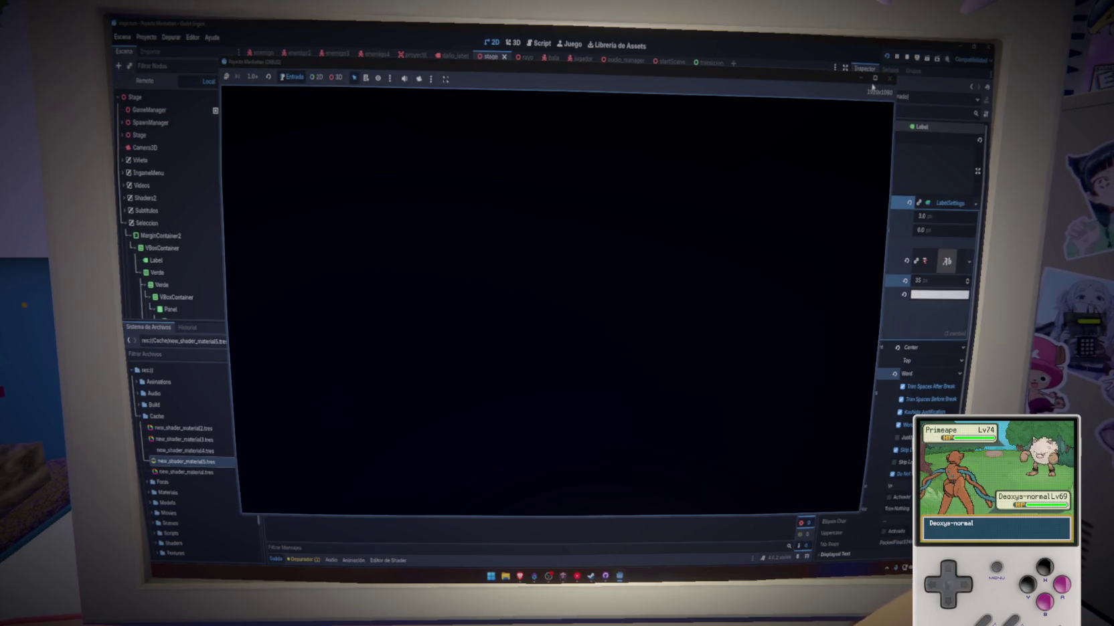
Test the menu in-game, shrink the card label font size to 32, rerun to check, then stop
mouse_move(873, 85)
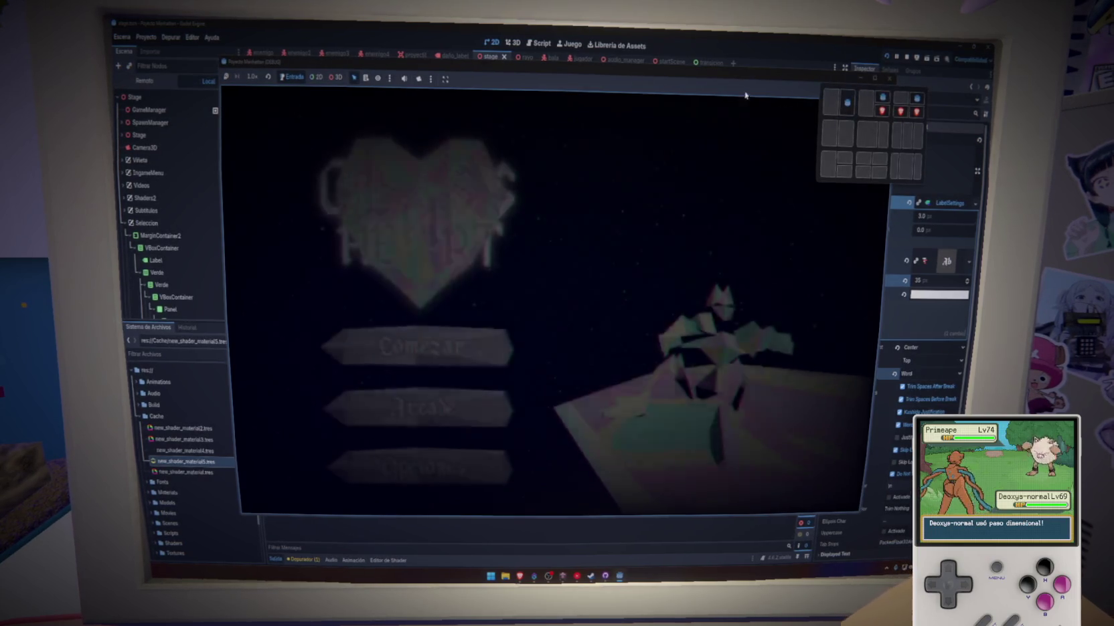
left_click(474, 348)
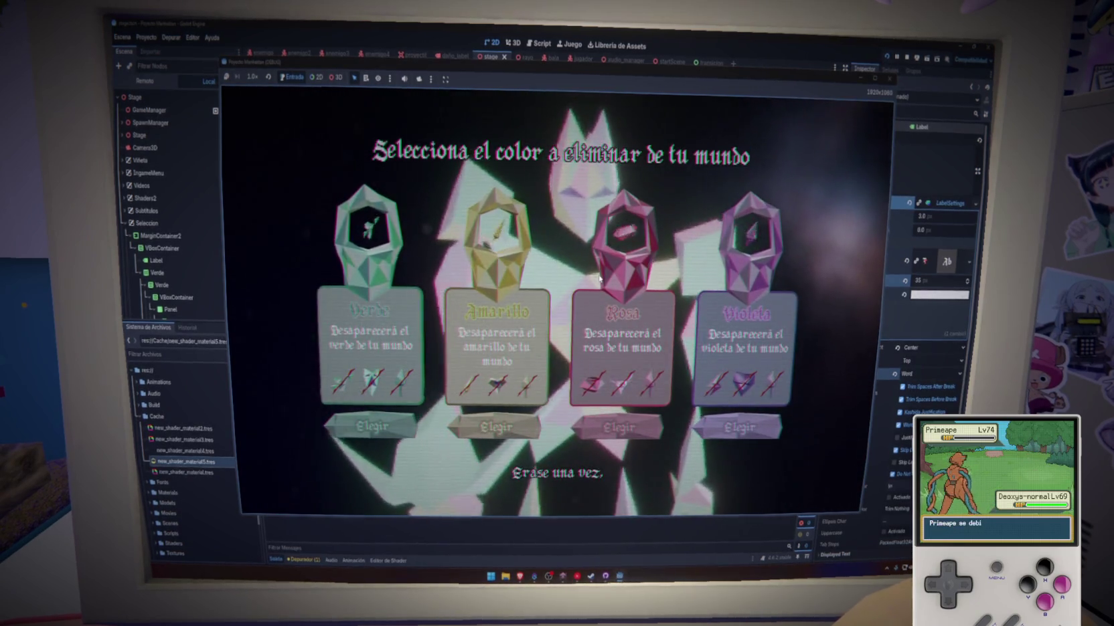
left_click(882, 82)
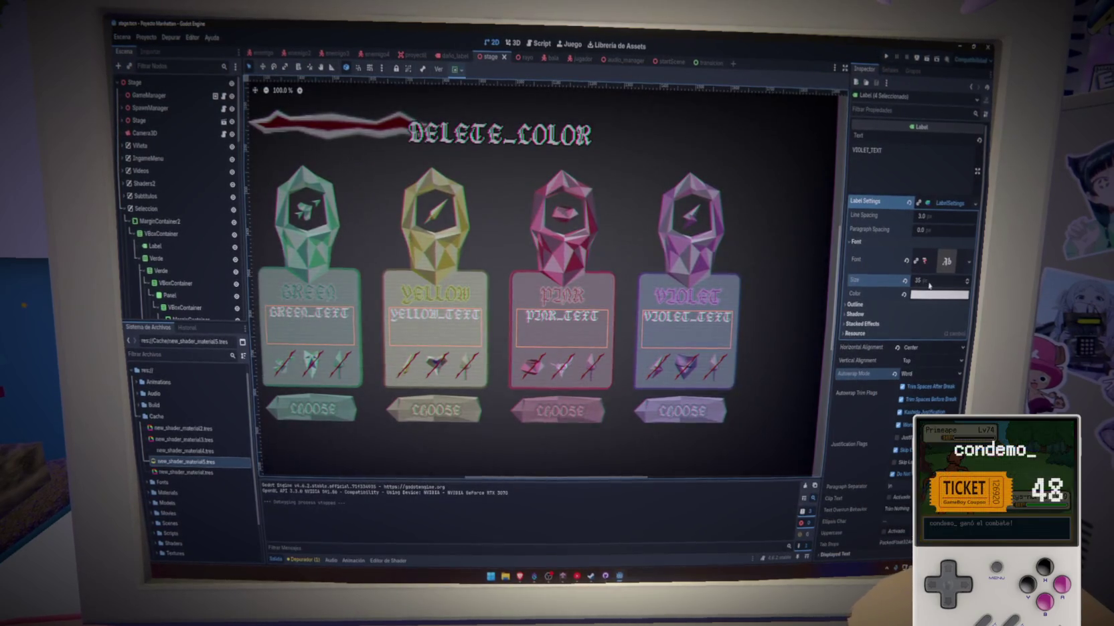
left_click_drag(927, 286, 917, 287)
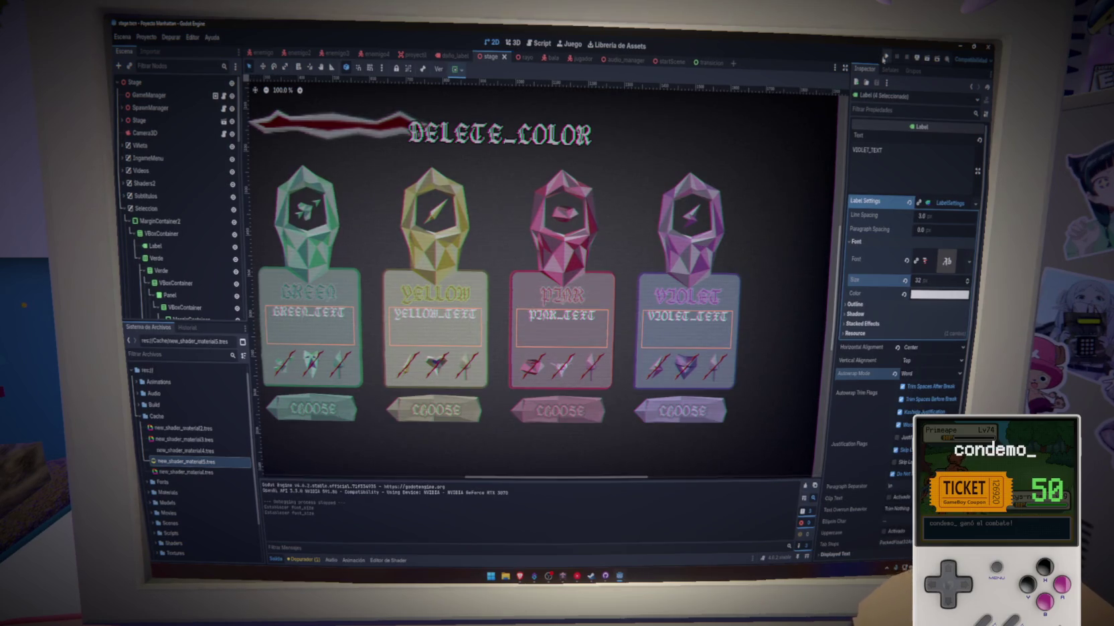
left_click(886, 57)
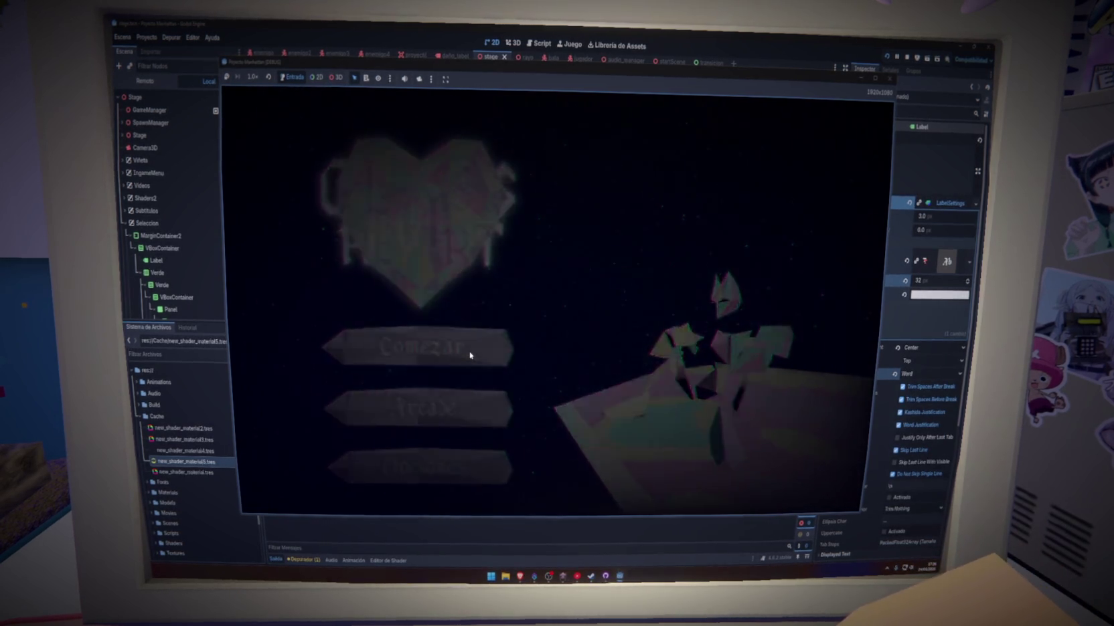
left_click(470, 355)
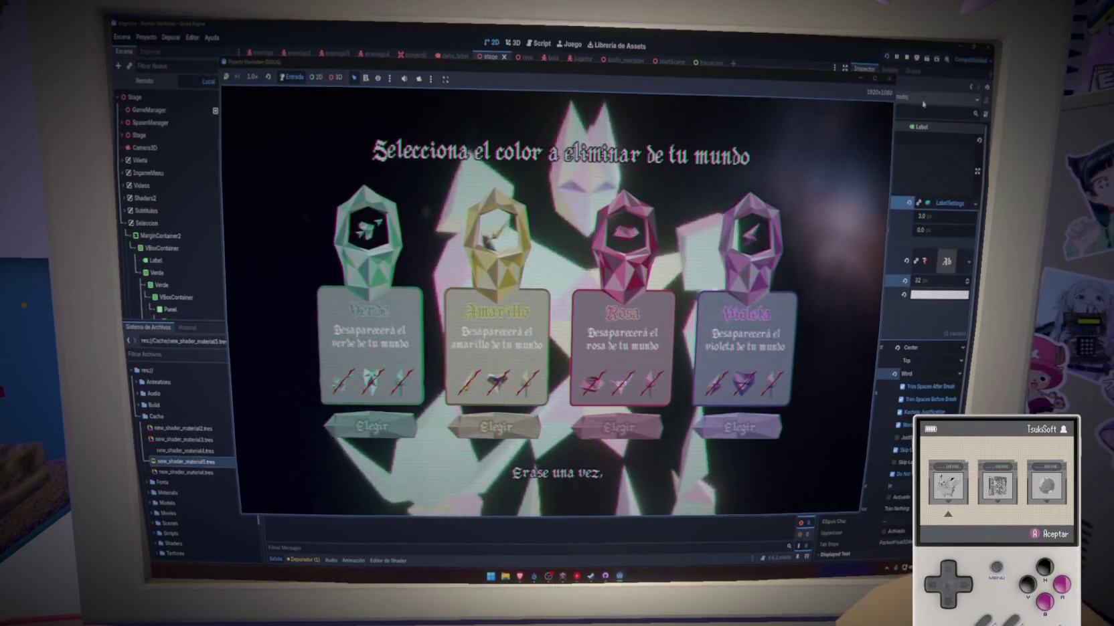
key("F8")
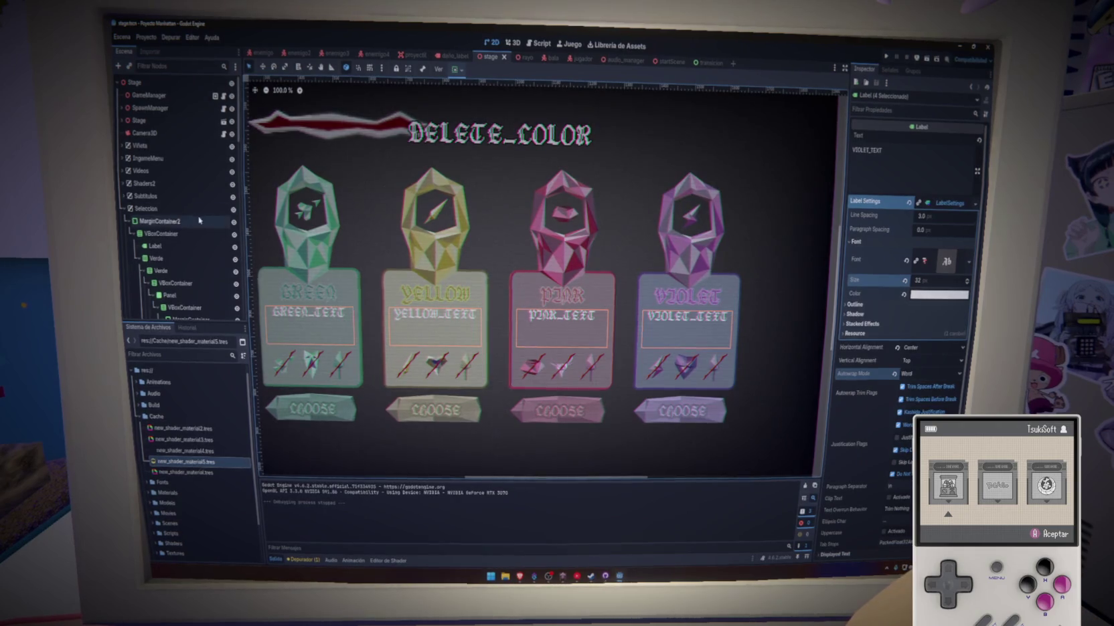
Review alpha_a_negro's titulo_transicion parameter in the transicion script
left_click(146, 208)
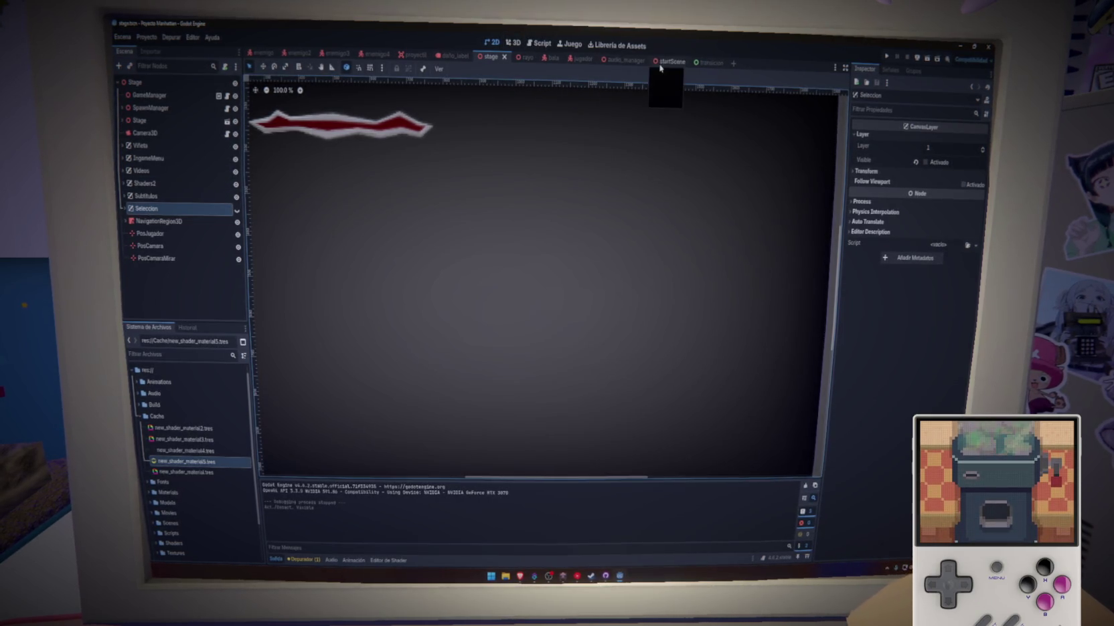
left_click(708, 62)
left_click(539, 43)
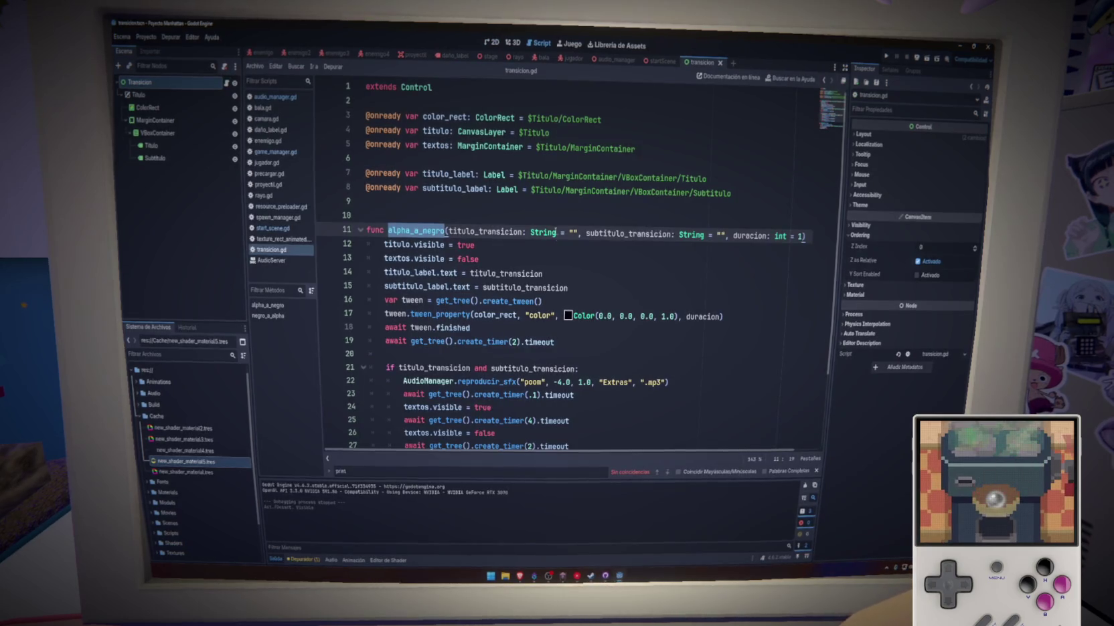
left_click(426, 230)
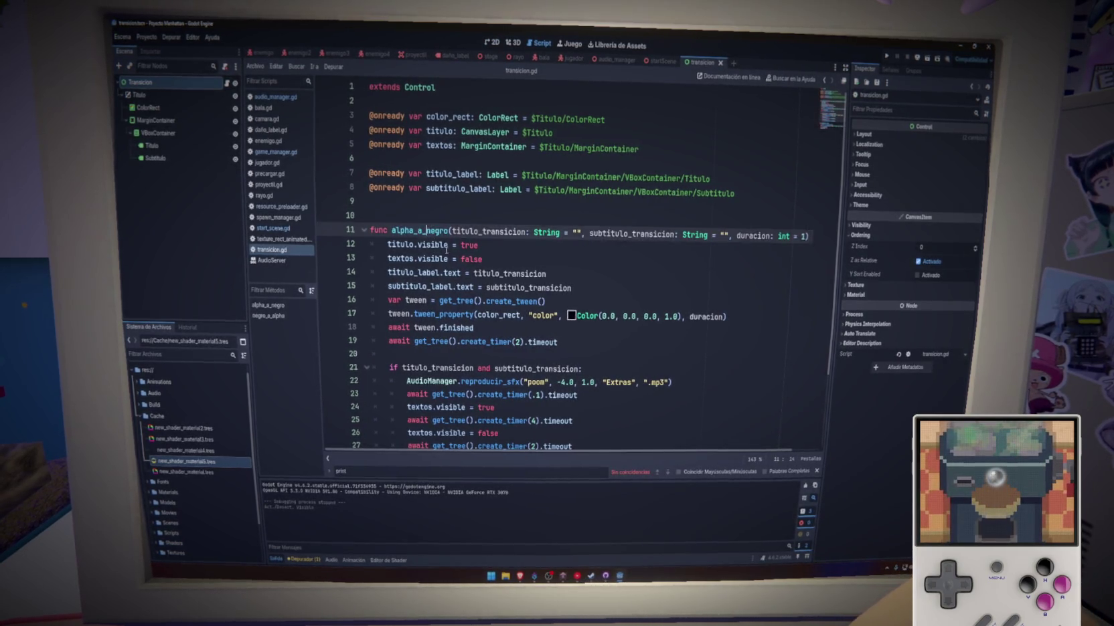
scroll(415, 234, "down", 3)
scroll(401, 237, "up", 3)
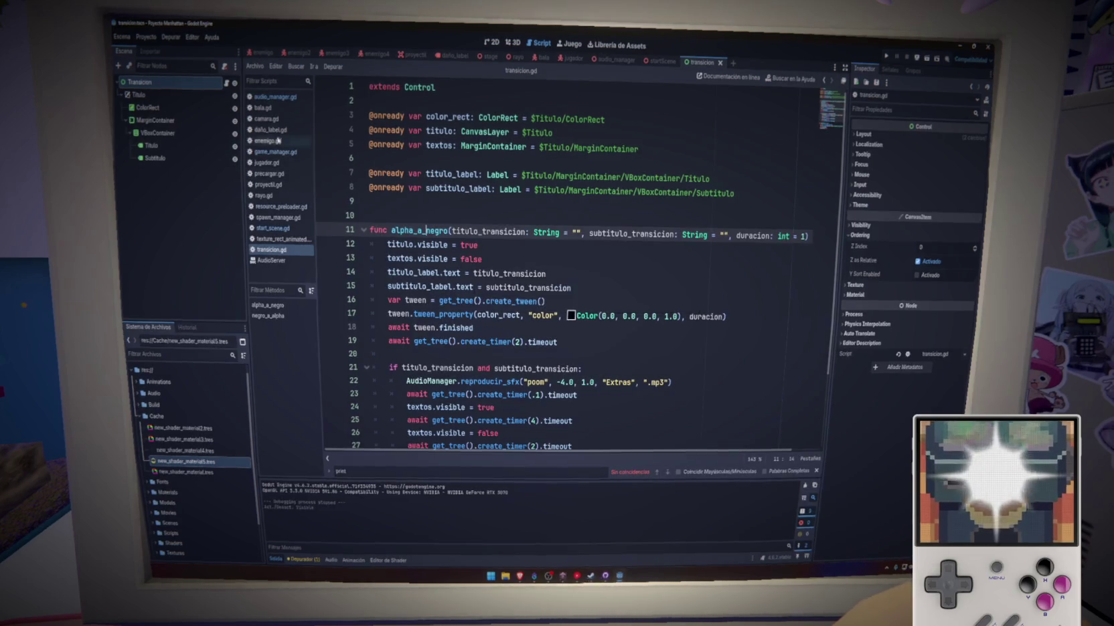
left_click(274, 97)
scroll(494, 329, "up", 6)
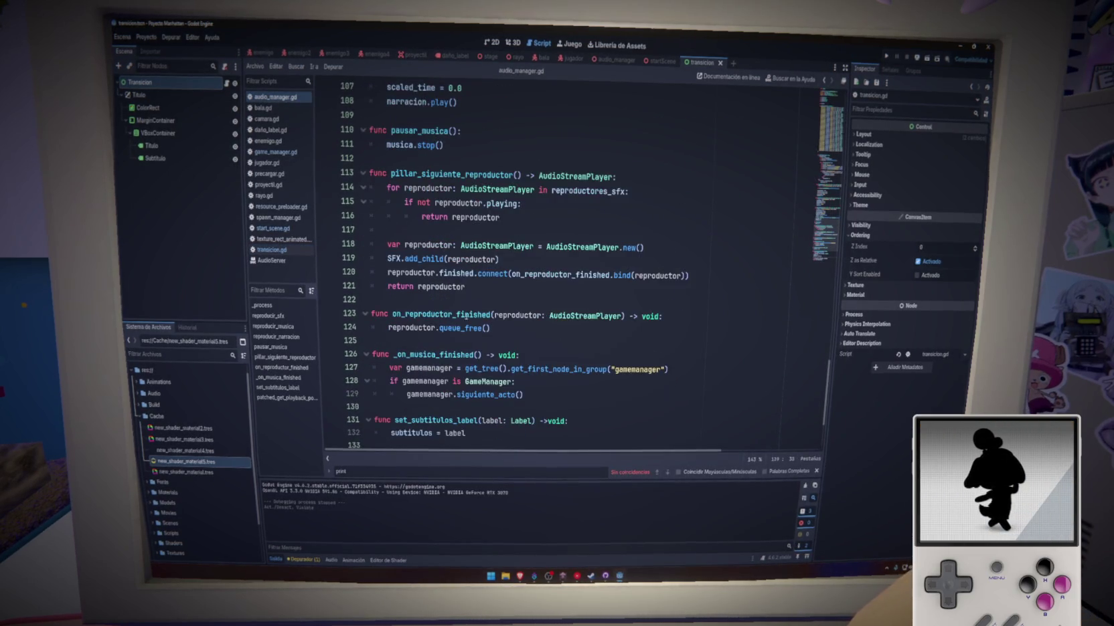
Add func pausar_narracion() calling narracion.stop() below pausar_musica() in audio_manager.gd
left_click(454, 275)
key("Return")
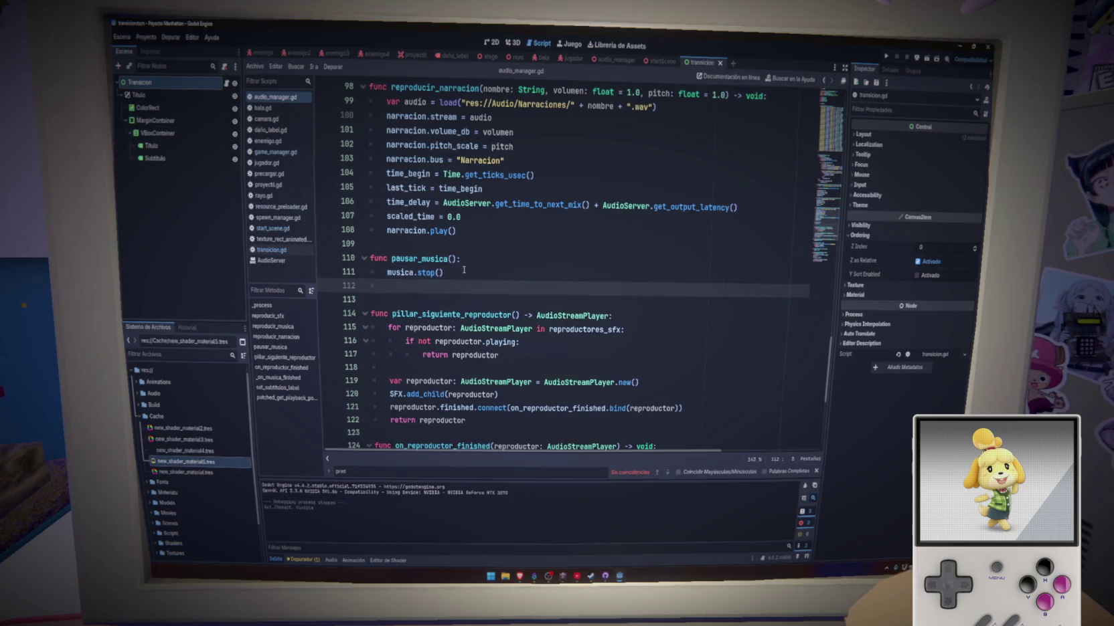
type("narr")
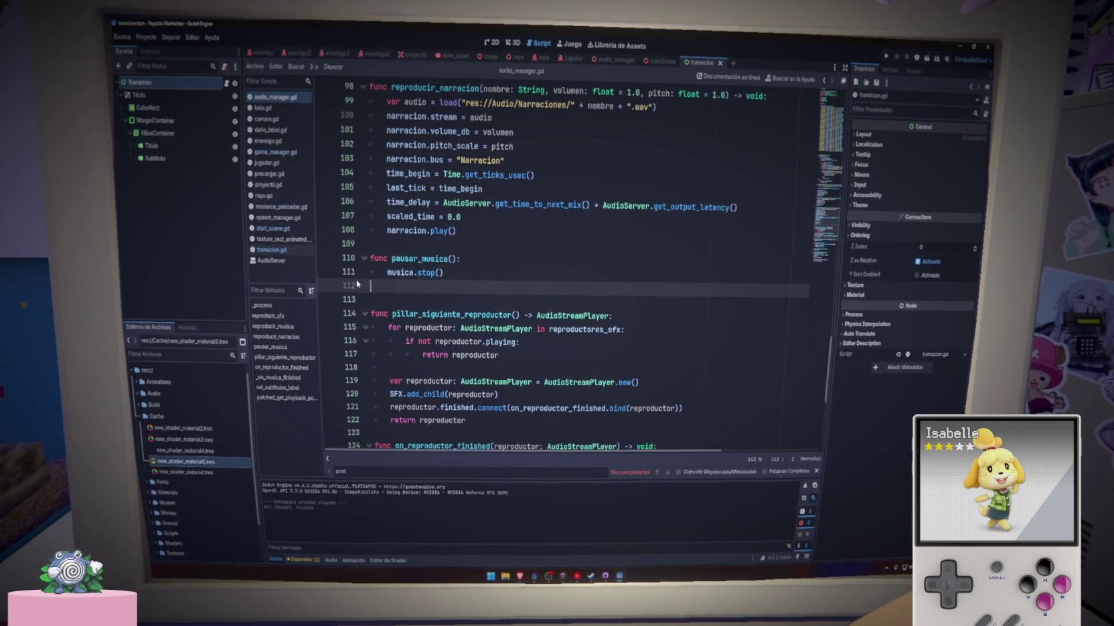
key("Return")
type("func pausa")
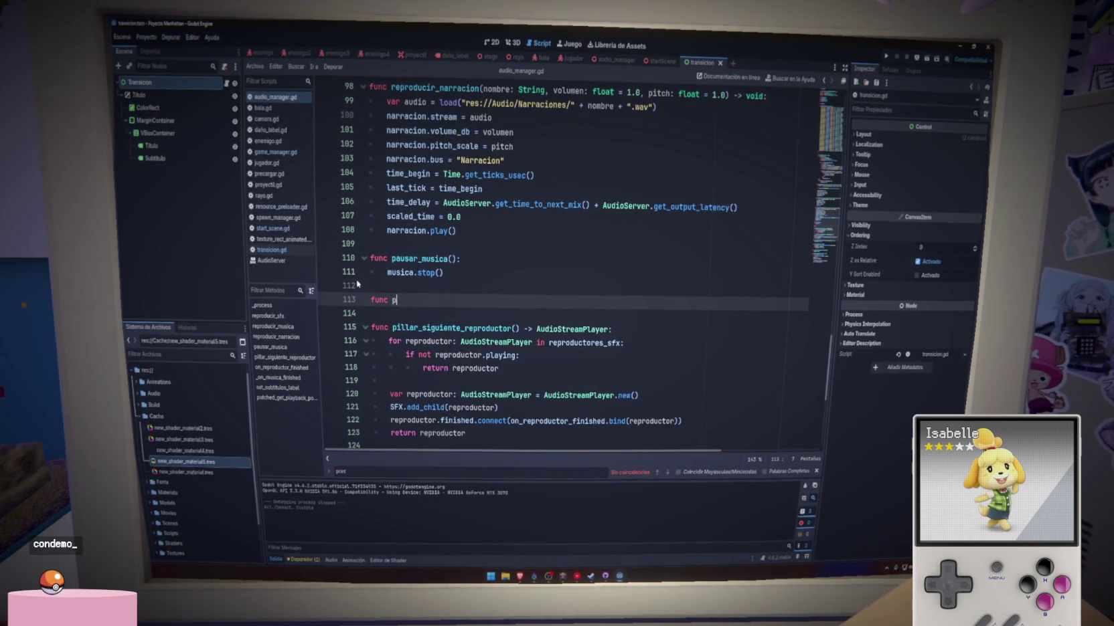
type("r_narracion():")
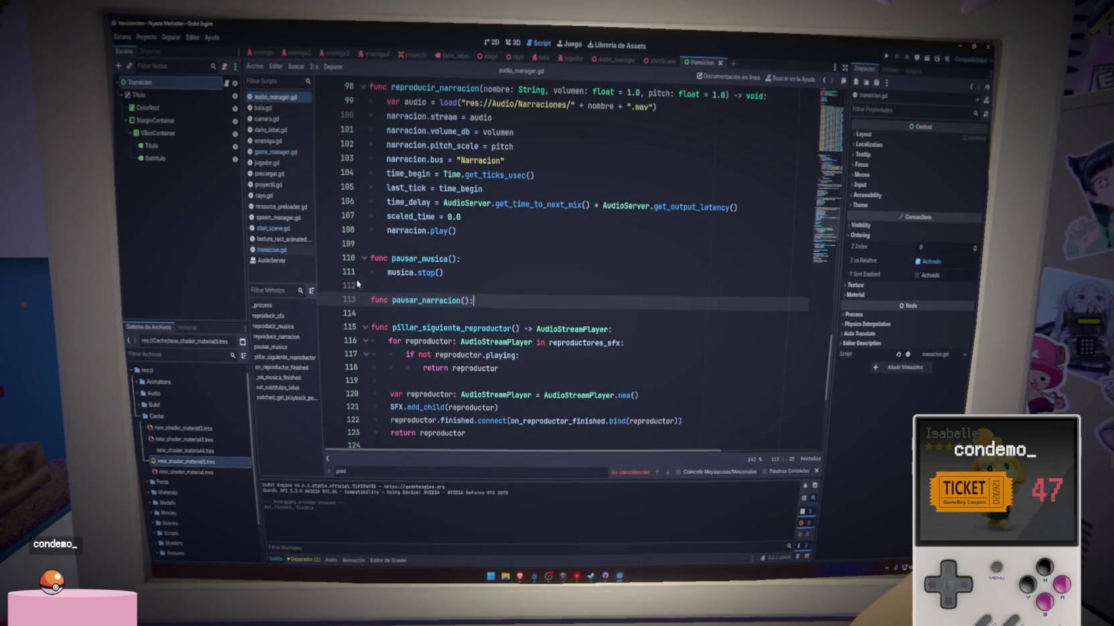
key("Return")
type("narra")
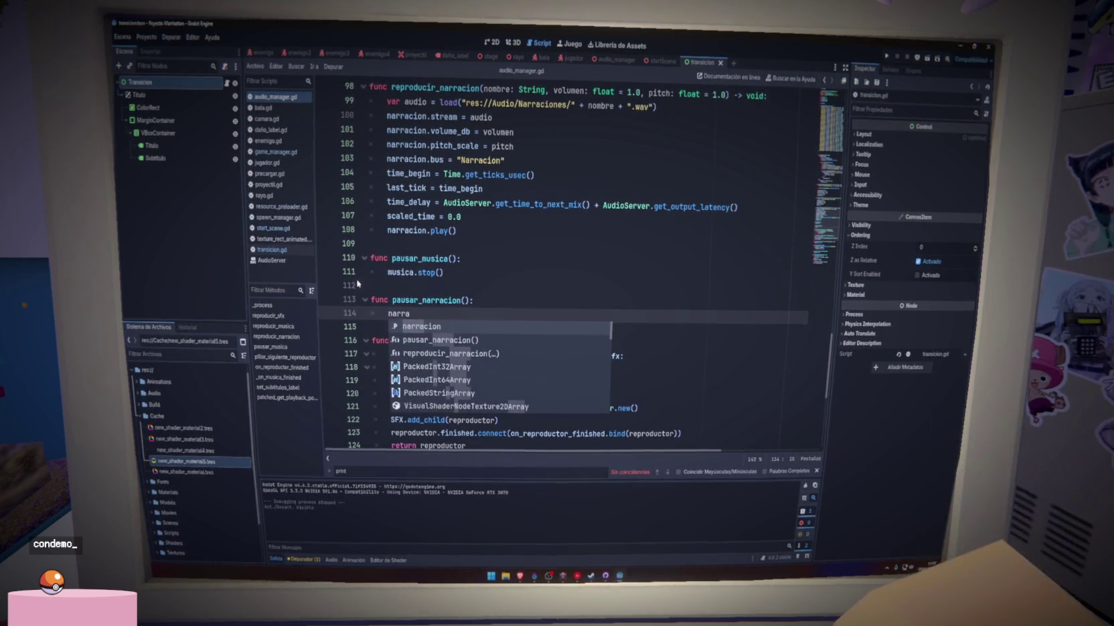
key("Return")
type(".stop(")
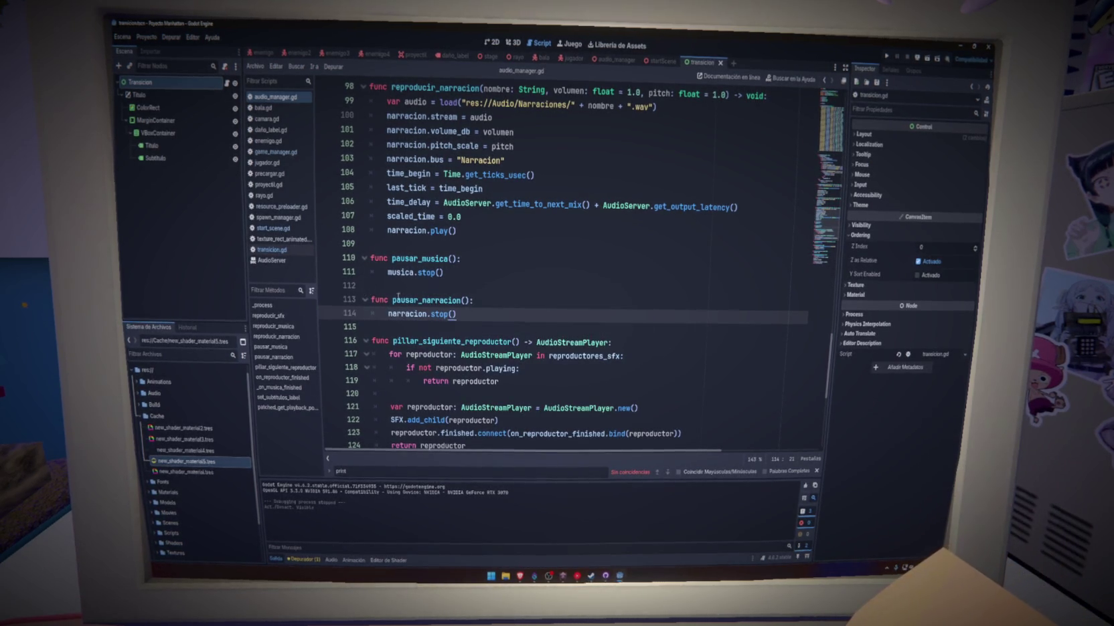
left_click(273, 358)
left_click(266, 163)
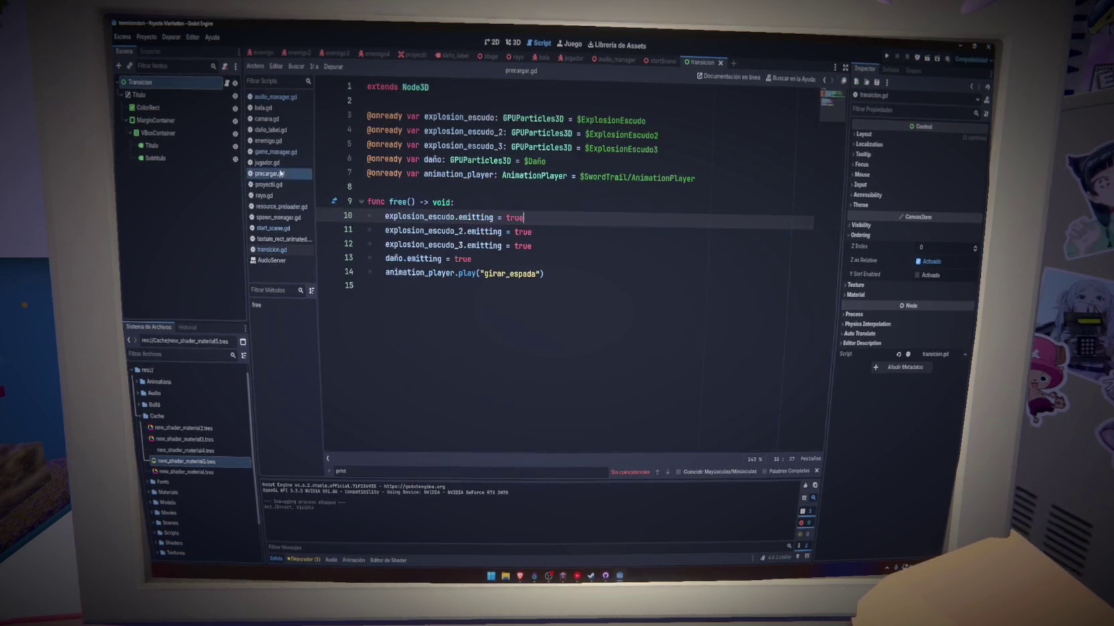
Search jugador.gd for 'morir' and locate the 6-second timer await in morir()
key("ctrl+f")
type("orir")
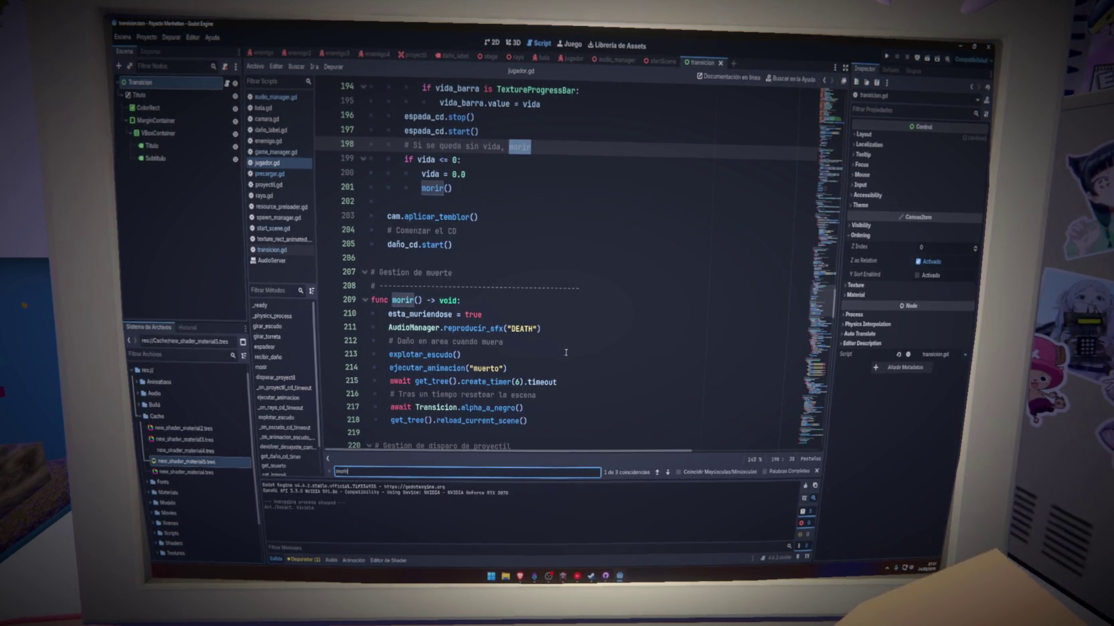
left_click(566, 353)
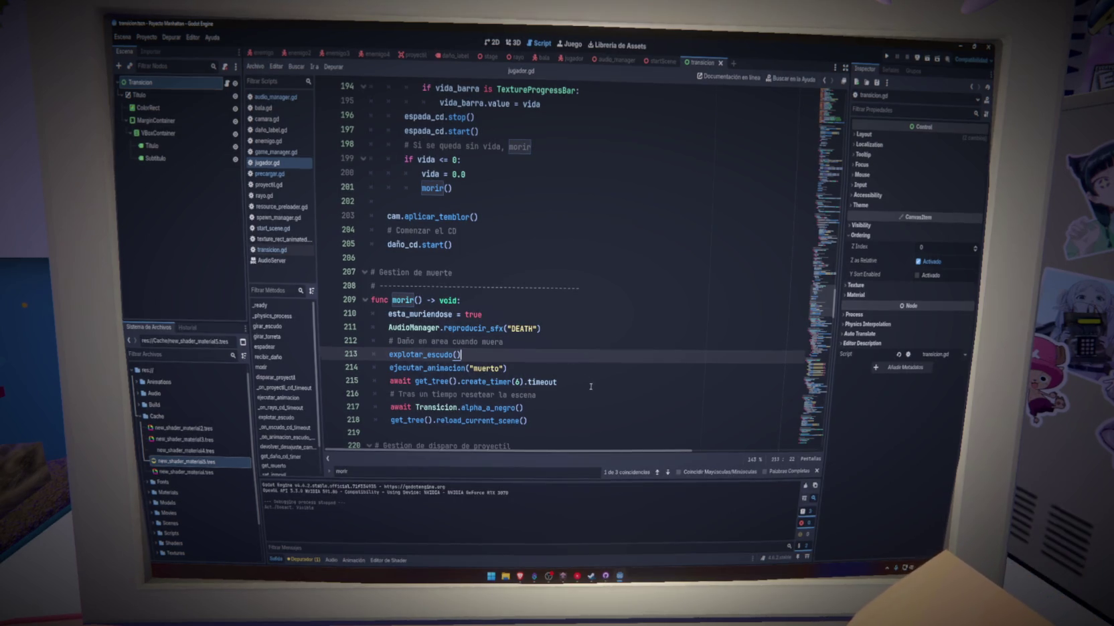
left_click(595, 387)
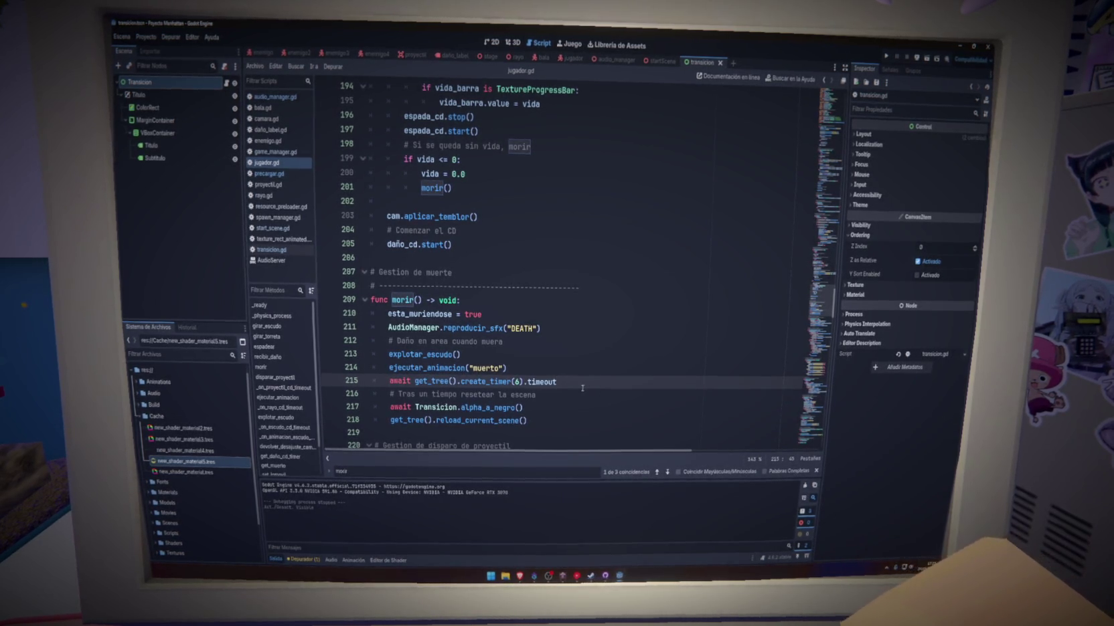
left_click_drag(401, 381, 391, 382)
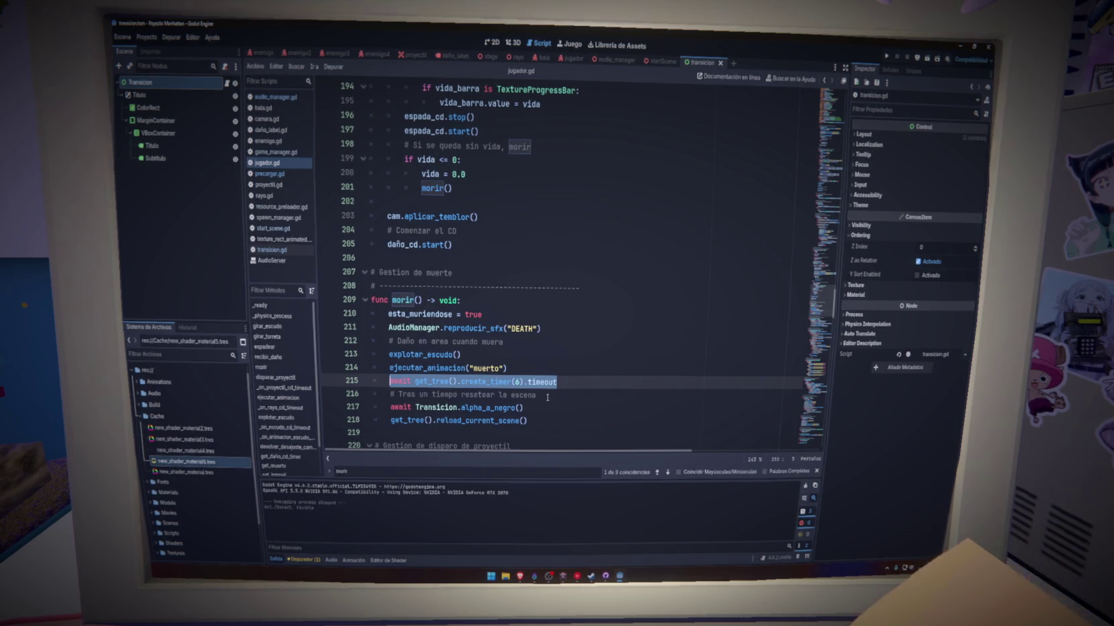
Insert a line above the await and start typing AudioManager.pausar_narracion
left_click(533, 368)
key("Return")
type("pausar_narracion")
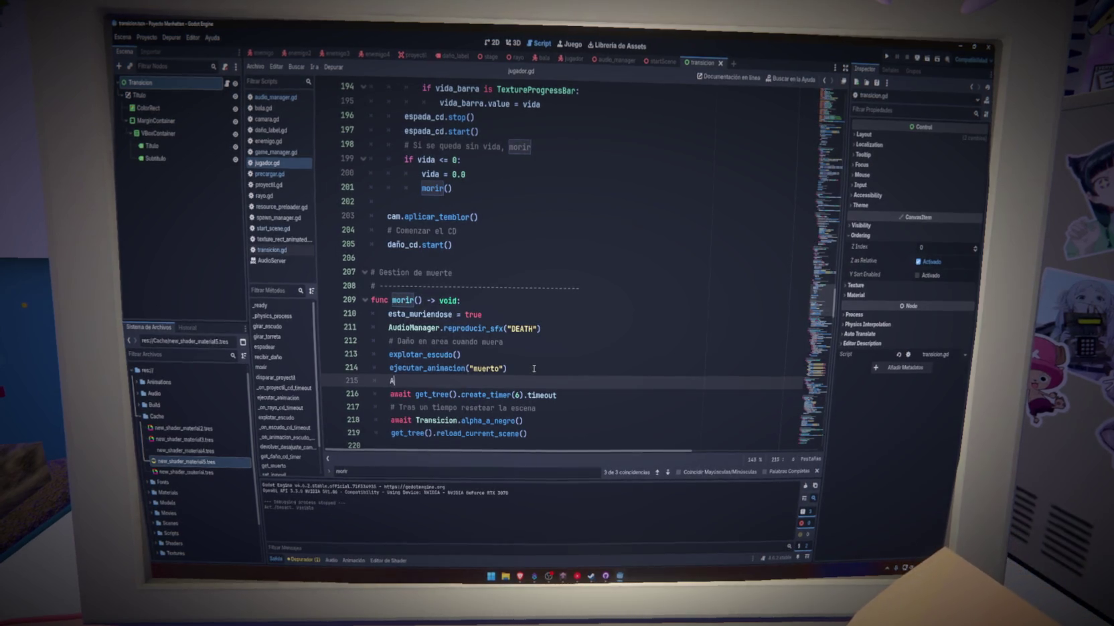
type("AudioManager.pausar_narracion(")
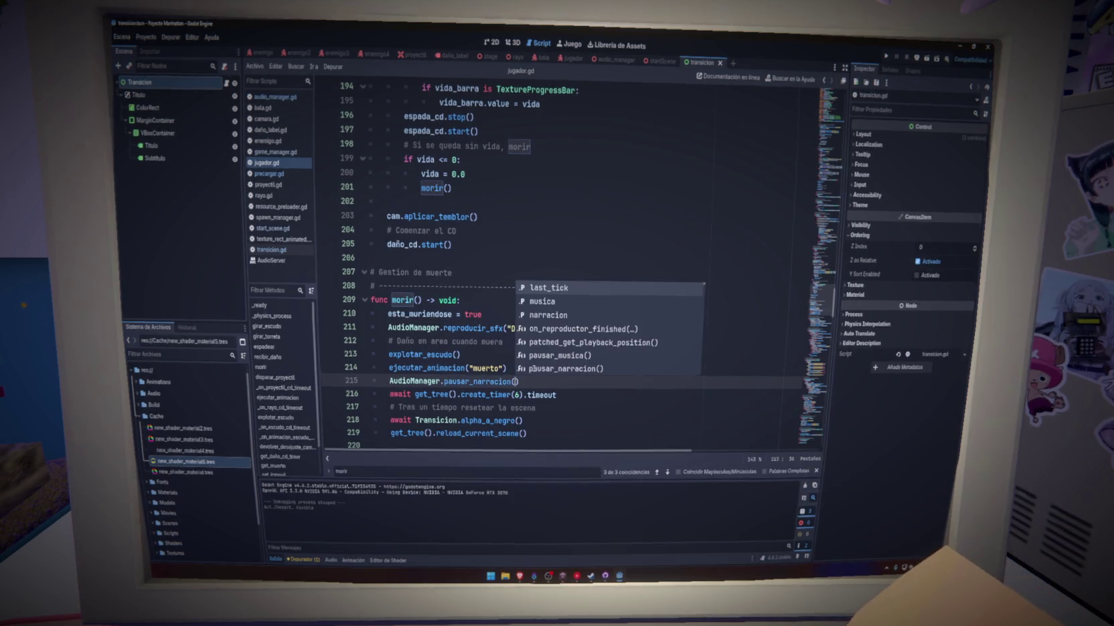
Complete the AudioManager.pausar_narracion() call in morir() and review the surrounding death-handling code
left_click(534, 368)
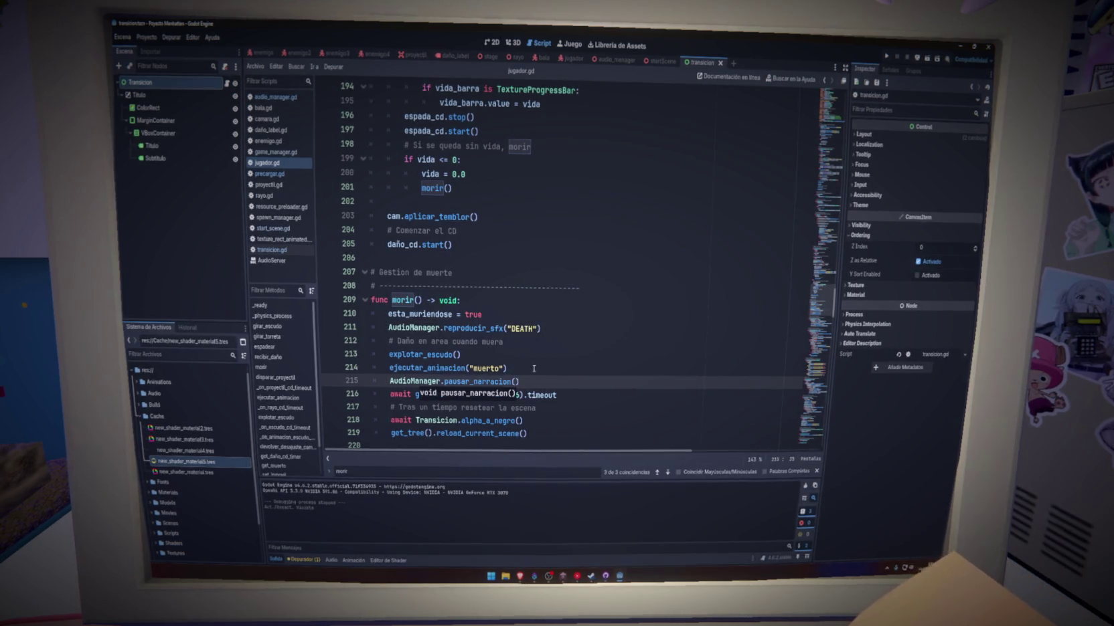
left_click(534, 369)
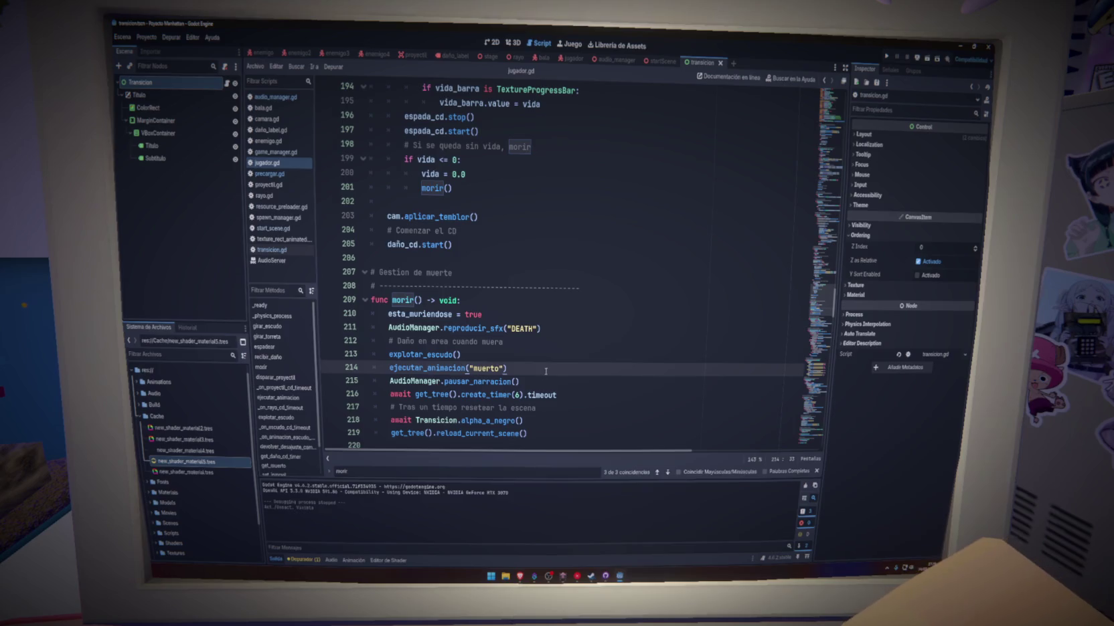
left_click(555, 355)
left_click(570, 333)
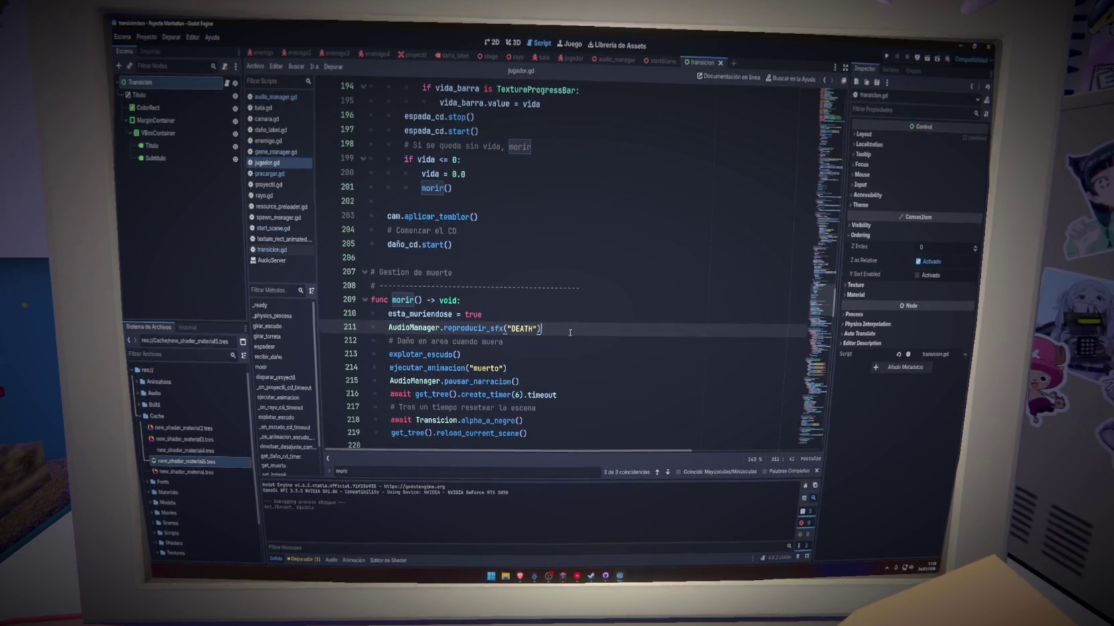
left_click_drag(570, 333, 372, 300)
mouse_move(528, 433)
left_mouse_down()
mouse_move(386, 328)
mouse_move(364, 278)
left_mouse_up()
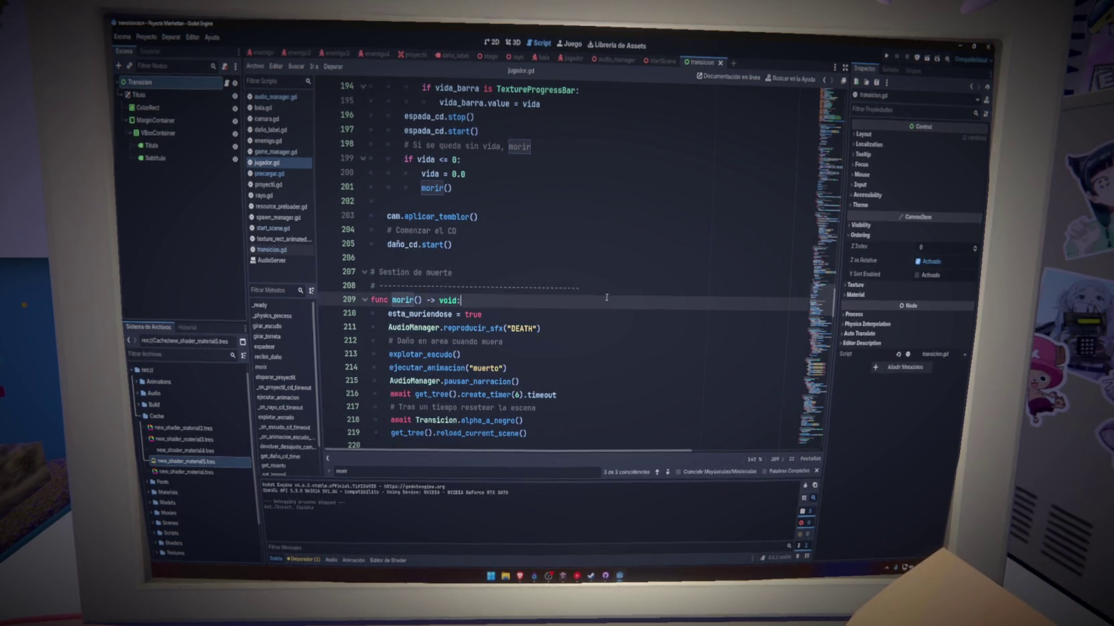
left_click(613, 354)
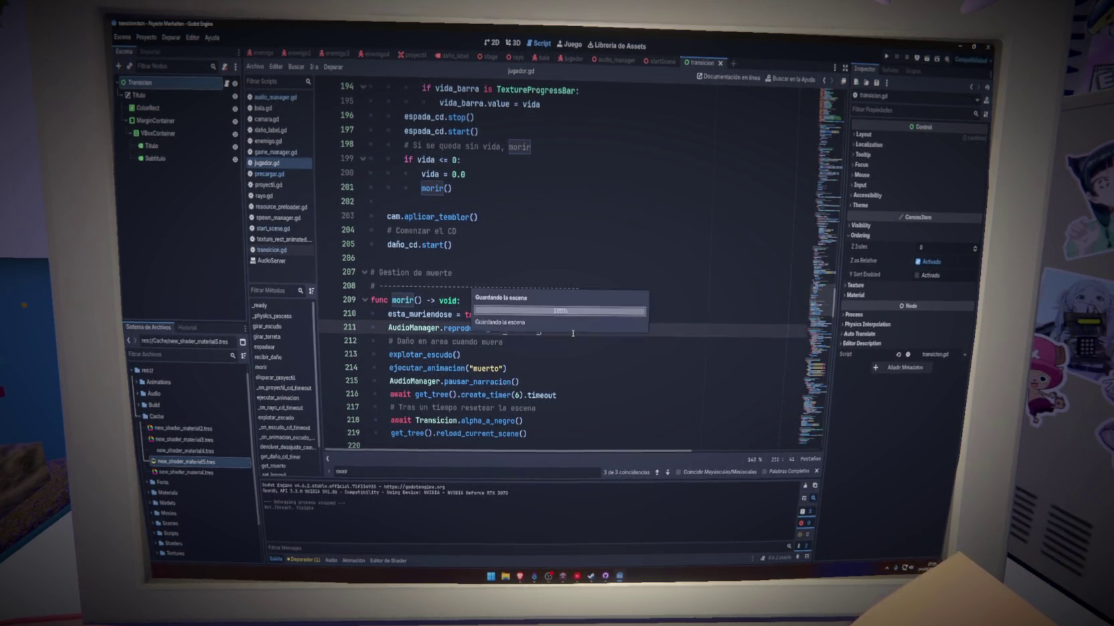
left_click(566, 319)
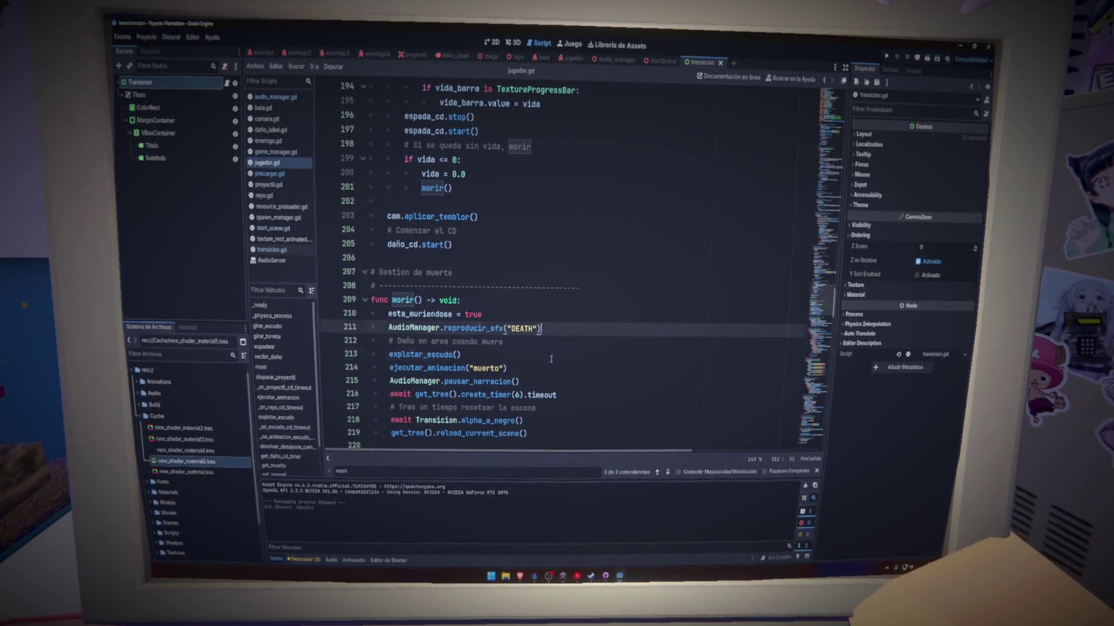
key("Down")
key("Down")
key("Down")
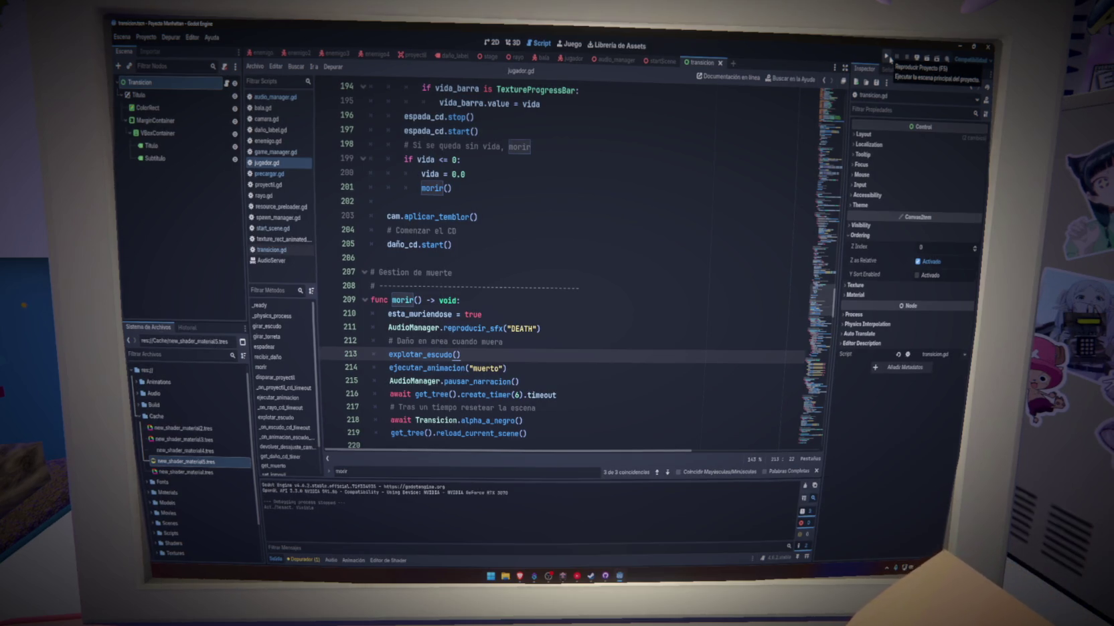
left_click(602, 230)
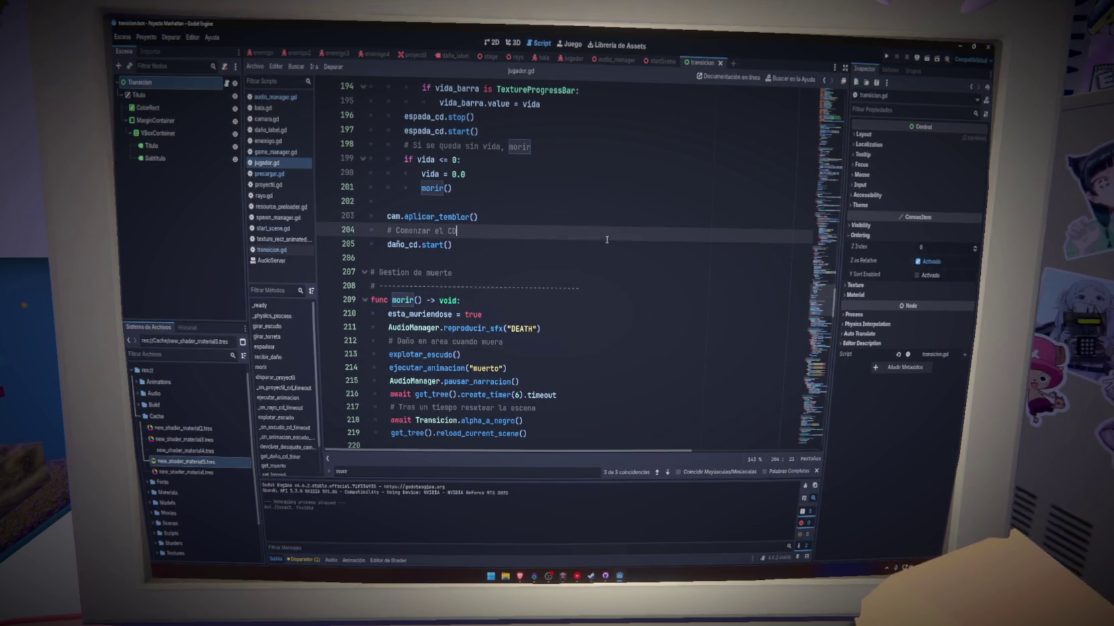
left_click(660, 64)
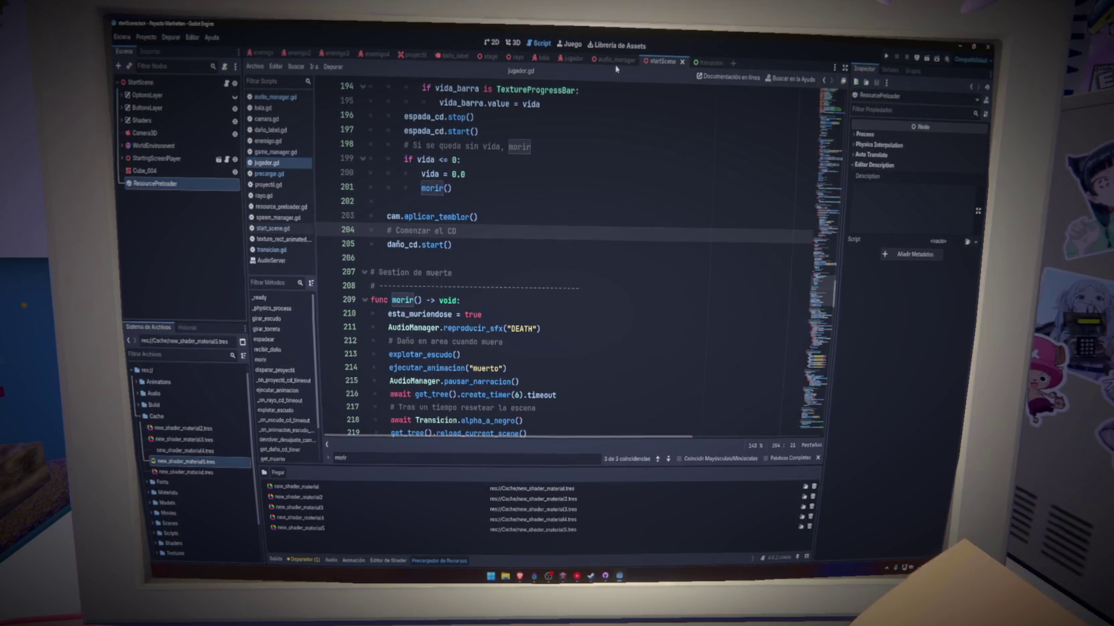
left_click(708, 63)
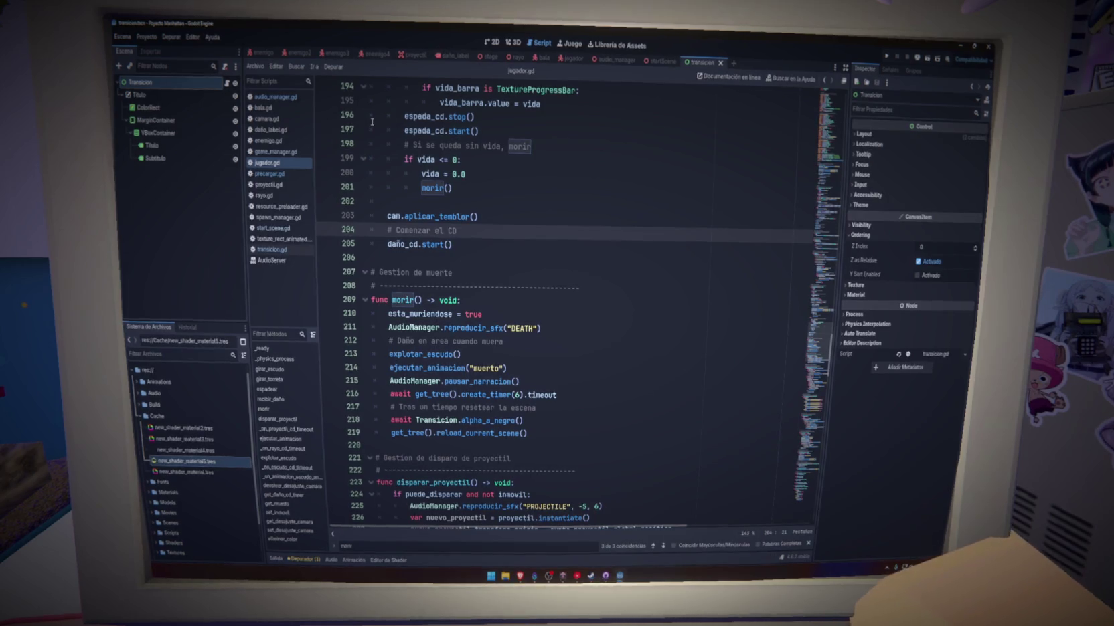
Duplicate the Subtitulos node in the stage scene, rename the copy Creditos, and save
left_click(487, 57)
left_click(493, 43)
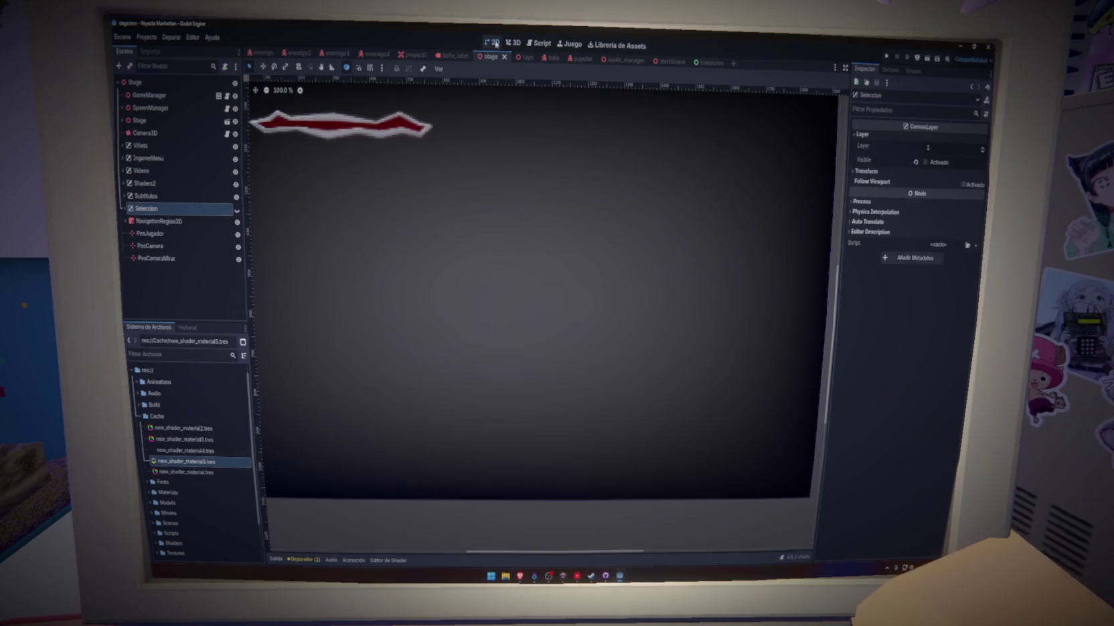
scroll(570, 248, "down", 7)
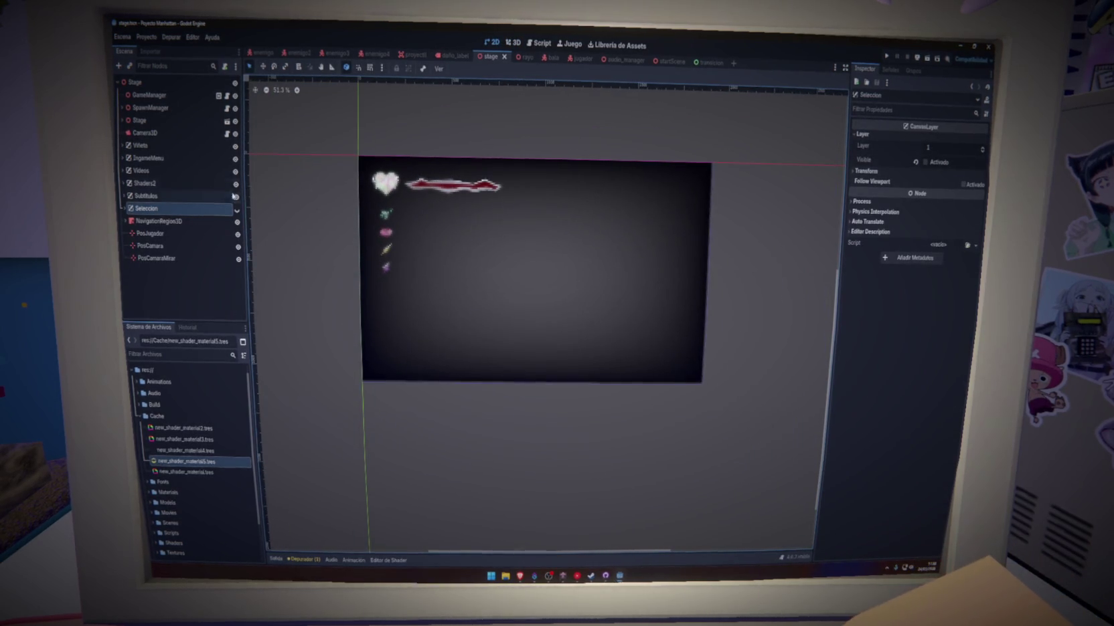
left_click(151, 195)
left_click(147, 209)
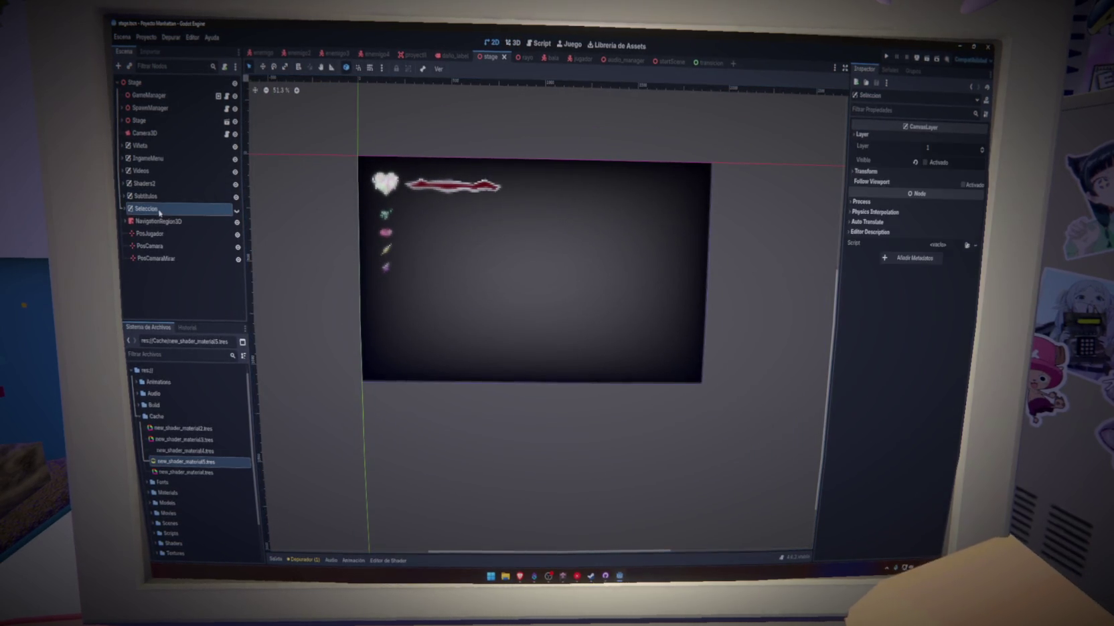
left_click(125, 210)
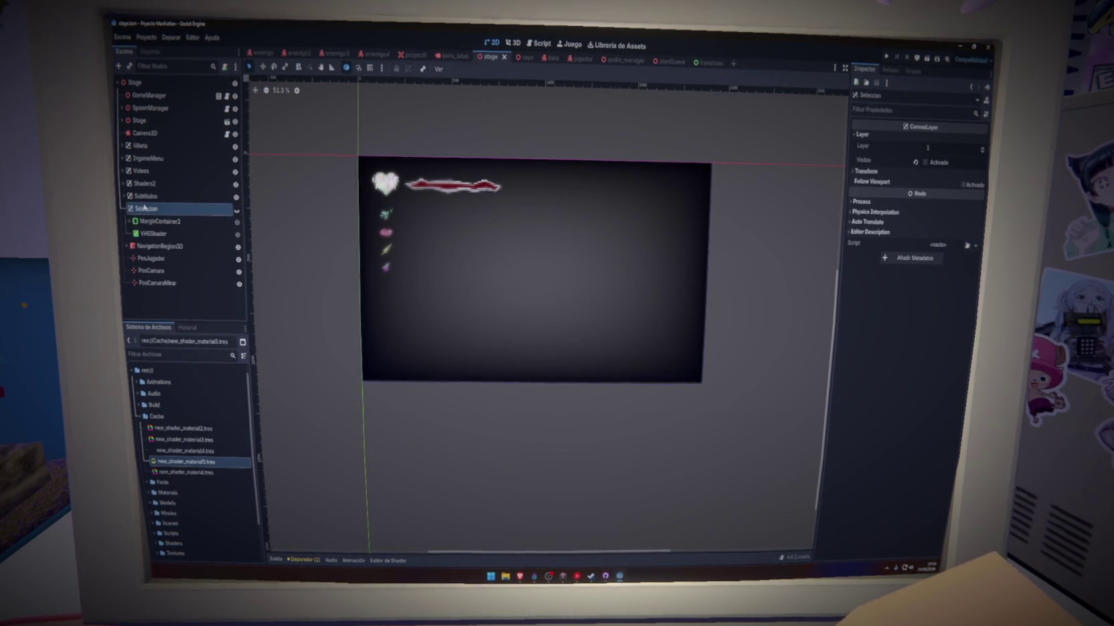
left_click(125, 210)
left_click(146, 195)
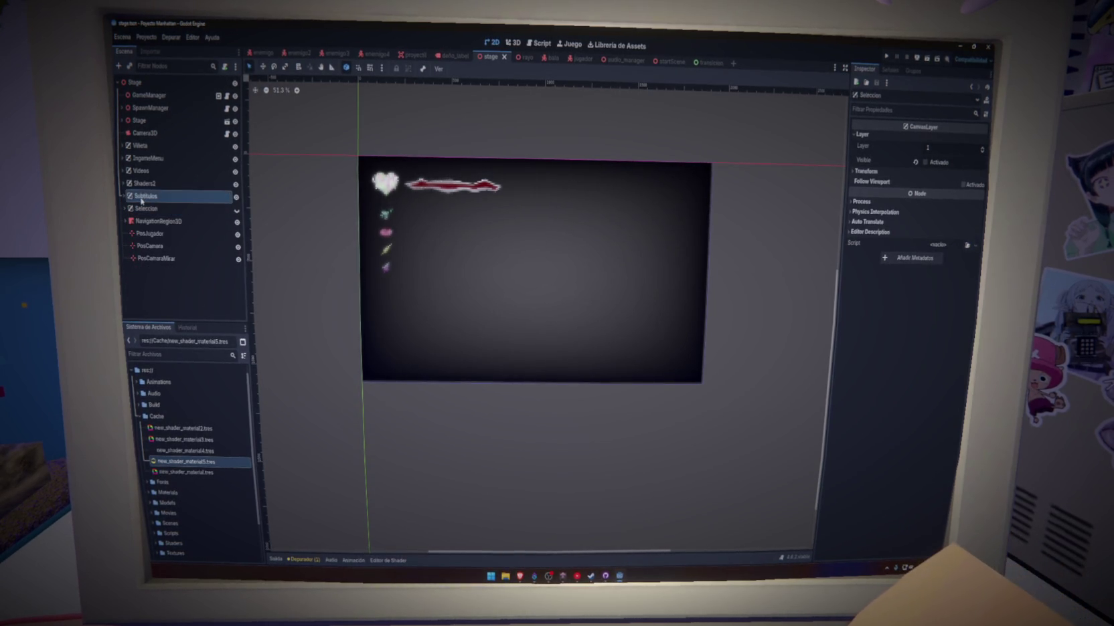
key("ctrl+d")
double_click(161, 209)
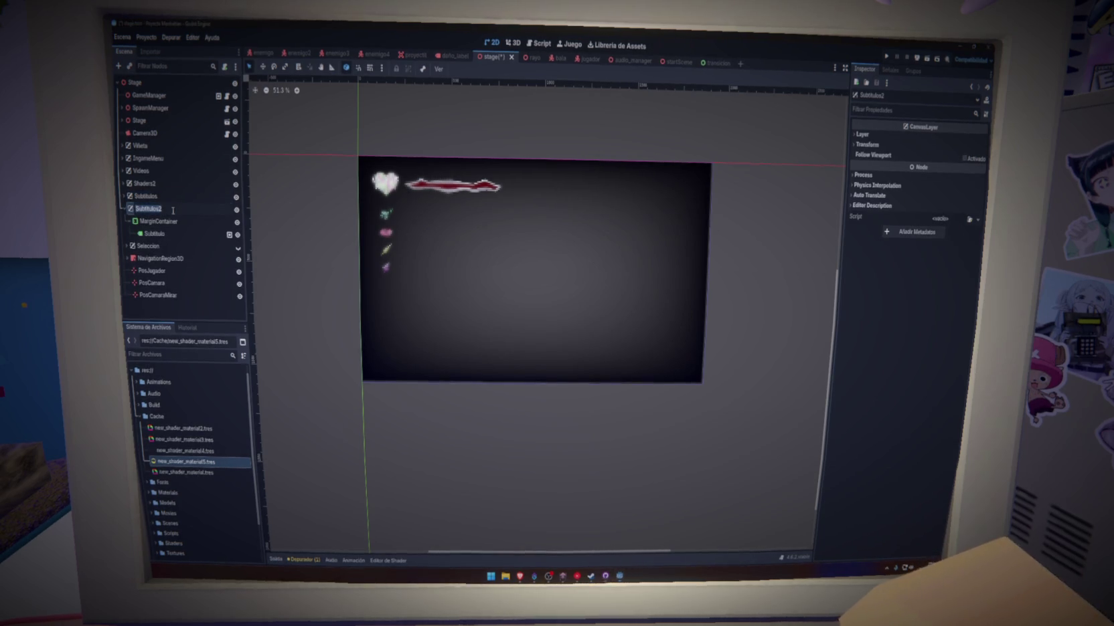
type("R")
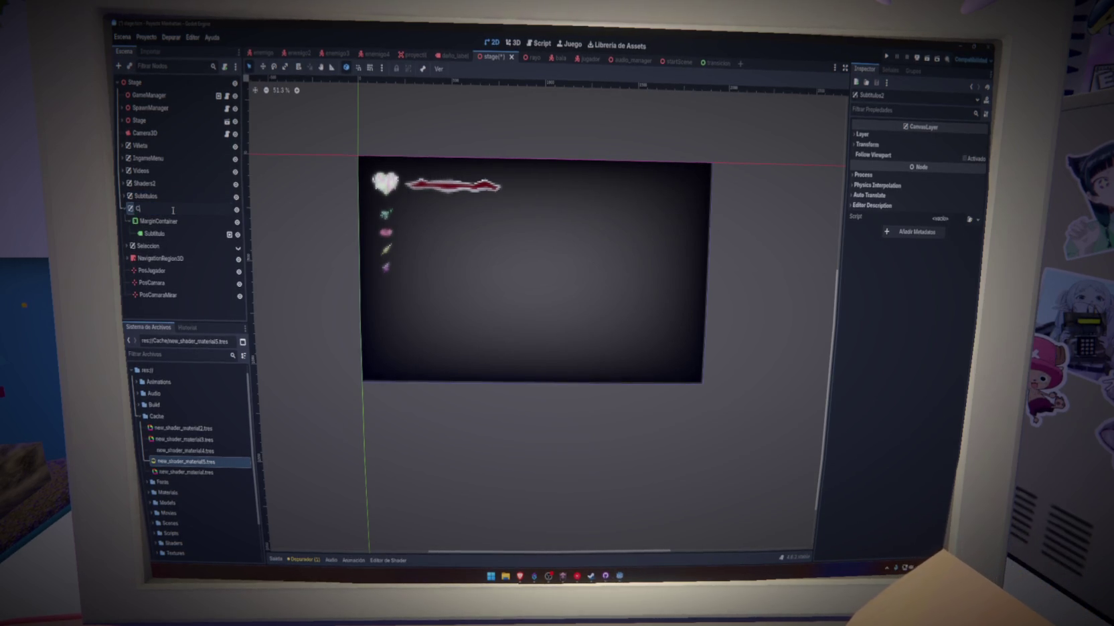
type("reditos")
key("Return")
key("ctrl+s")
Set the text of the Subtitulo label under Creditos to 'Fin'
left_click(177, 227)
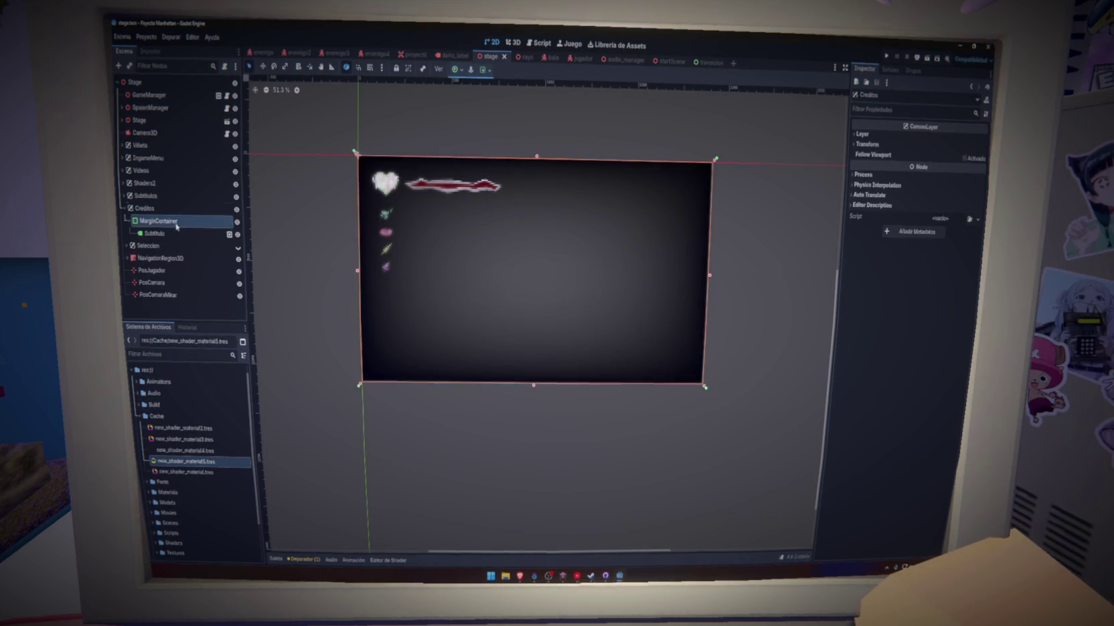
left_click(179, 236)
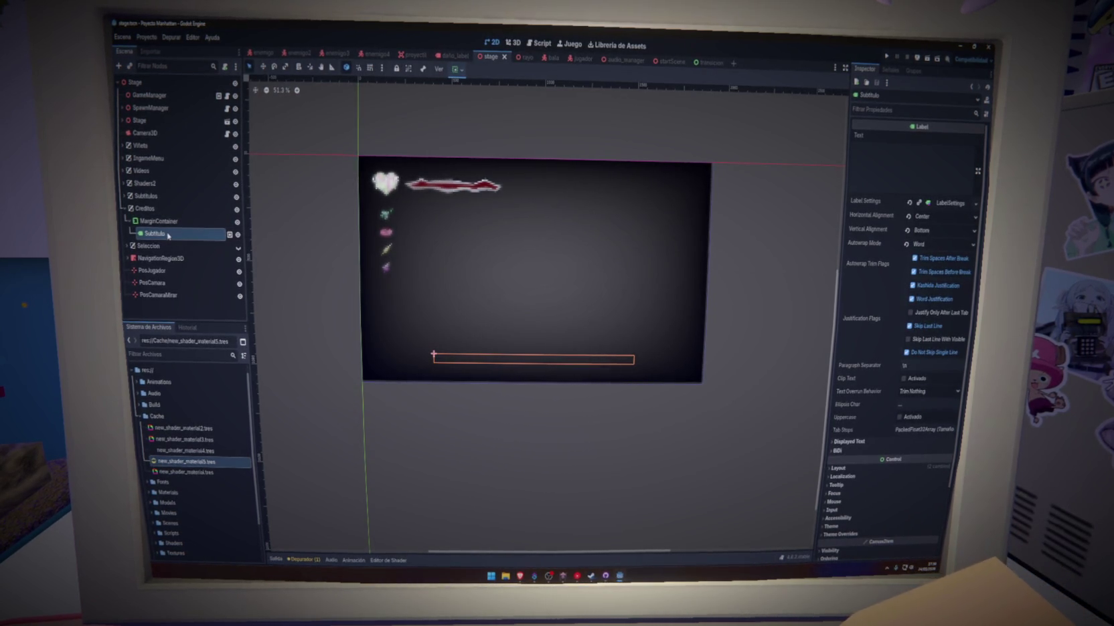
left_click(150, 208)
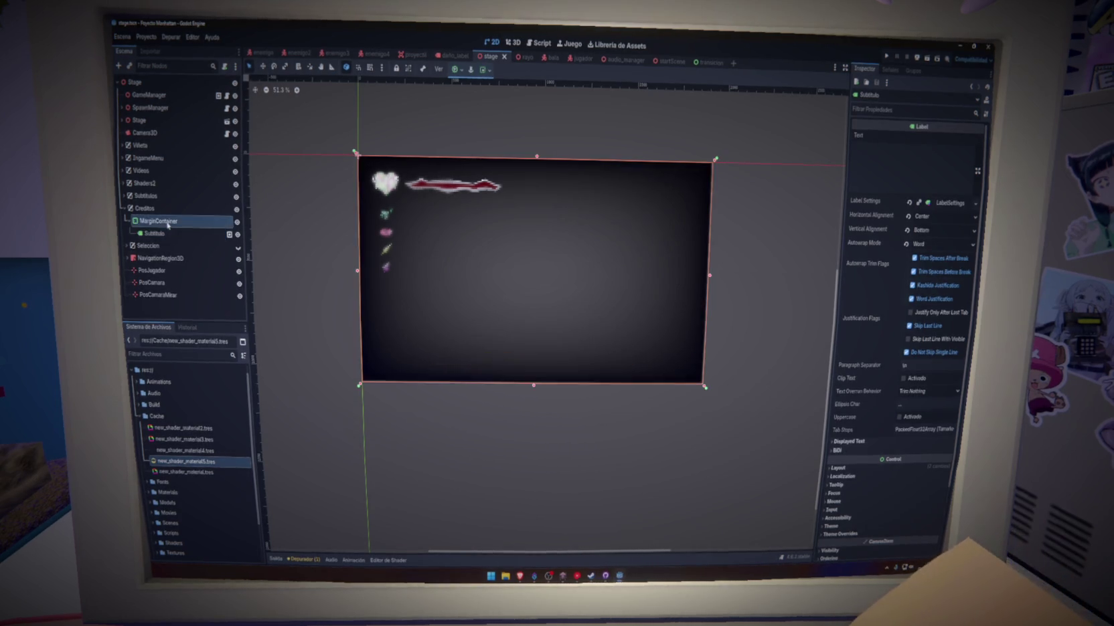
left_click(157, 221)
left_click(157, 233)
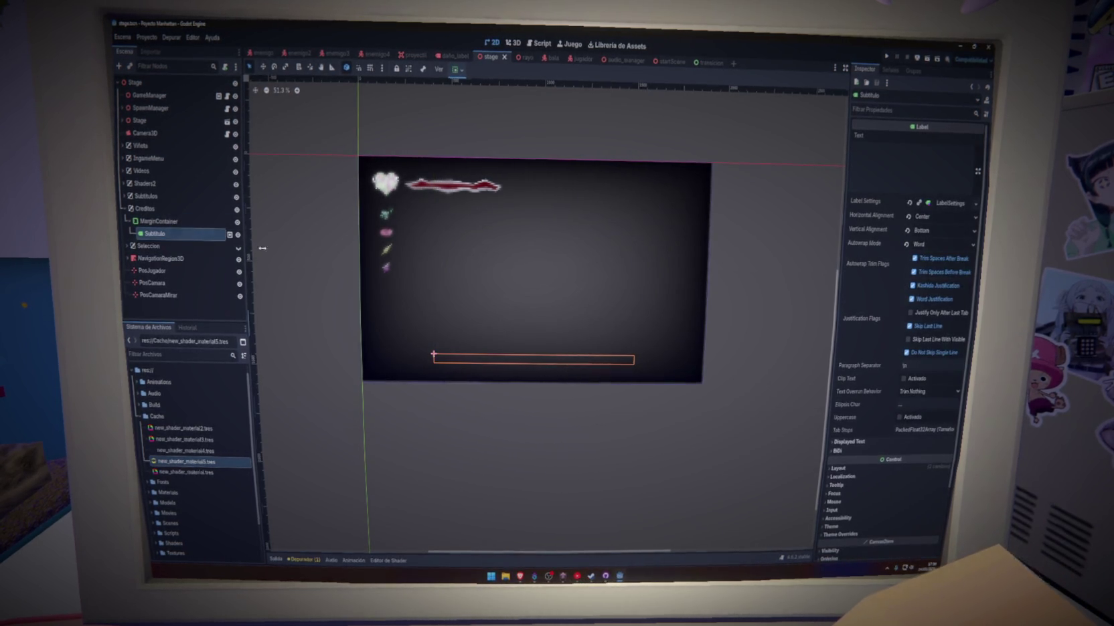
left_click(928, 158)
type("FIN")
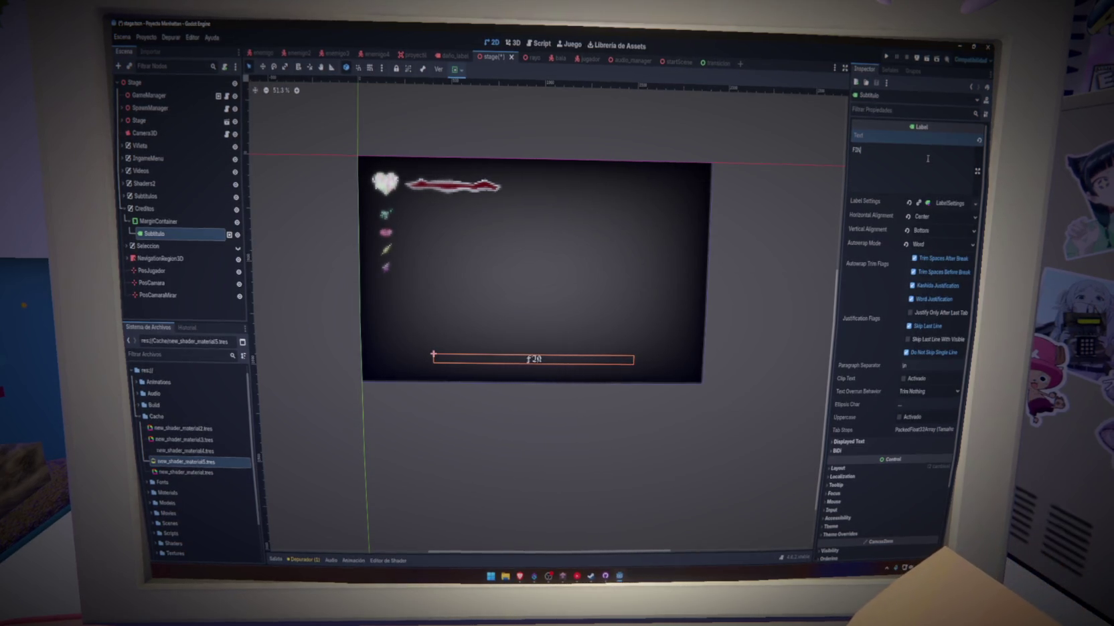
key("BackSpace")
key("BackSpace")
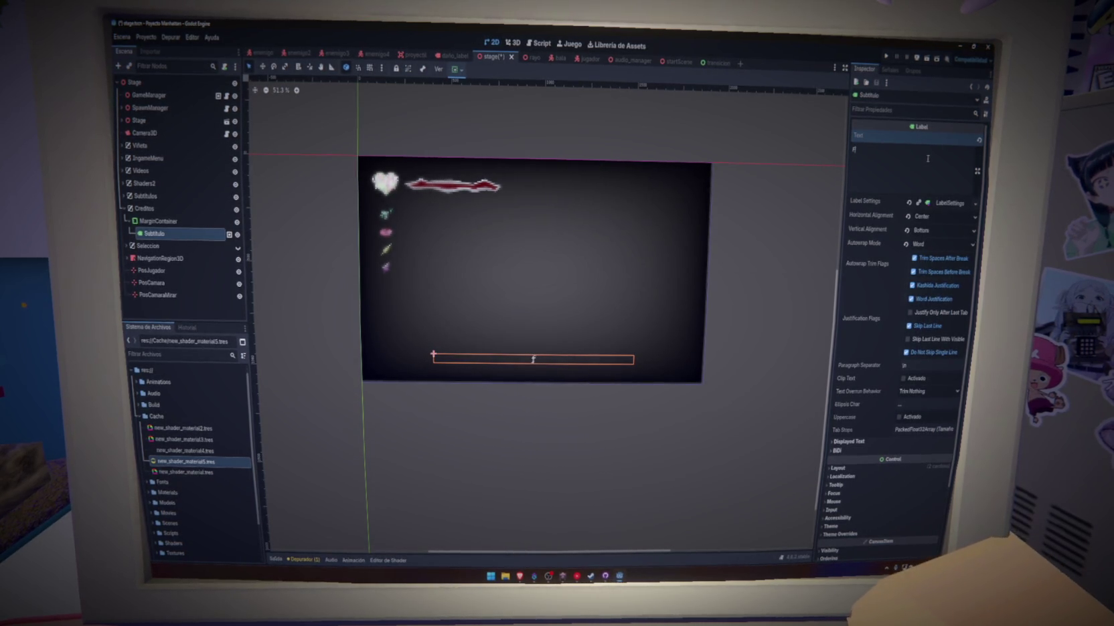
type("in")
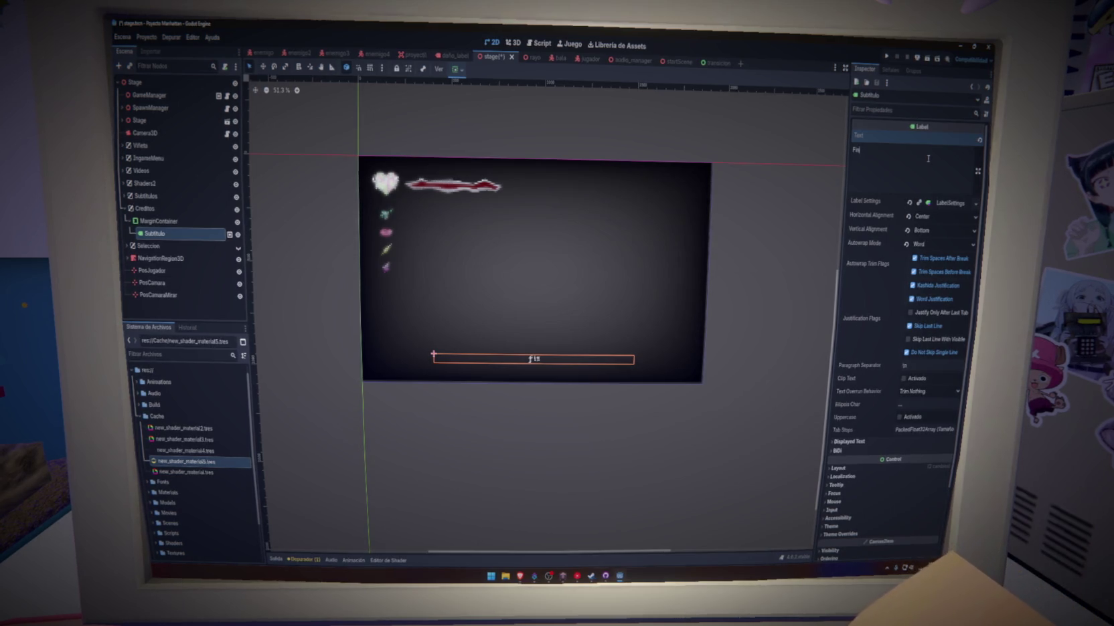
key("Return")
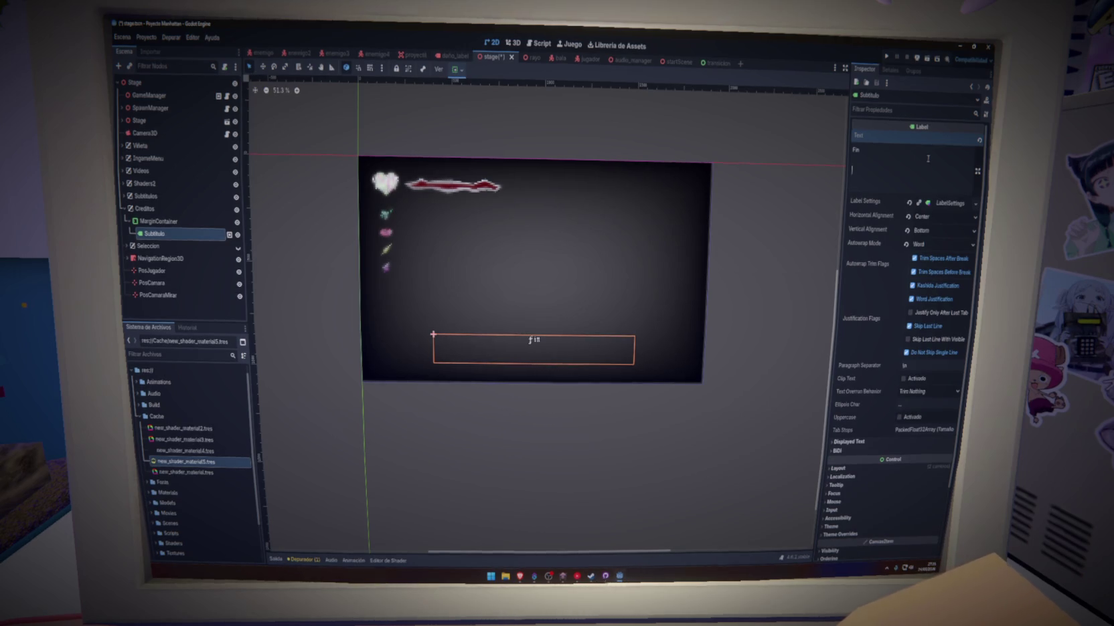
key("BackSpace")
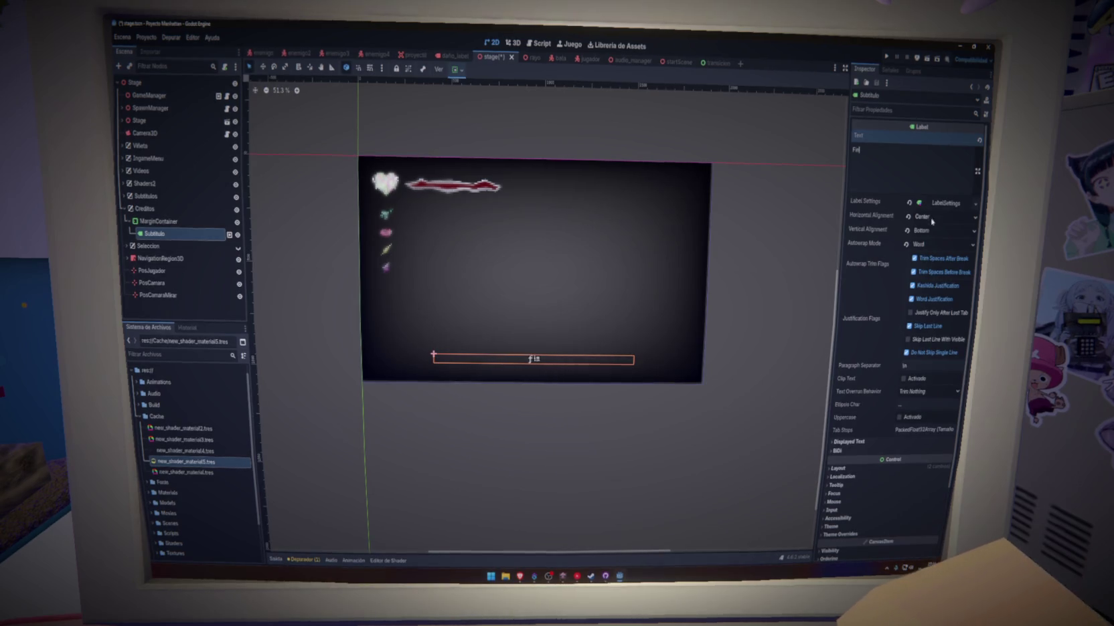
left_click(937, 206)
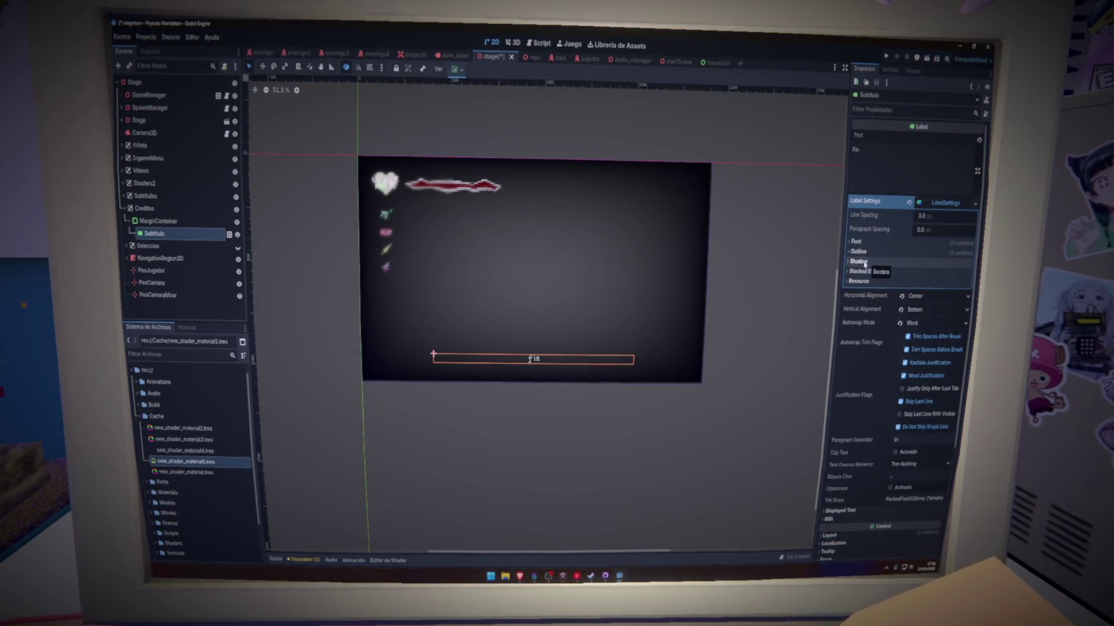
Stretch the subtitle label with an anchor preset and set the MarginContainer margins to 400
left_click(457, 69)
left_click(498, 152)
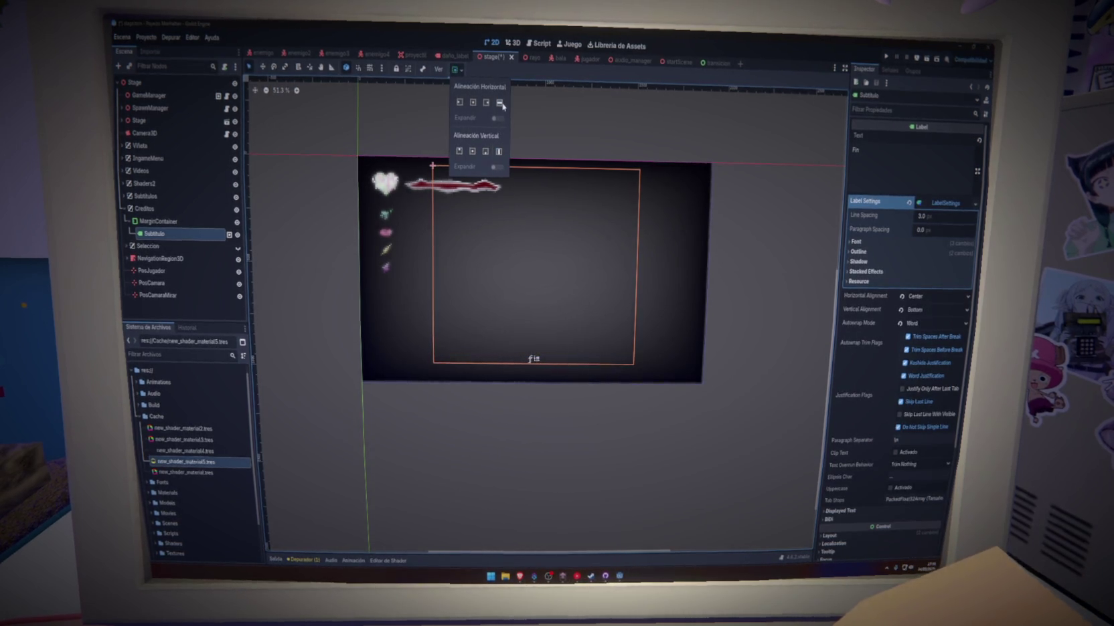
left_click(158, 221)
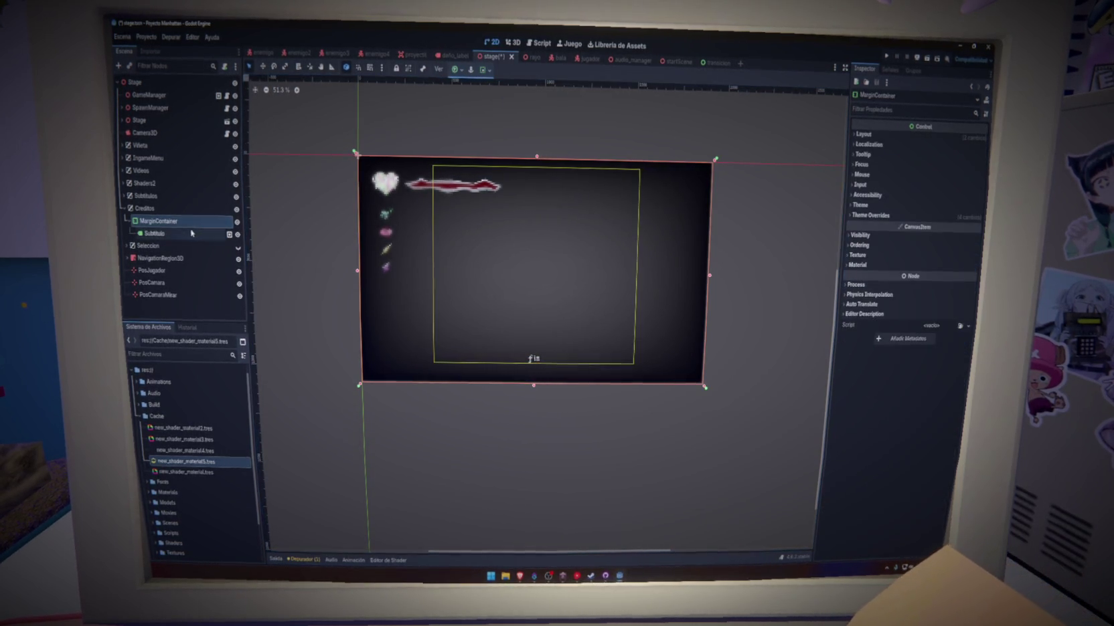
left_click(154, 235)
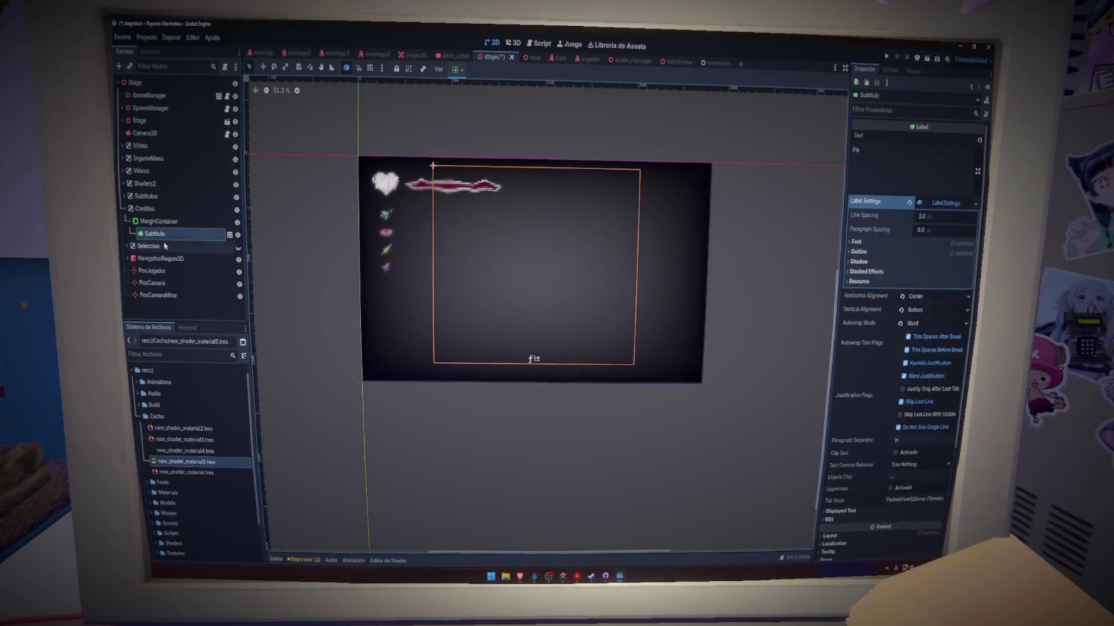
left_click(158, 221)
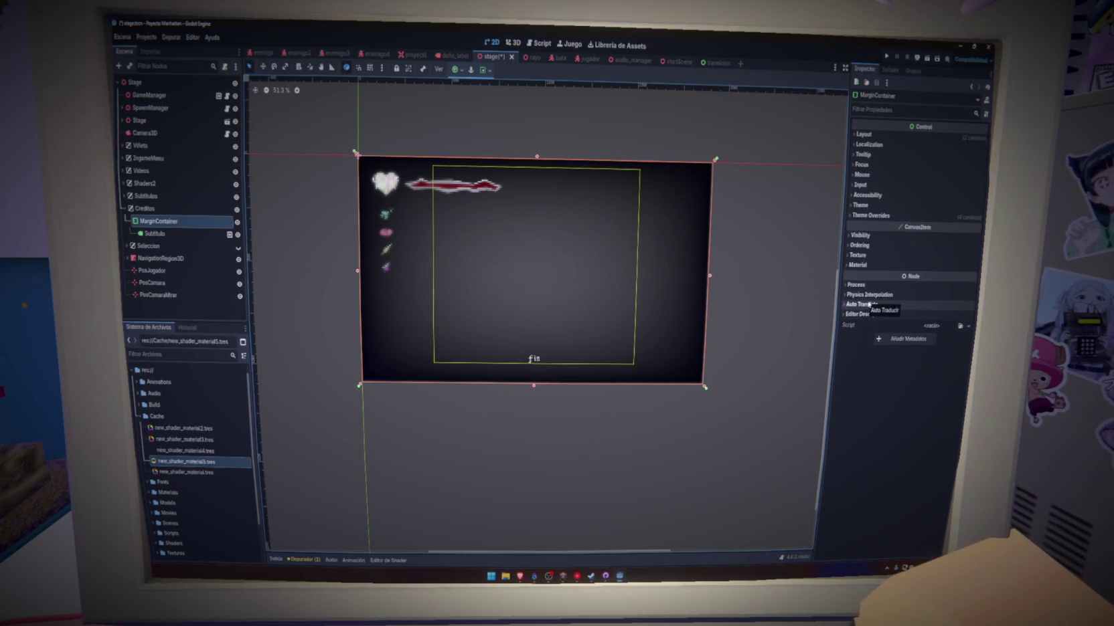
left_click(875, 215)
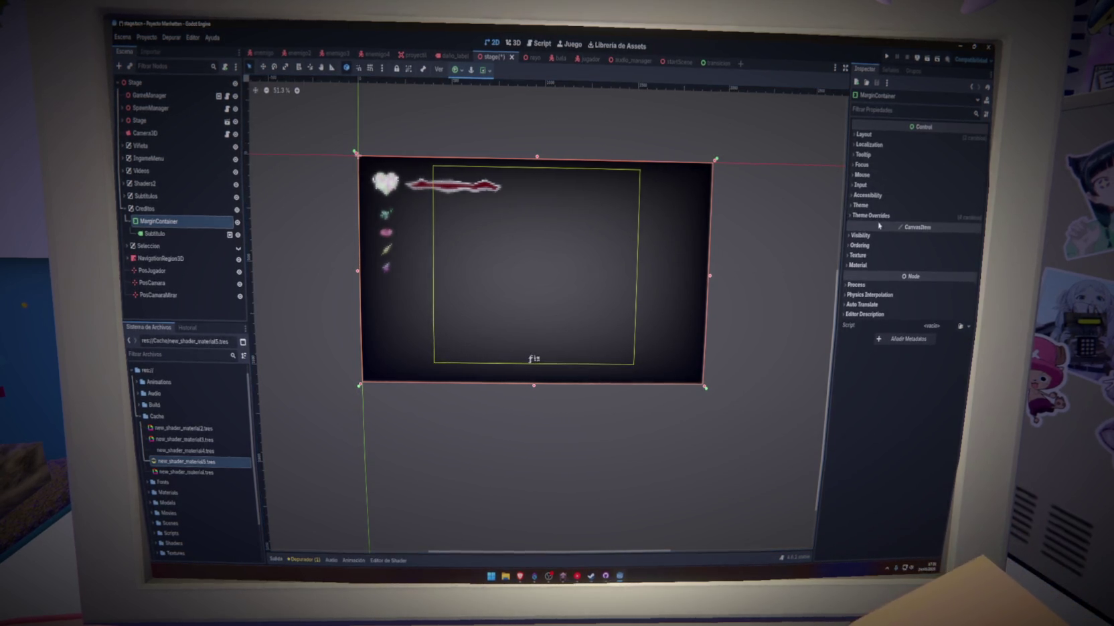
left_click(875, 227)
type("0")
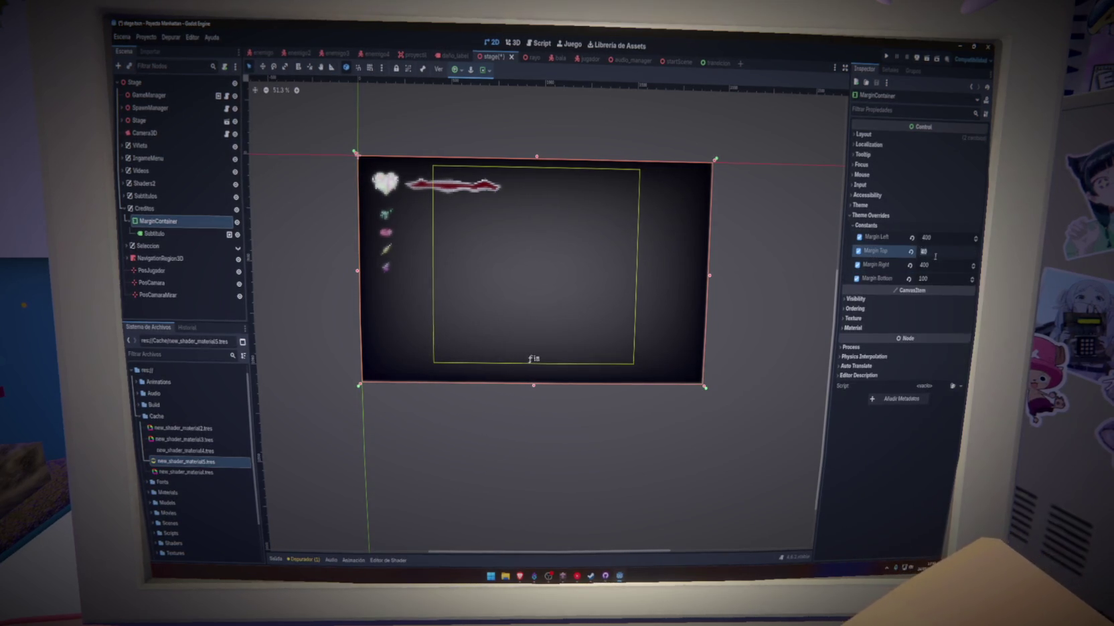
left_click(937, 279)
type("400")
key("Return")
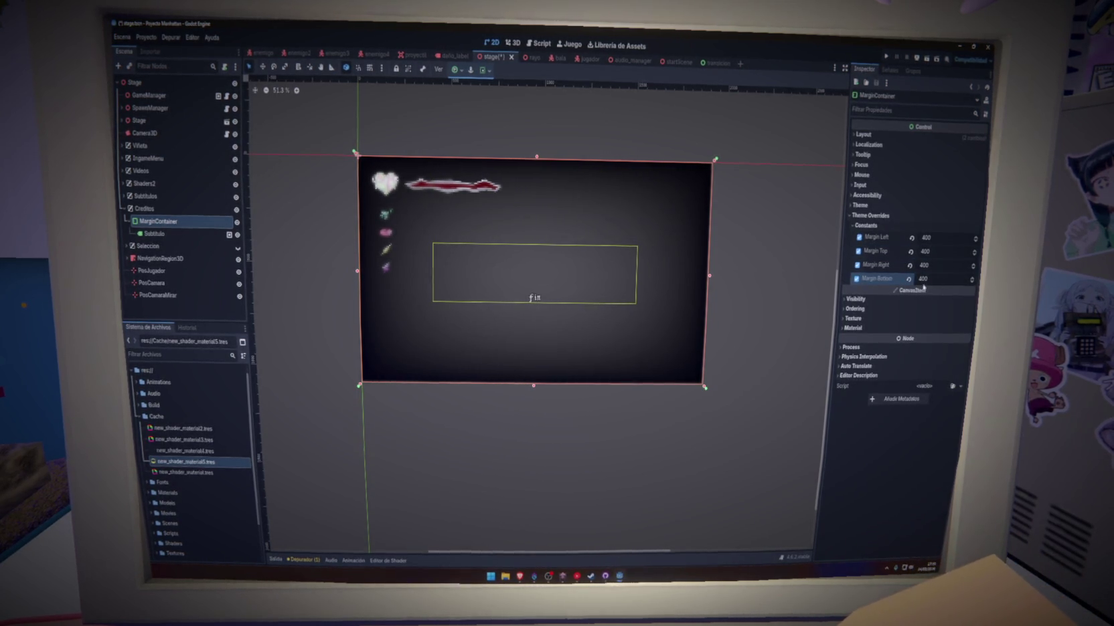
Set the Fin label's font size to 192, centre it vertically, and save the scene
left_click(215, 237)
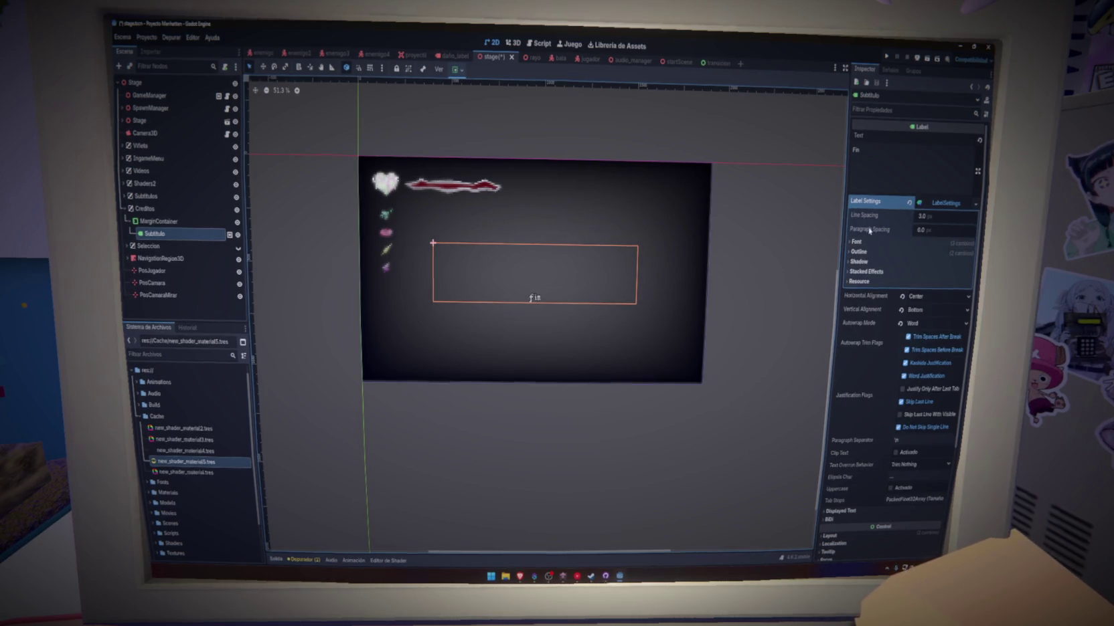
left_click(863, 244)
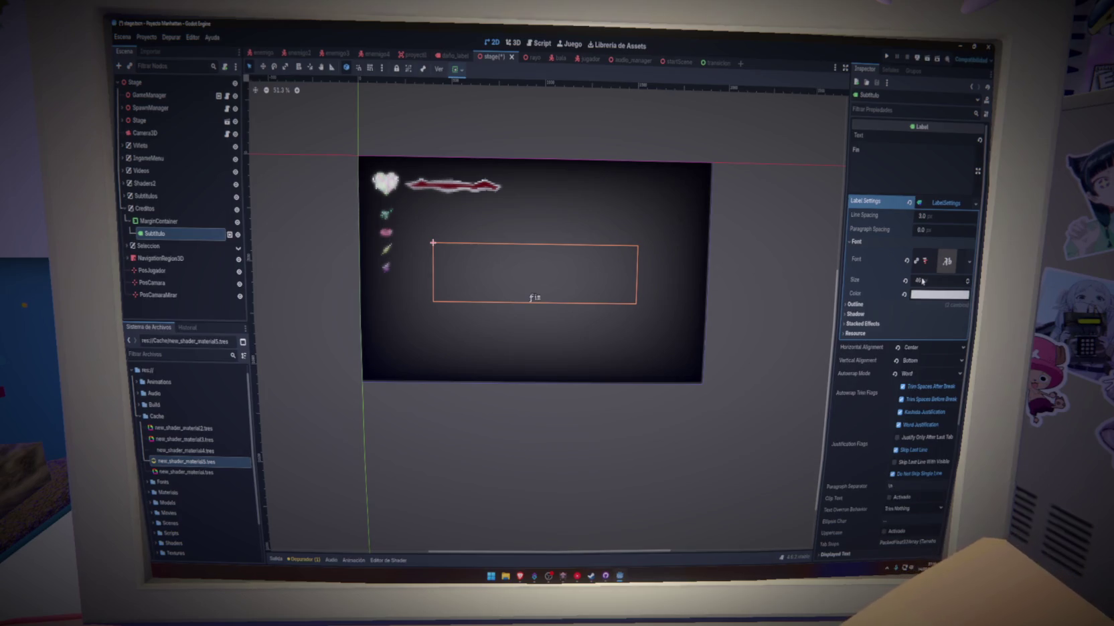
left_click_drag(922, 281, 932, 281)
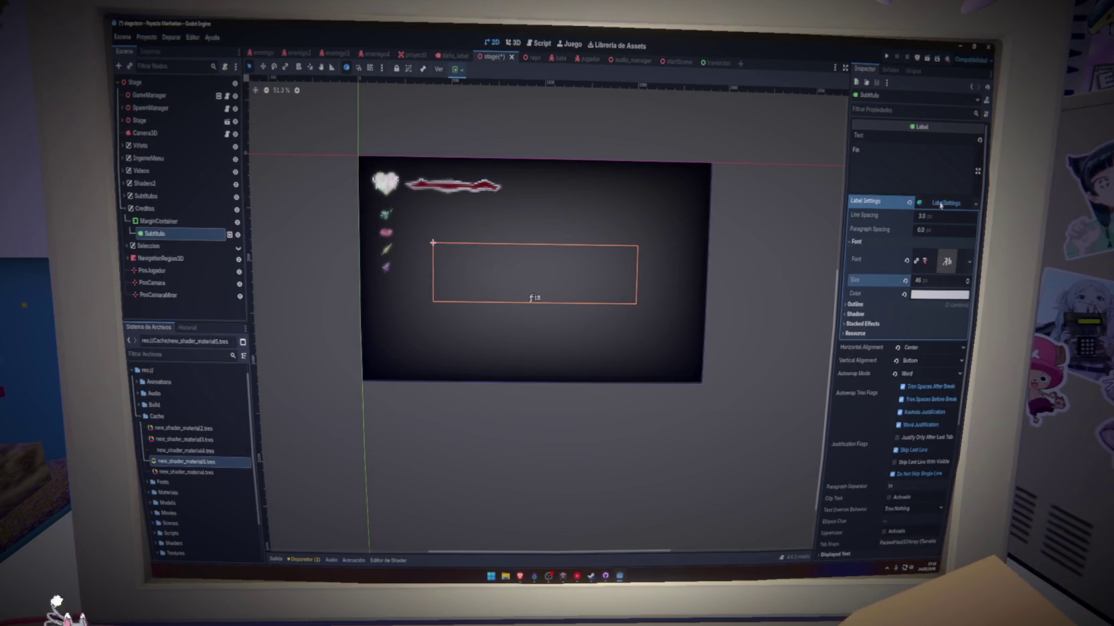
right_click(923, 284)
left_click(934, 254)
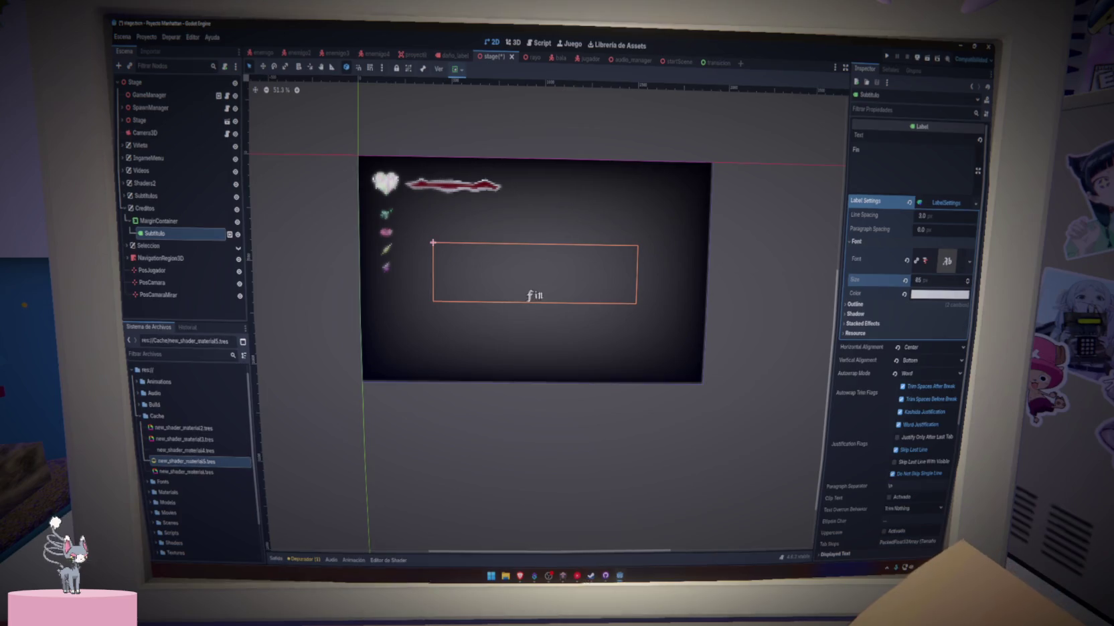
left_click(937, 281)
type("192")
key("Return")
left_click(918, 362)
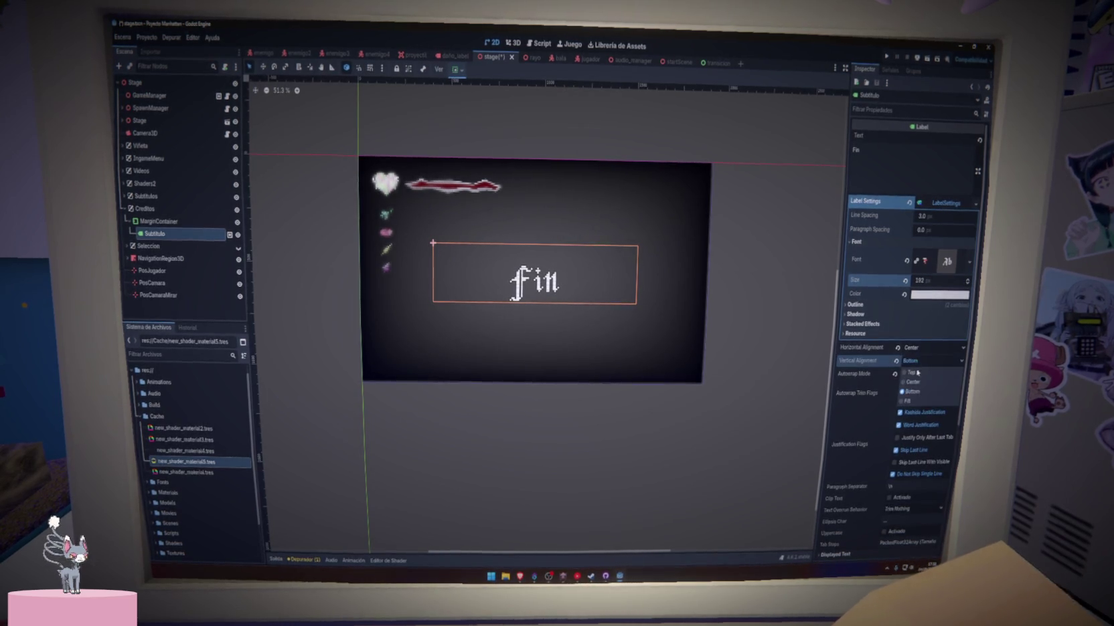
left_click(911, 350)
left_click(776, 324)
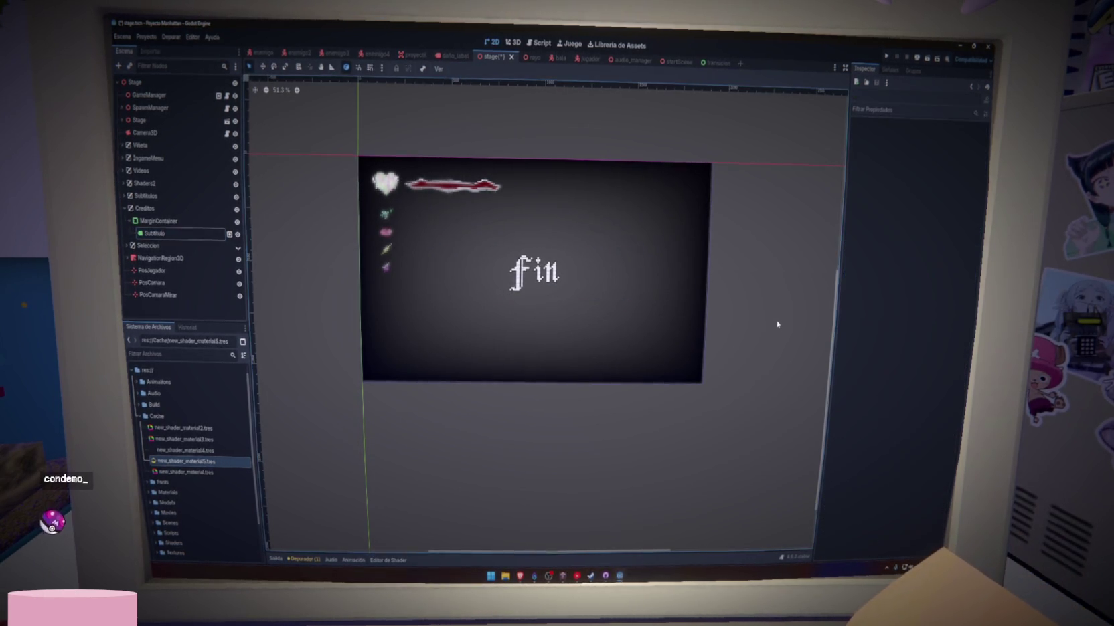
key("ctrl+s")
Hide and collapse the Creditos layer, then switch to the script editor
scroll(548, 274, "up", 10)
scroll(560, 332, "down", 15)
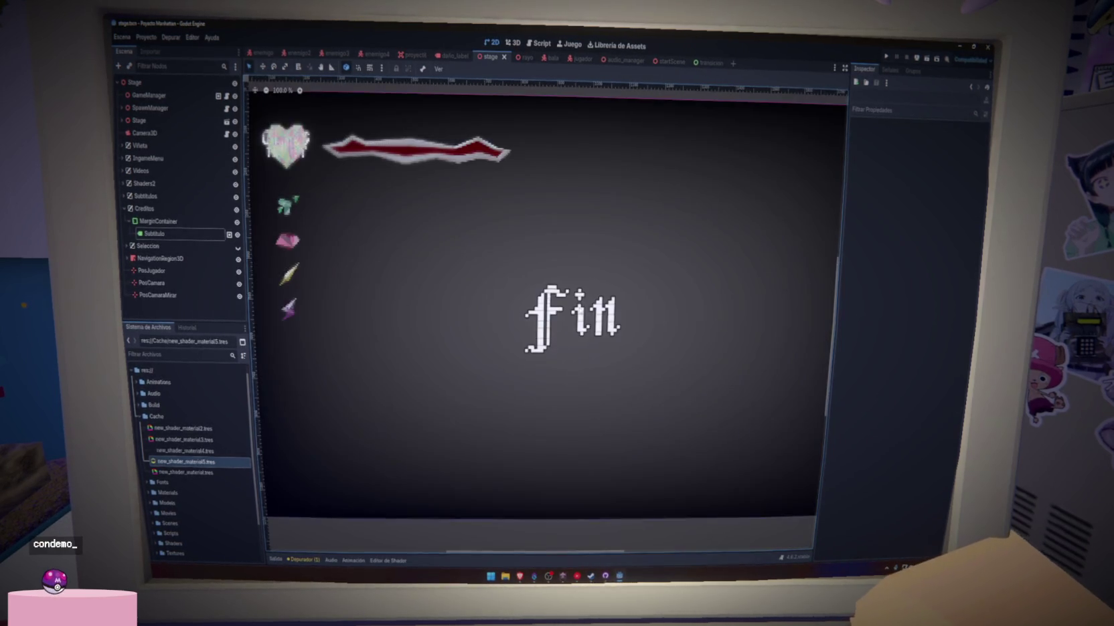
scroll(535, 301, "up", 5)
scroll(522, 292, "down", 5)
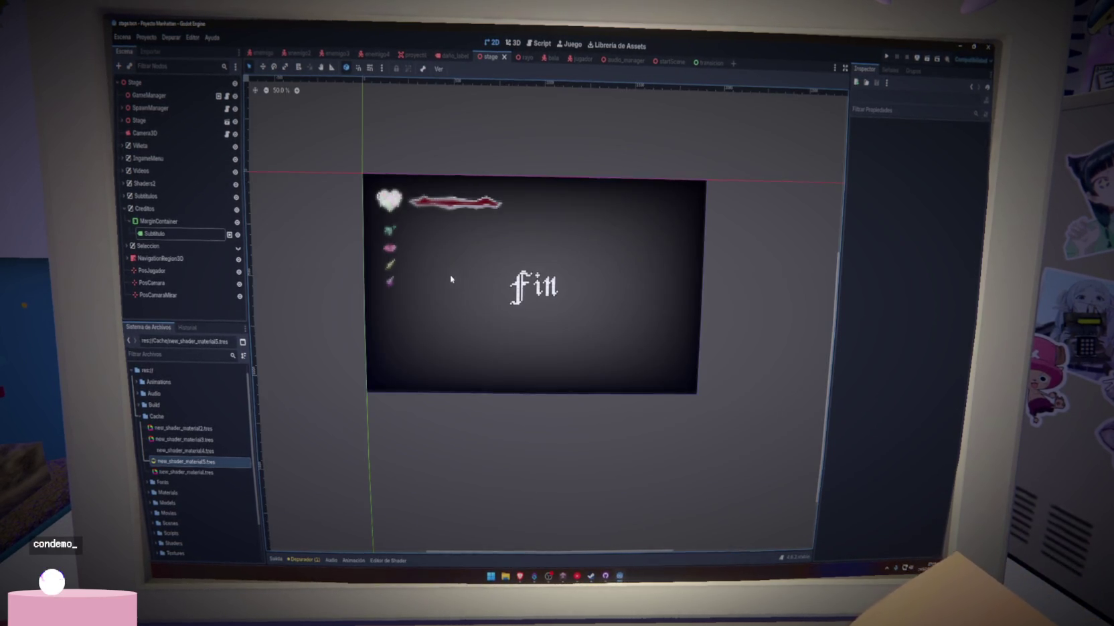
scroll(496, 282, "up", 5)
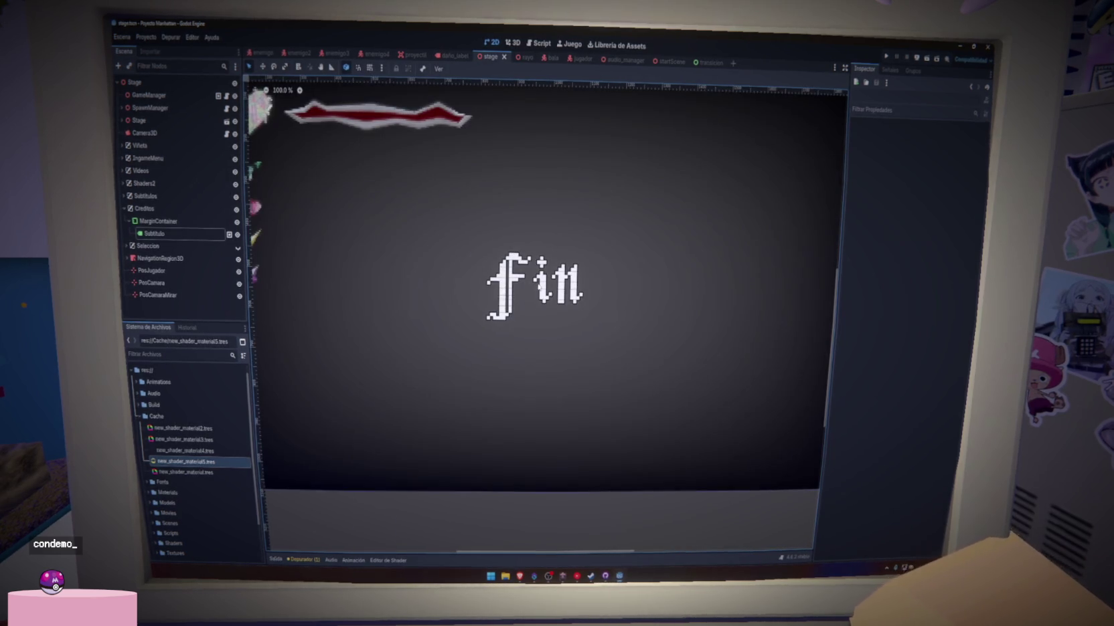
left_click(185, 232)
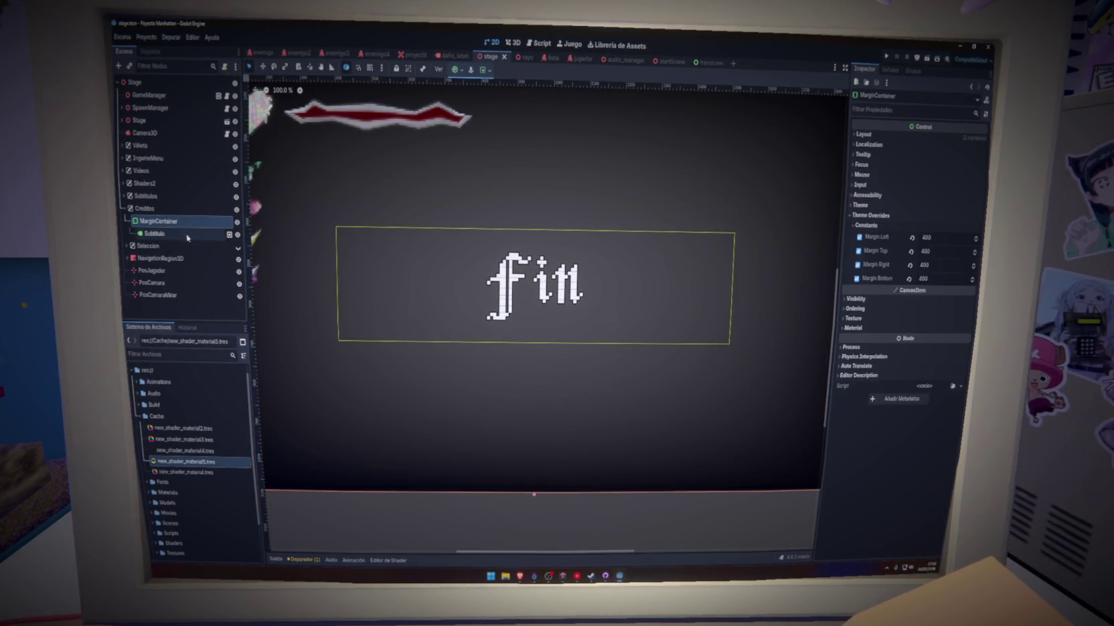
left_click(237, 210)
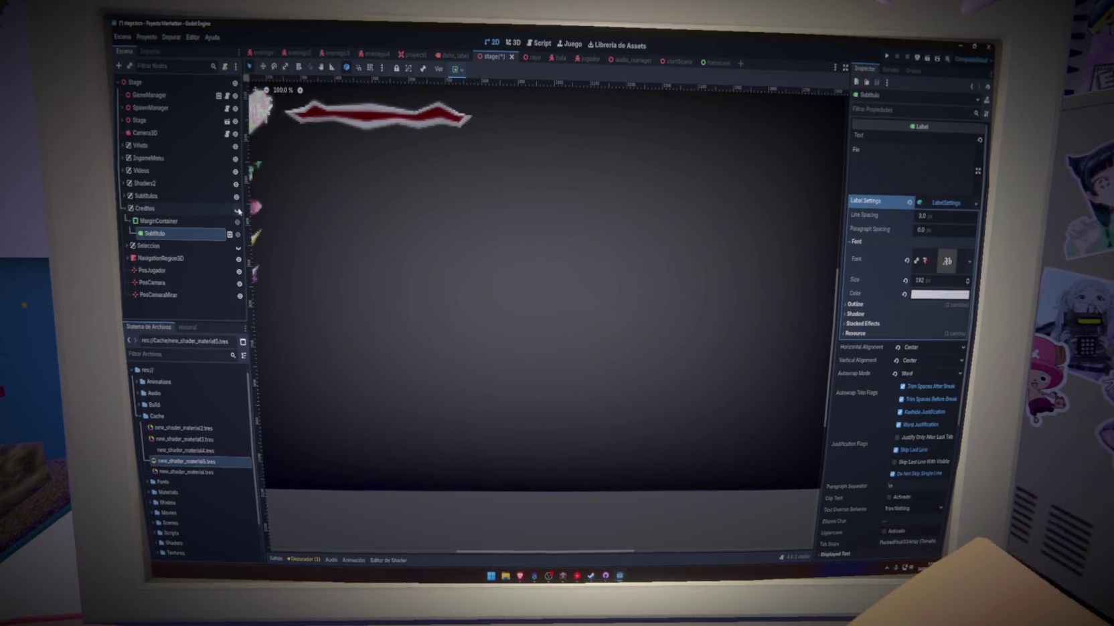
left_click(125, 213)
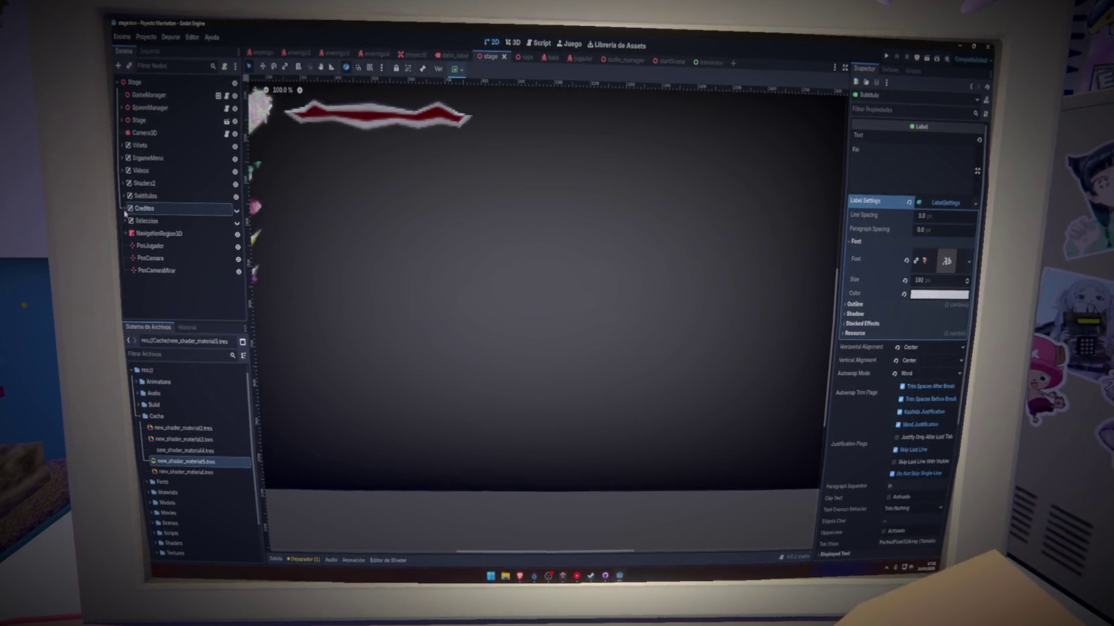
key("ctrl+F3")
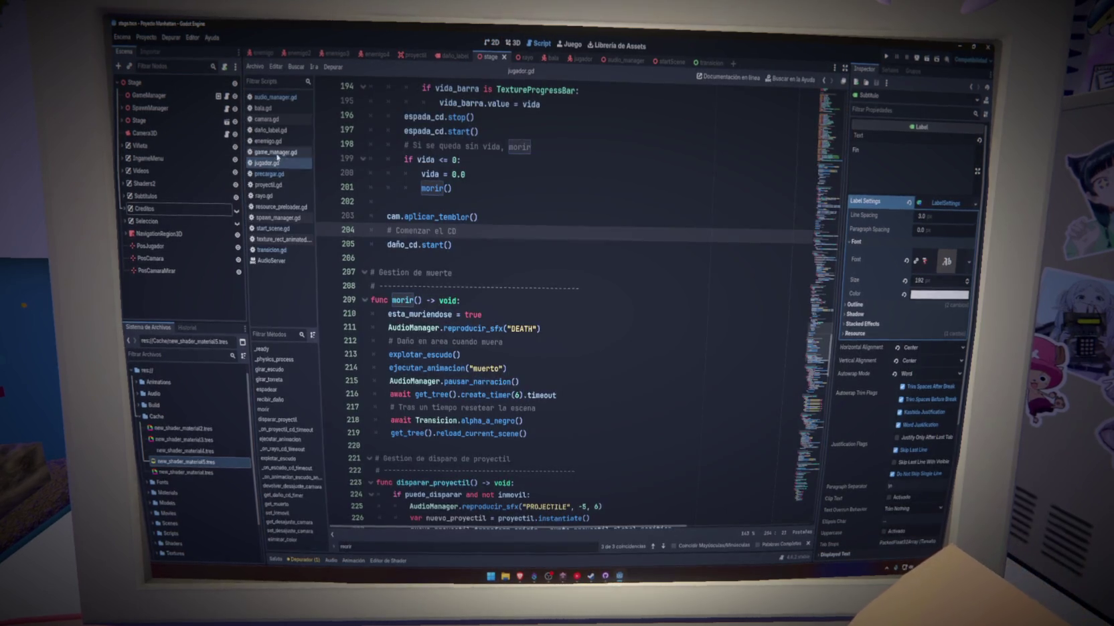
Move the Creditos node from the stage scene into the transicion scene, collapsing Titulo and Creditos
left_click(275, 152)
scroll(662, 271, "up", 15)
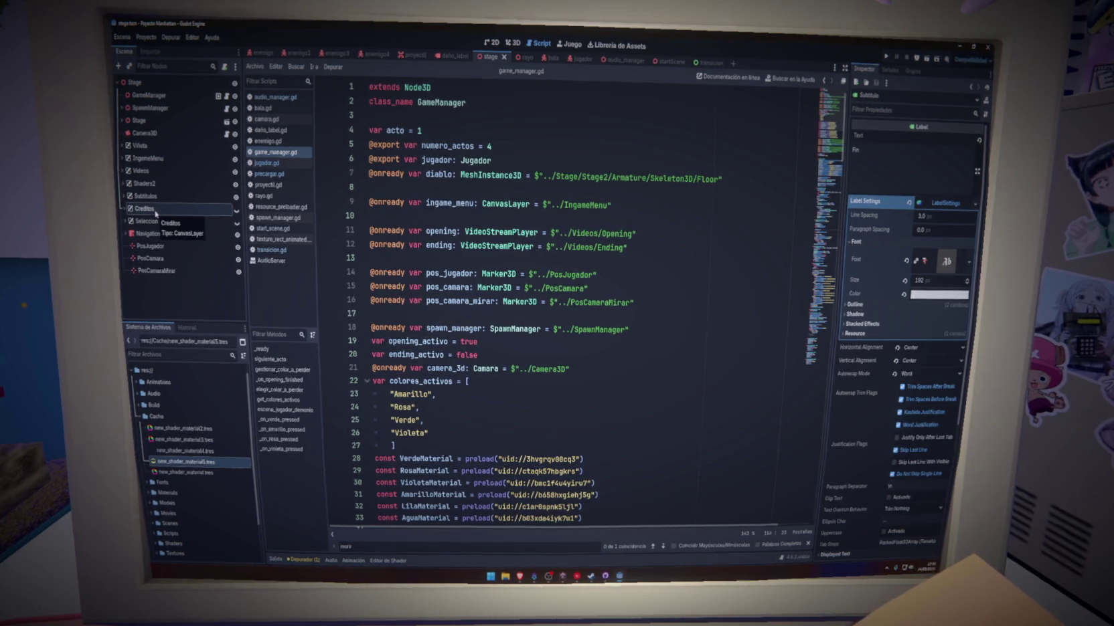
left_click(154, 198)
key("Delete")
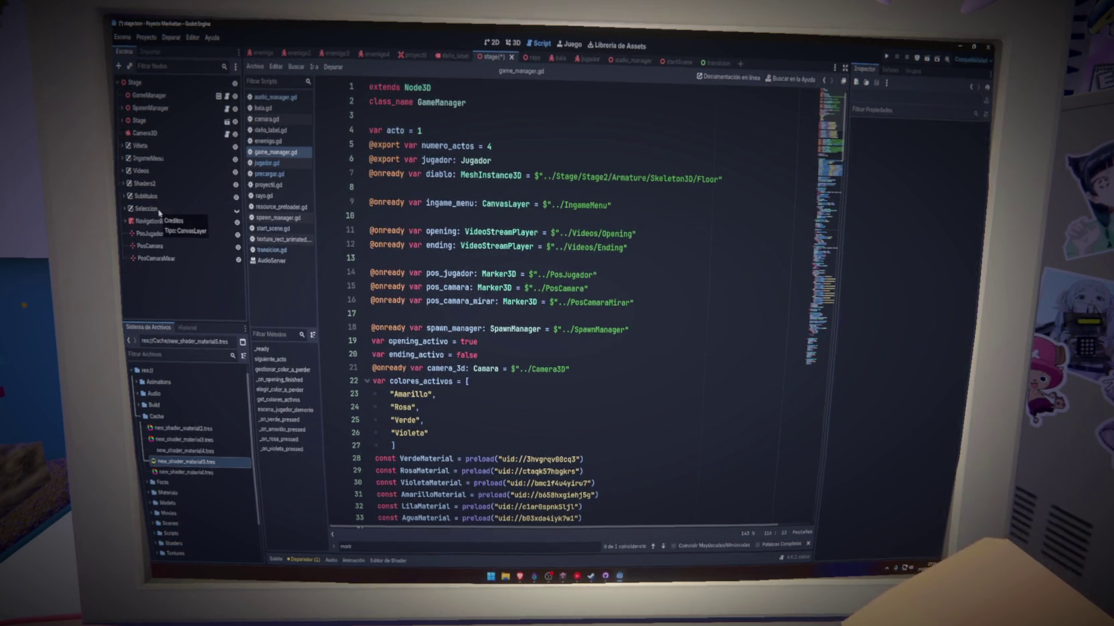
left_click(711, 62)
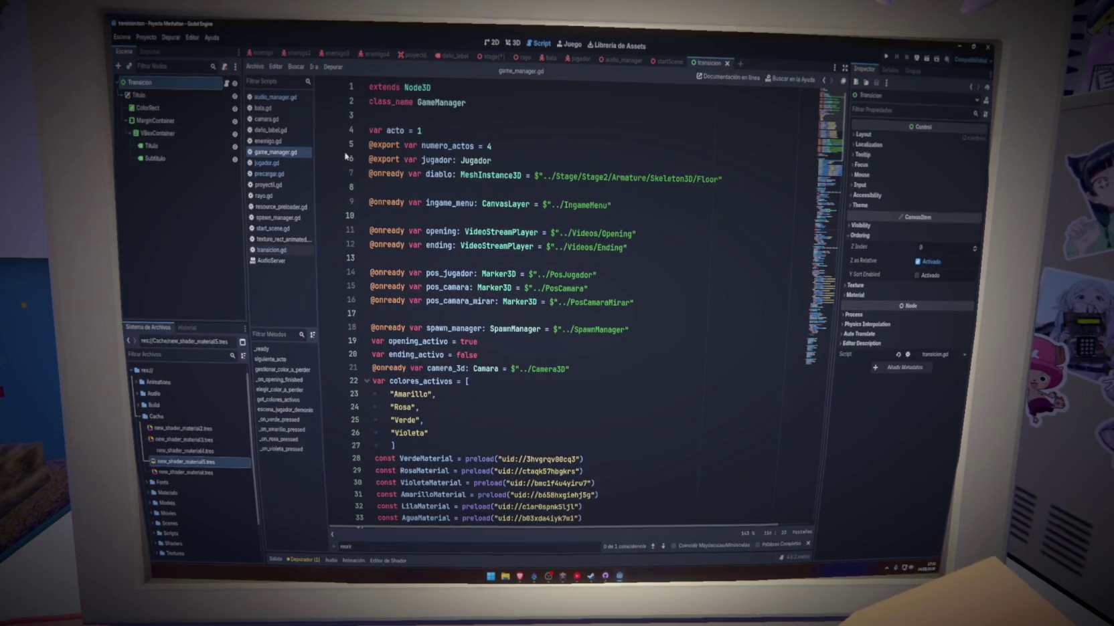
key("ctrl+v")
left_click(122, 95)
left_click(123, 108)
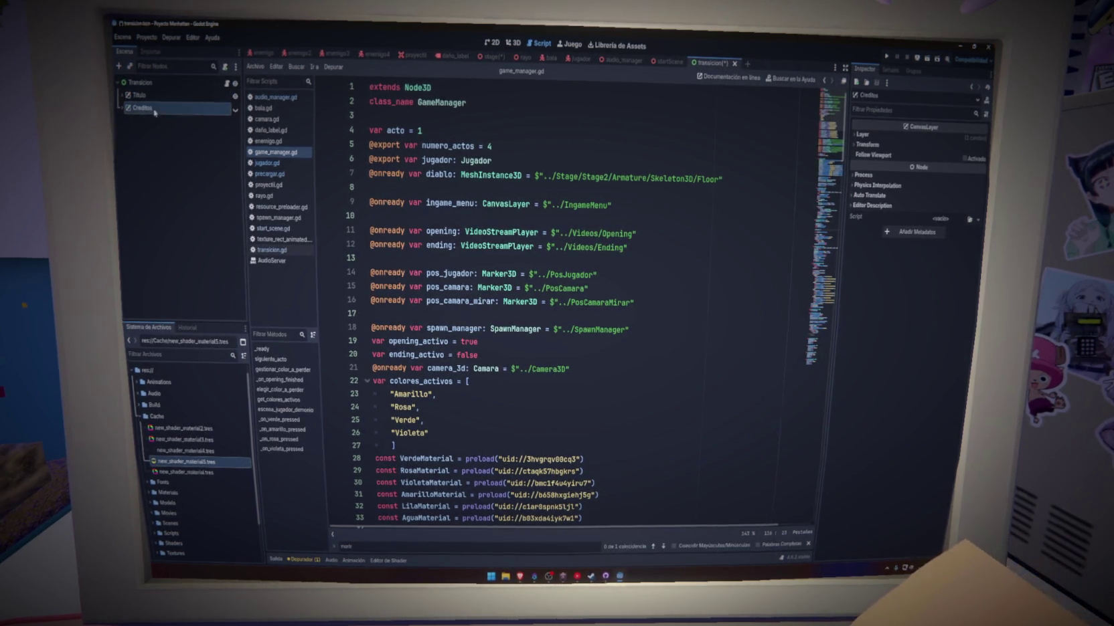
left_click(490, 43)
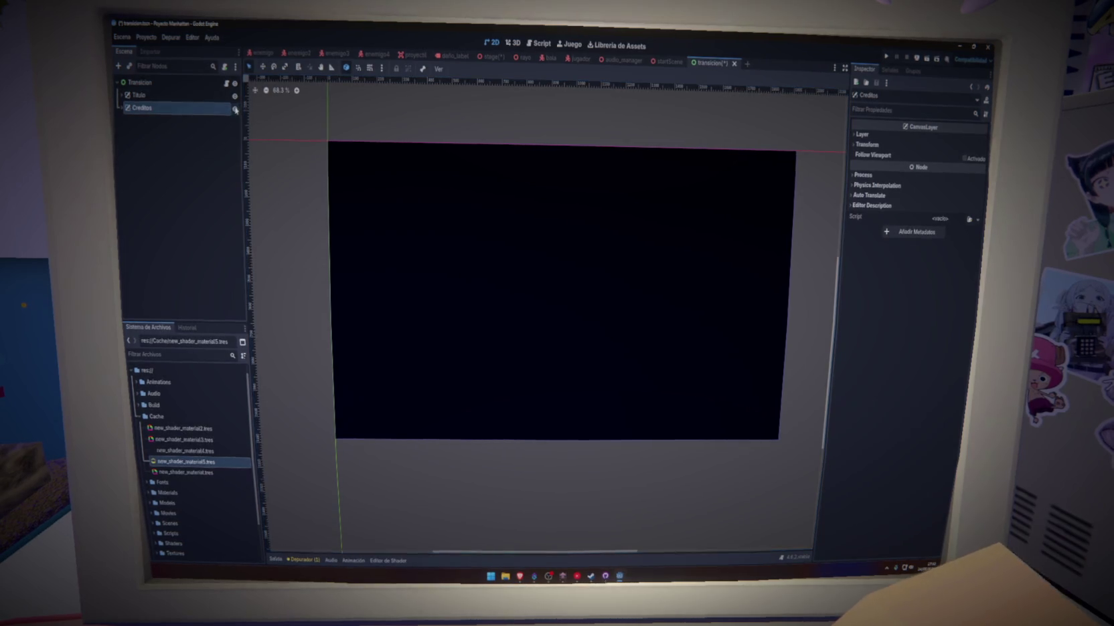
Expand Titulo and move the Creditos layer above Titulo in the Scene dock
left_click(122, 95)
left_click(155, 120)
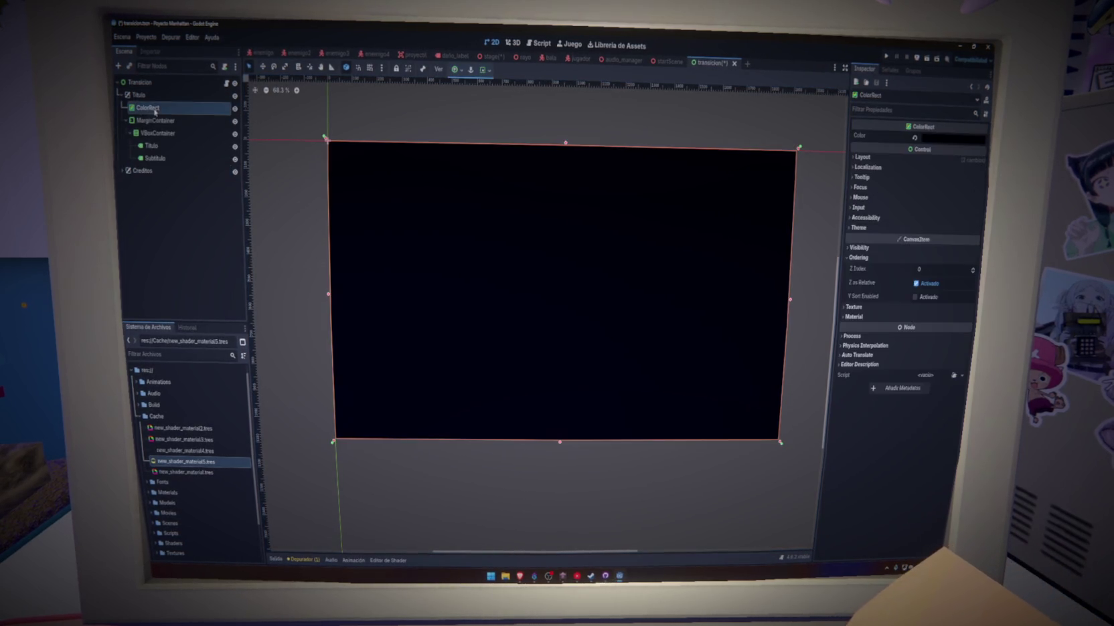
left_click(143, 171)
left_click_drag(156, 105, 136, 94)
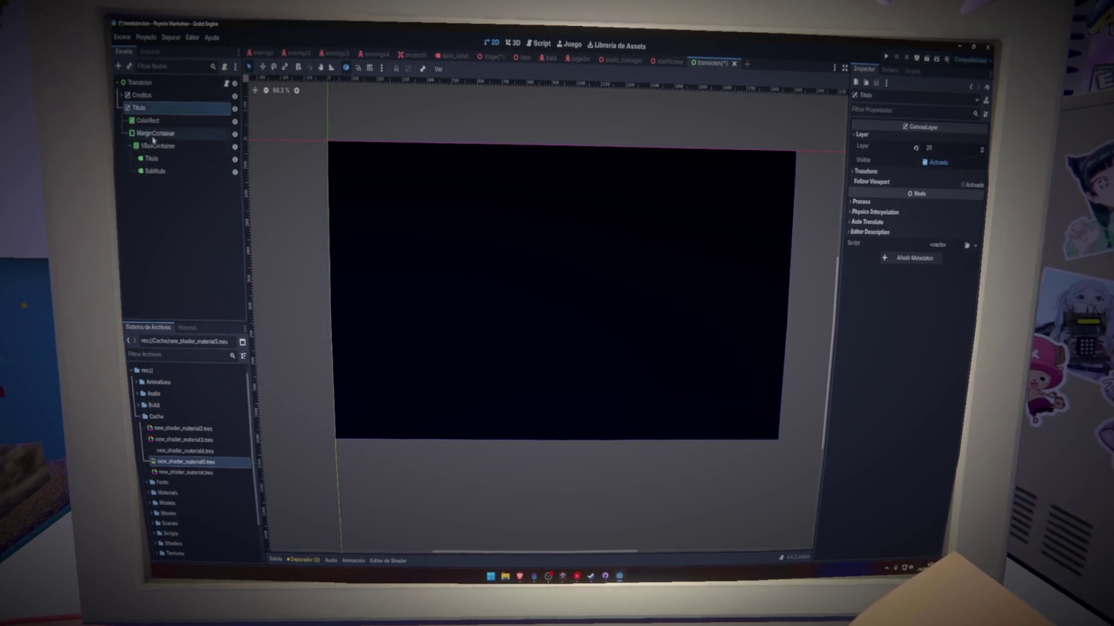
Enter test text 'S' in the Titulo and Subtitulo labels
left_click(150, 158)
left_click(890, 154)
type("S")
left_click(155, 171)
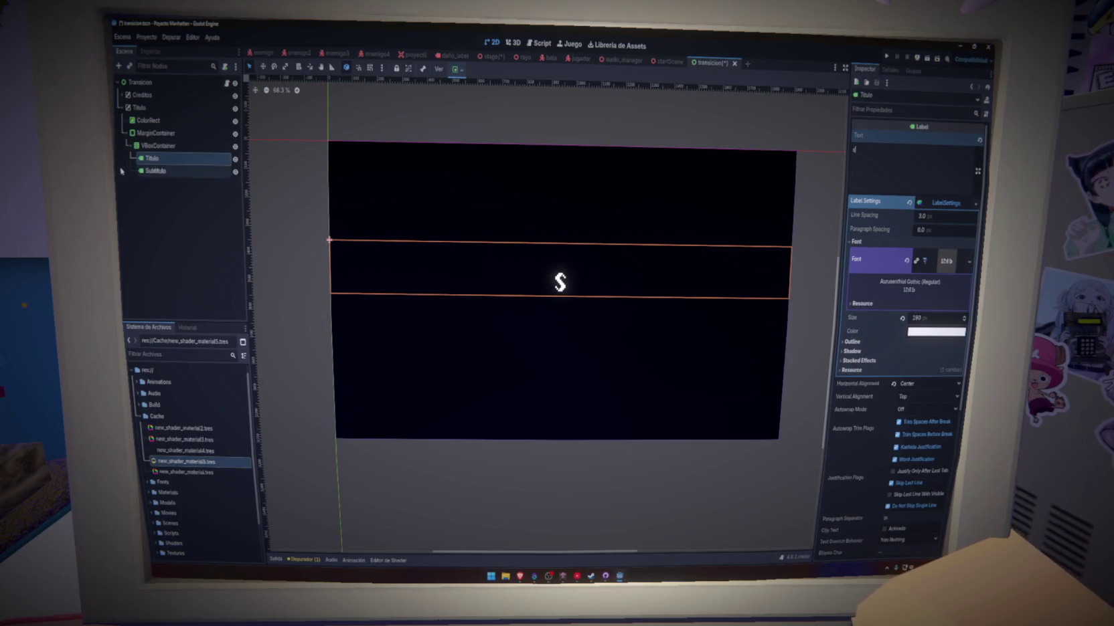
left_click(880, 166)
type("S")
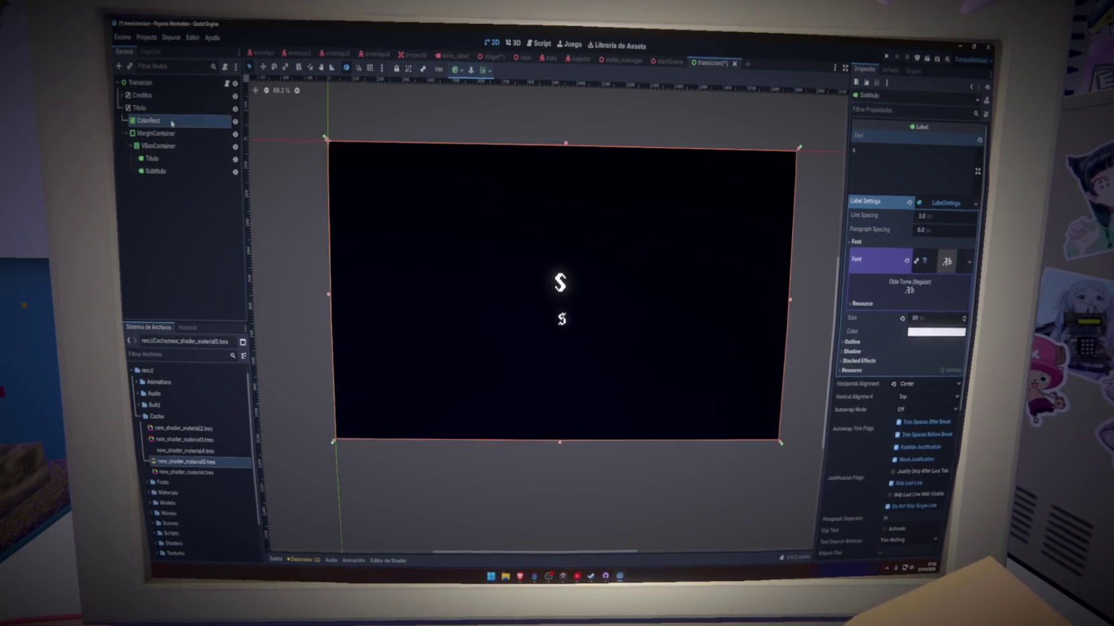
Inspect the Creditos children, then move Creditos back below Titulo
left_click(141, 96)
key("ctrl+v")
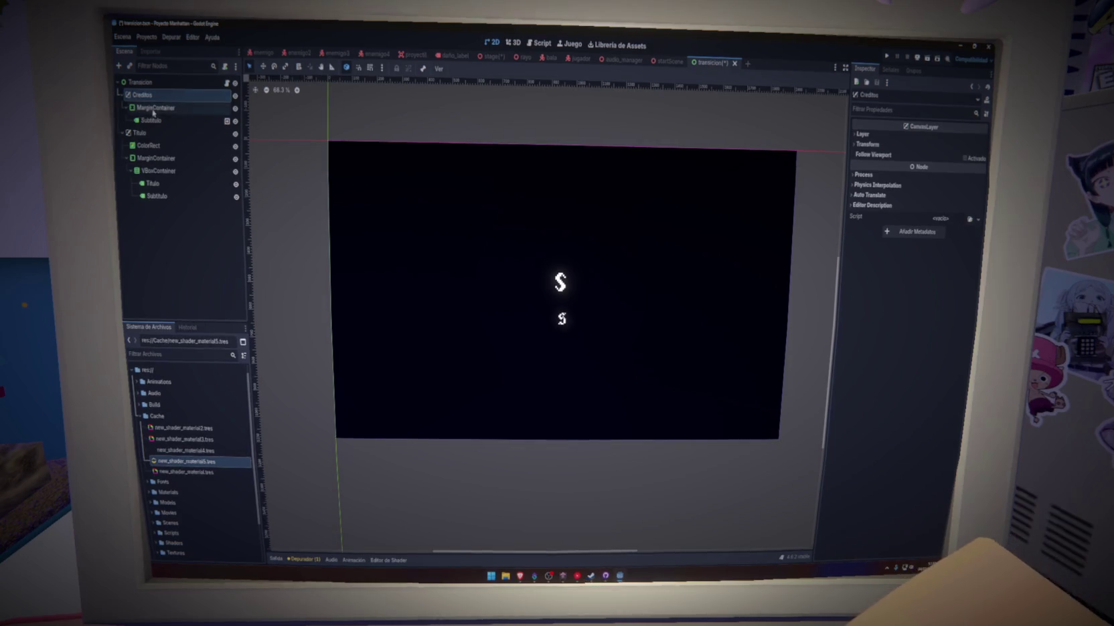
left_click(153, 120)
left_click(140, 98)
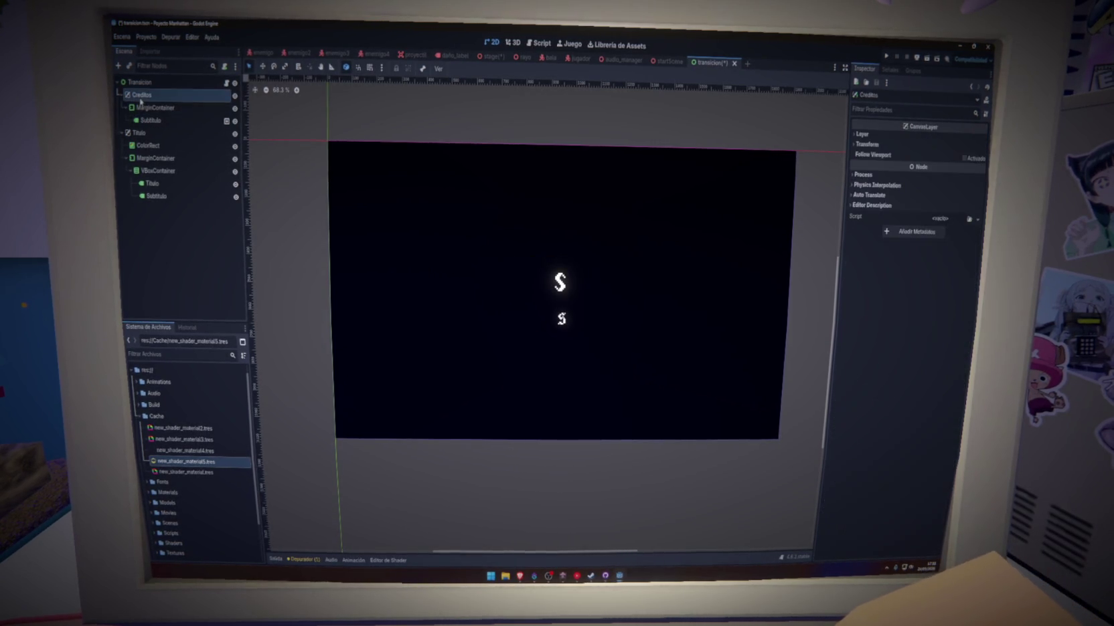
left_click_drag(143, 214, 124, 200)
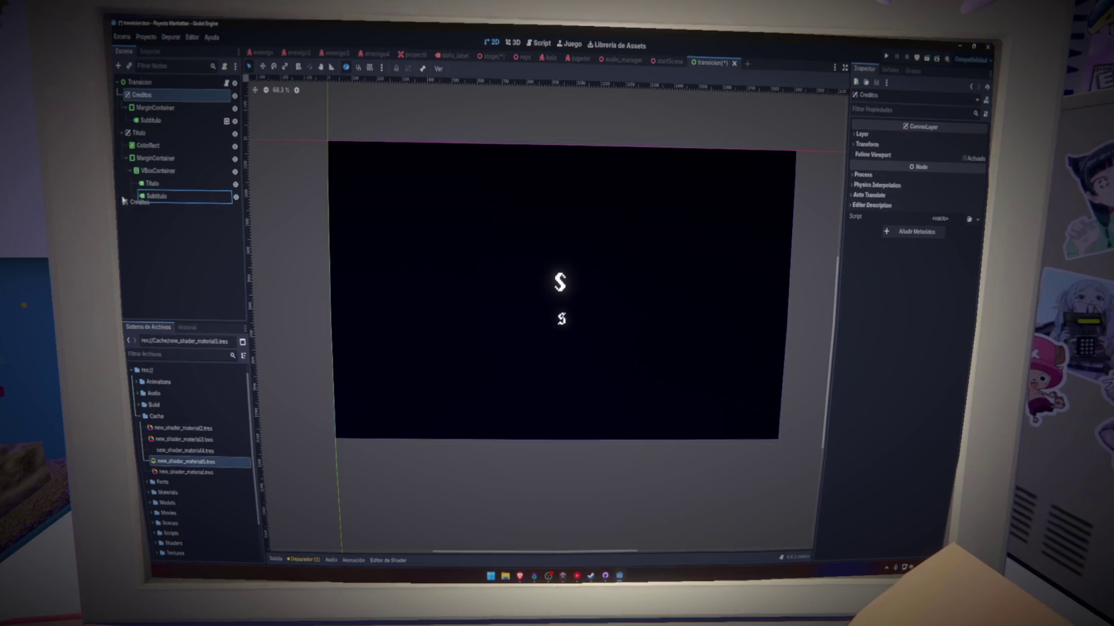
Set Creditos to layer 21 so it draws above Titulo's layer 20
left_click(139, 133)
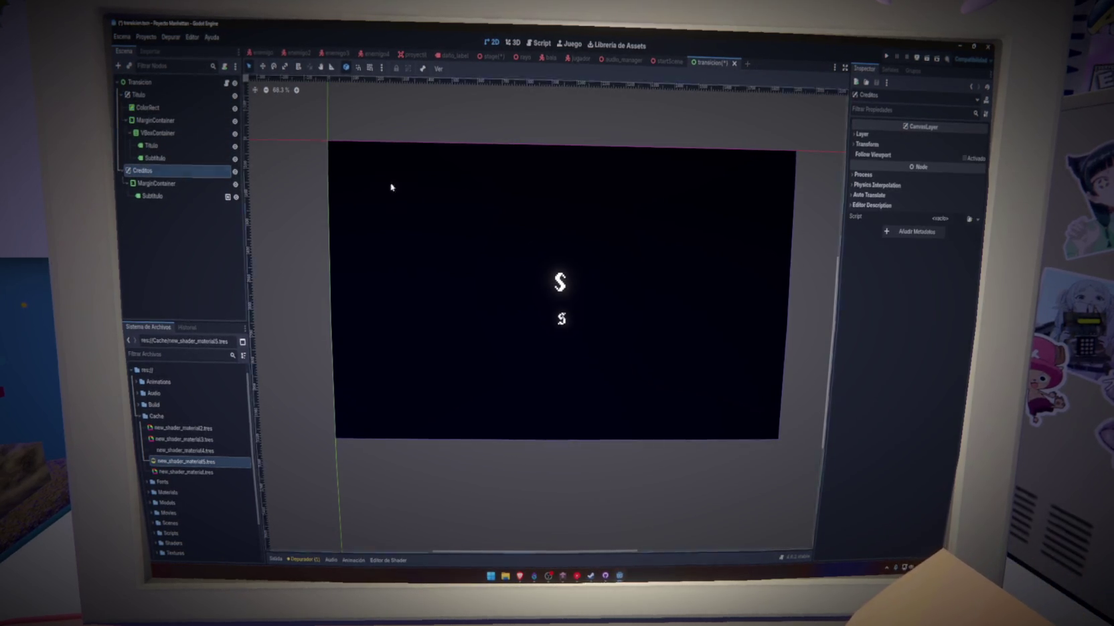
left_click(982, 150)
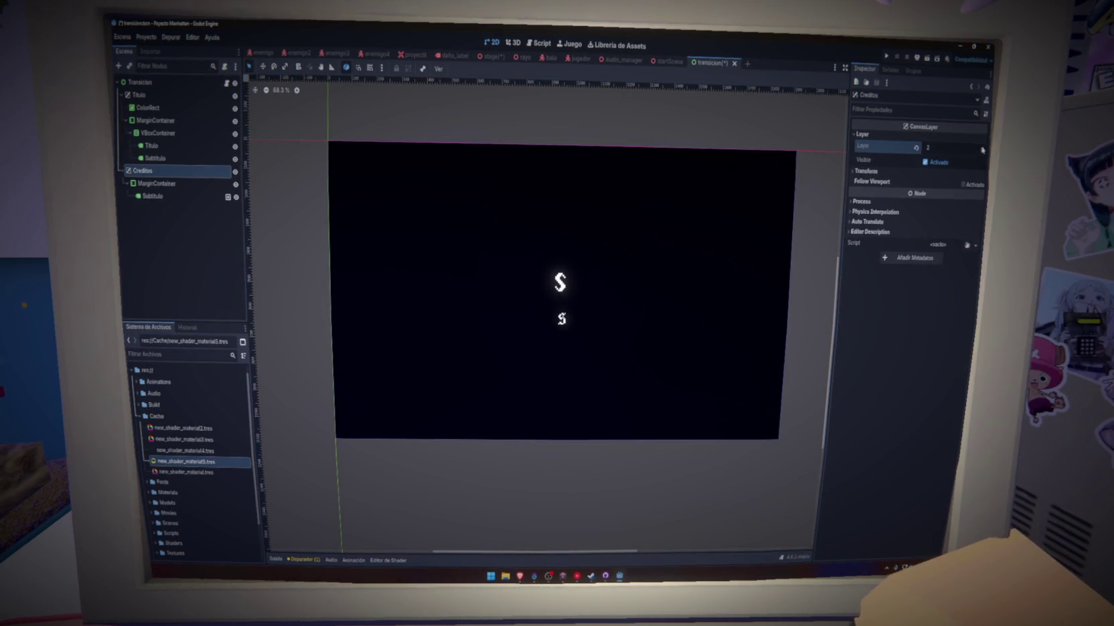
scroll(982, 150, "up", 4)
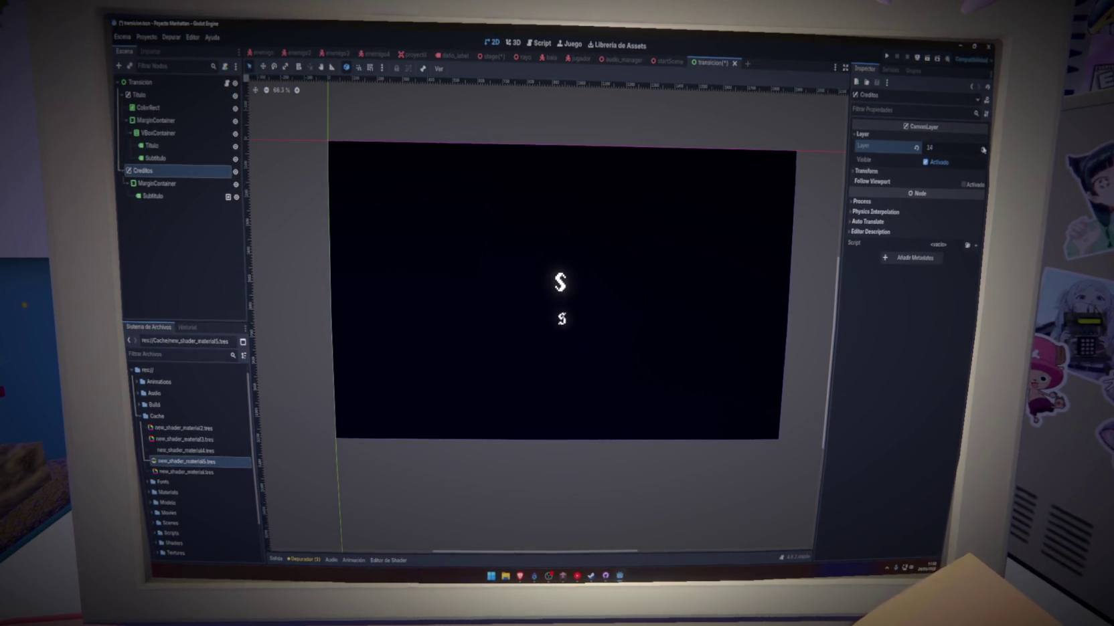
left_click(154, 95)
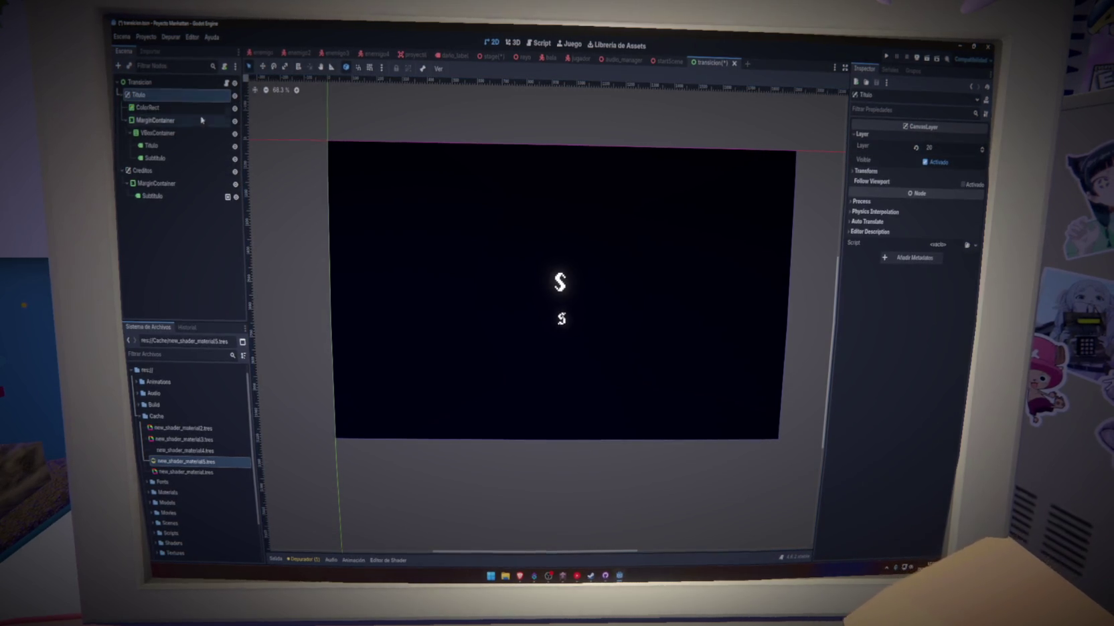
left_click(179, 170)
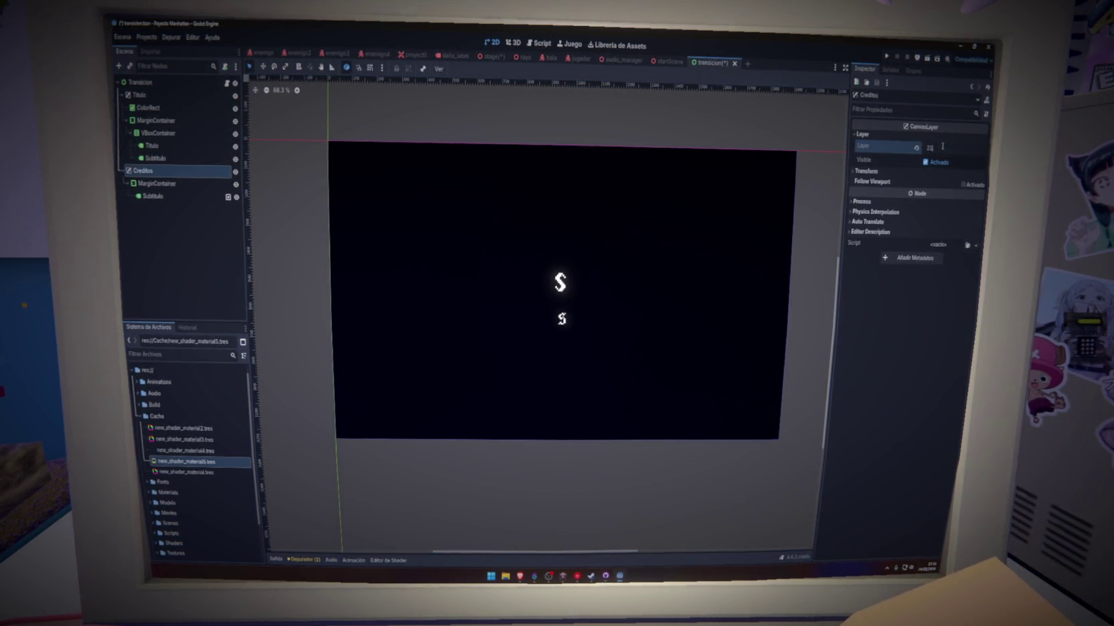
key("Return")
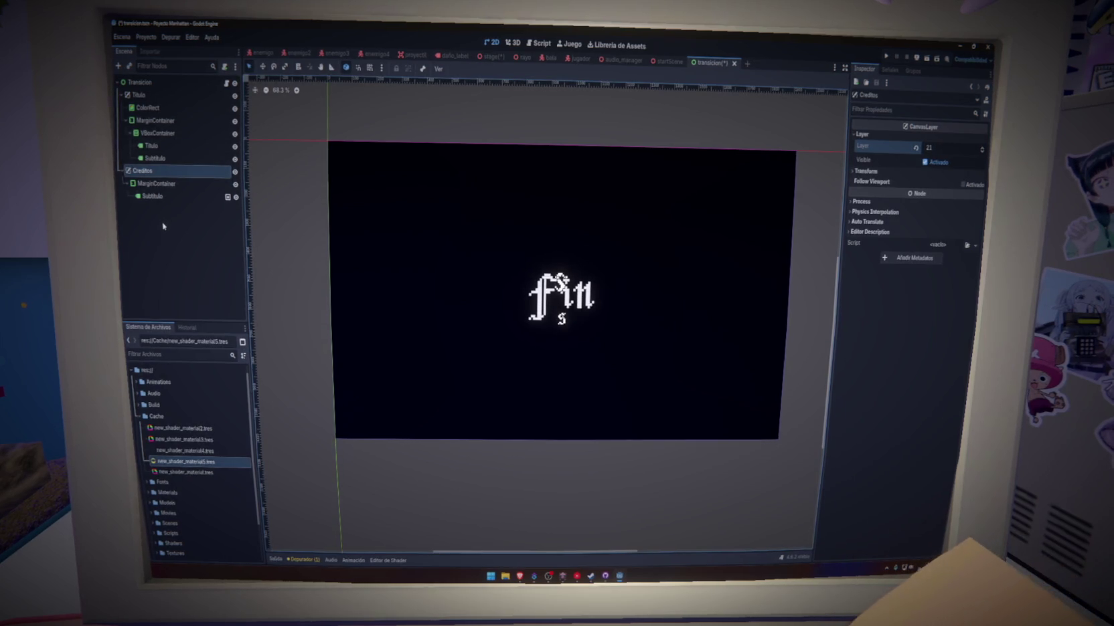
Undo to remove the Creditos branch and recheck the Titulo and Subtitulo labels
left_click(163, 158)
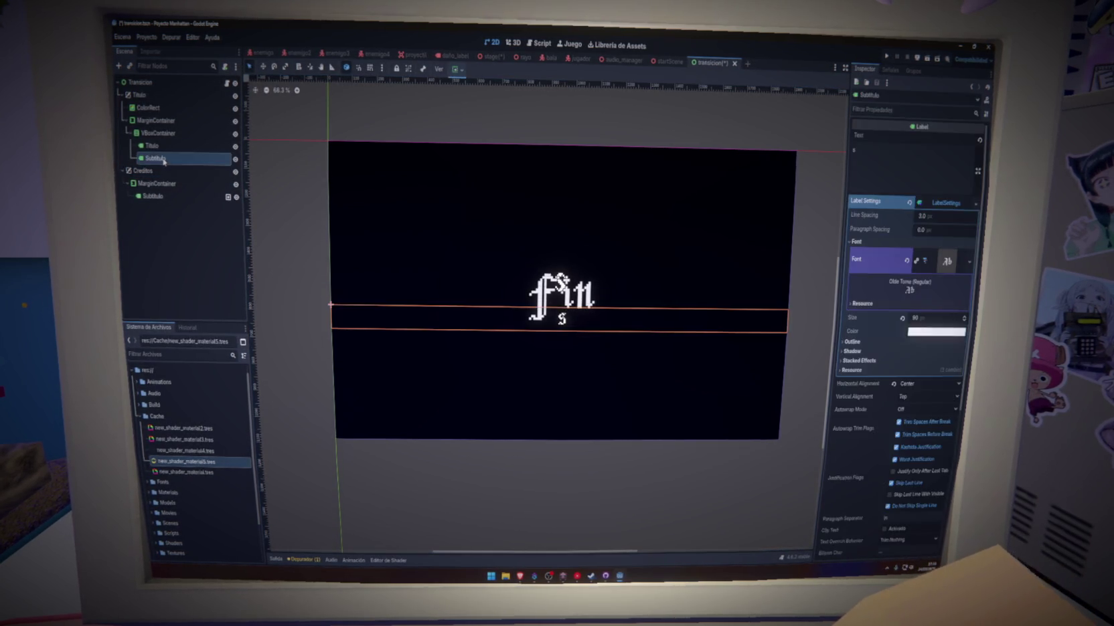
key("ctrl+z")
key("ctrl+z")
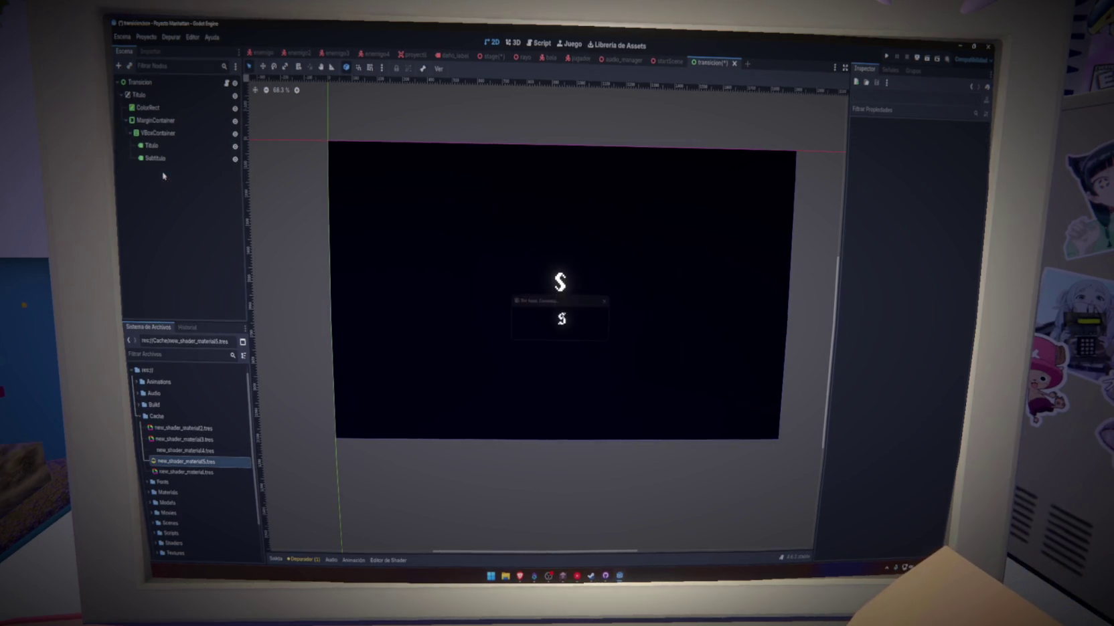
left_click(152, 146)
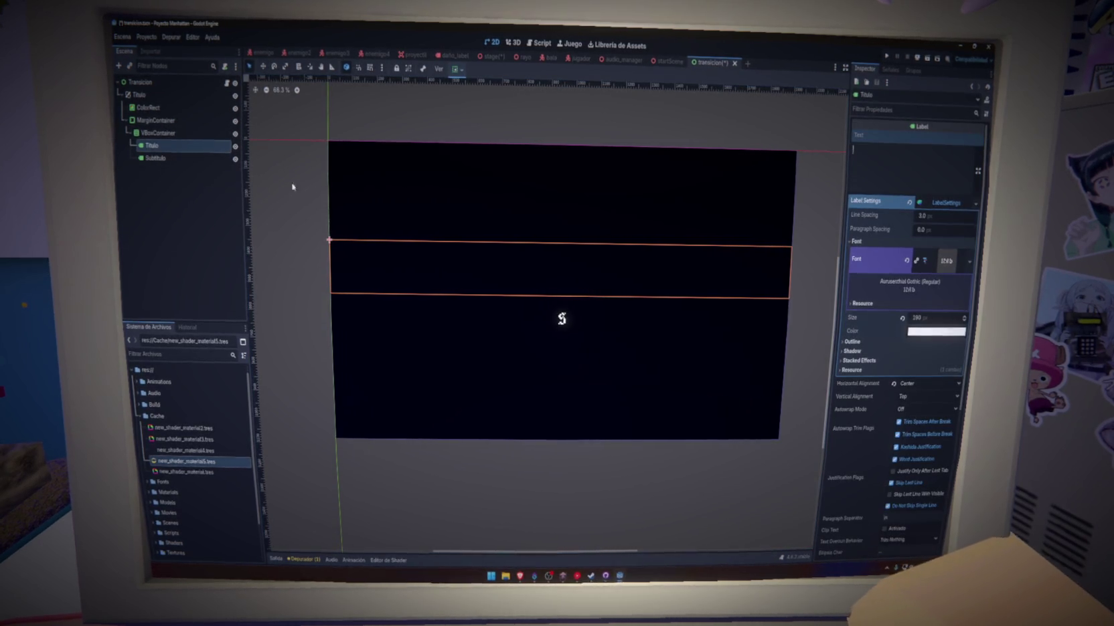
left_click(200, 159)
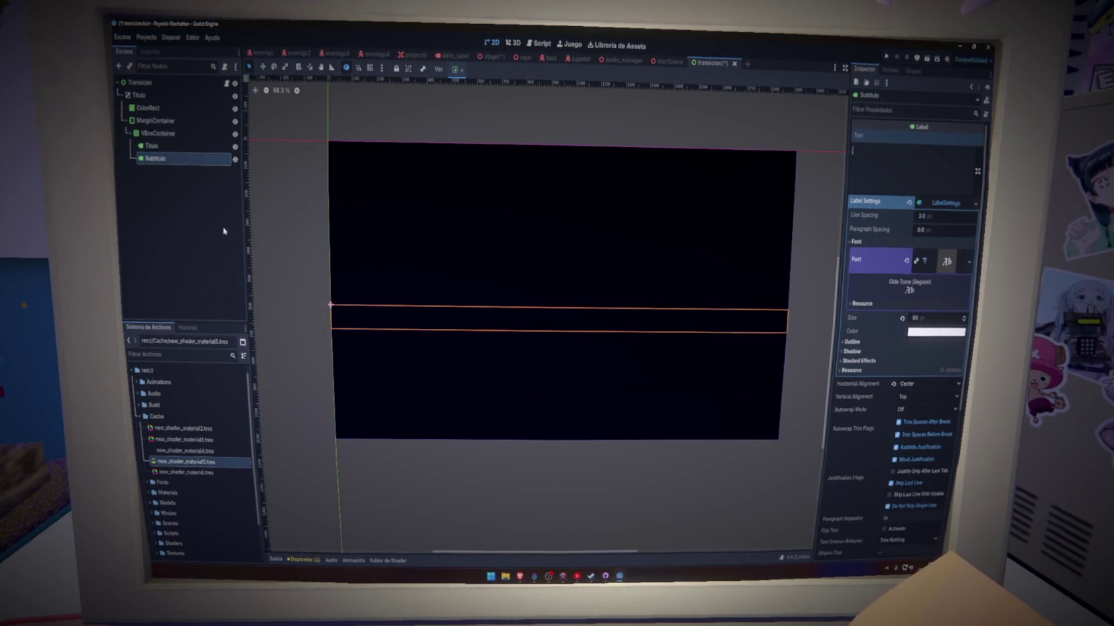
Save the transicion scene with Ctrl+S
key("ctrl+s")
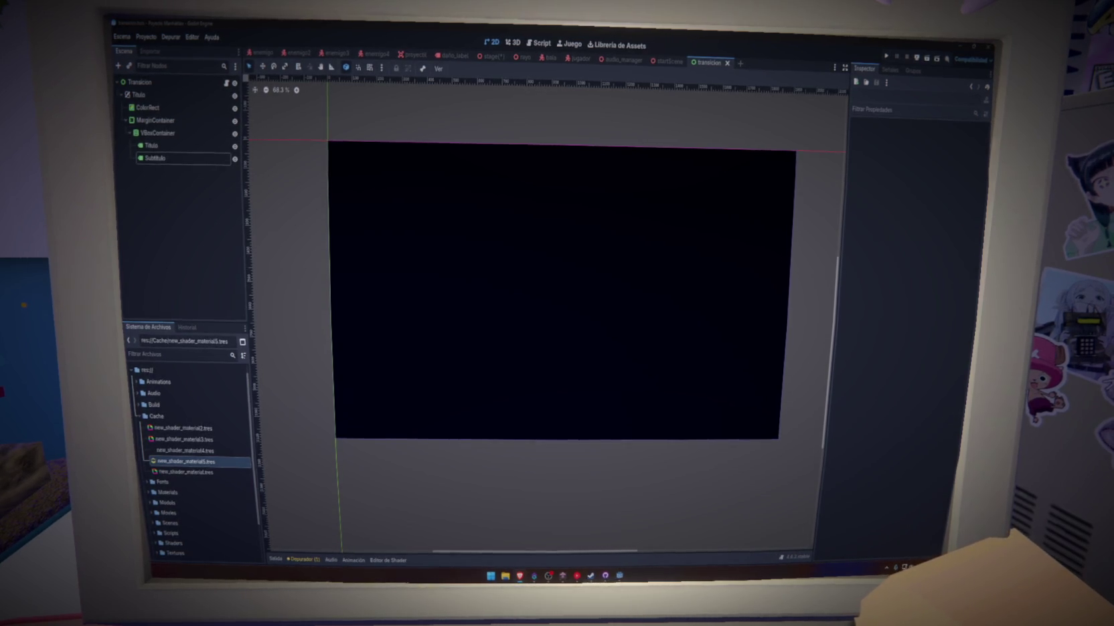
left_click(181, 285)
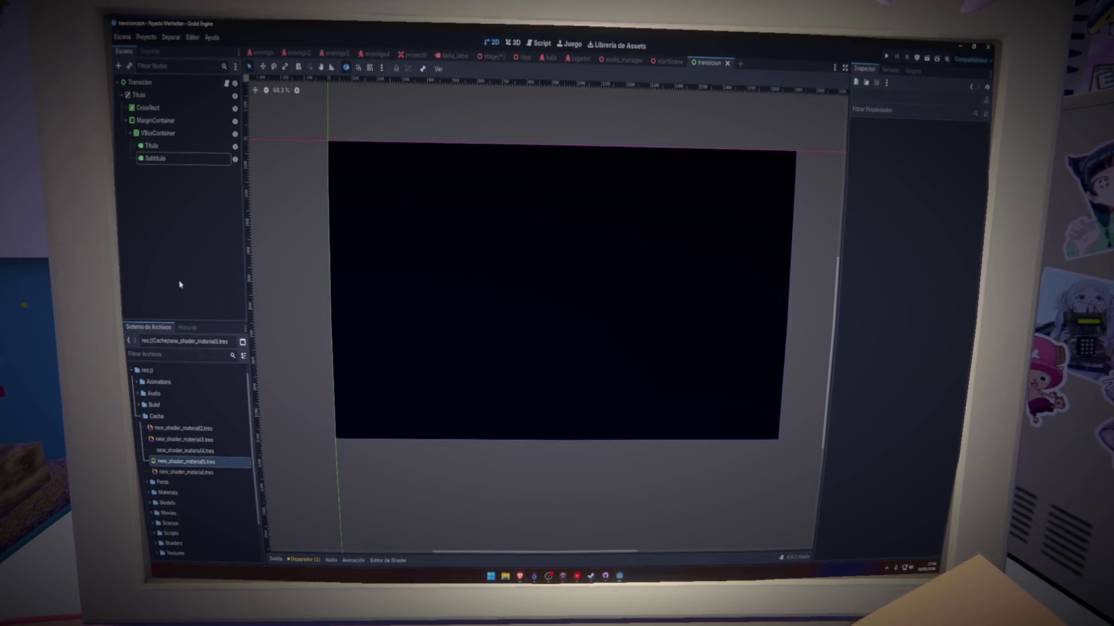
Set the Titulo label's text to FIN
left_click(173, 150)
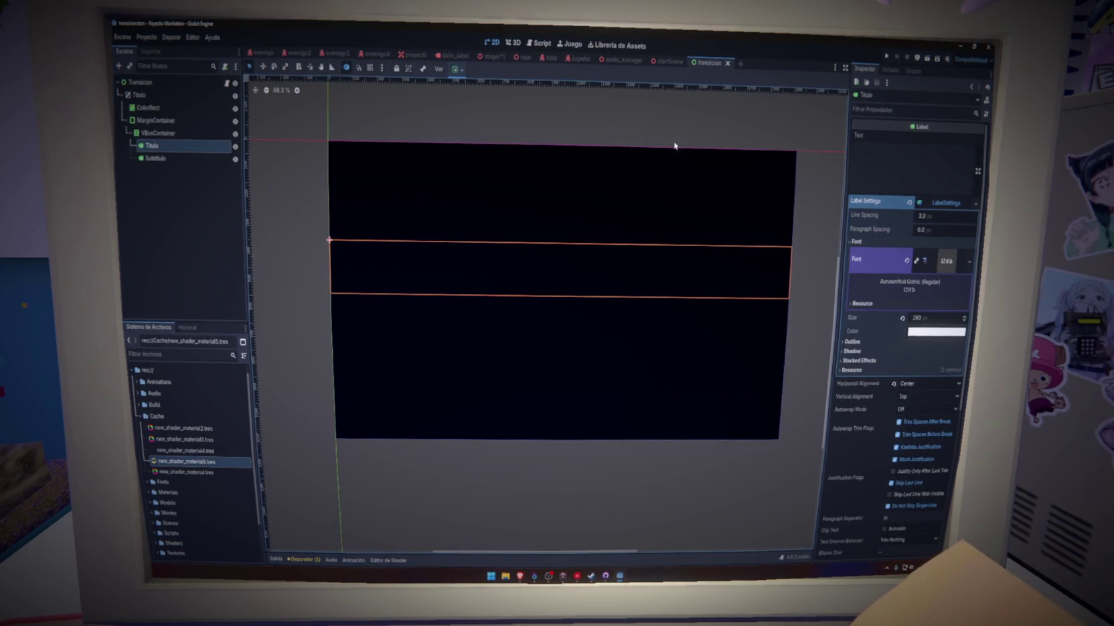
left_click(873, 159)
type("f")
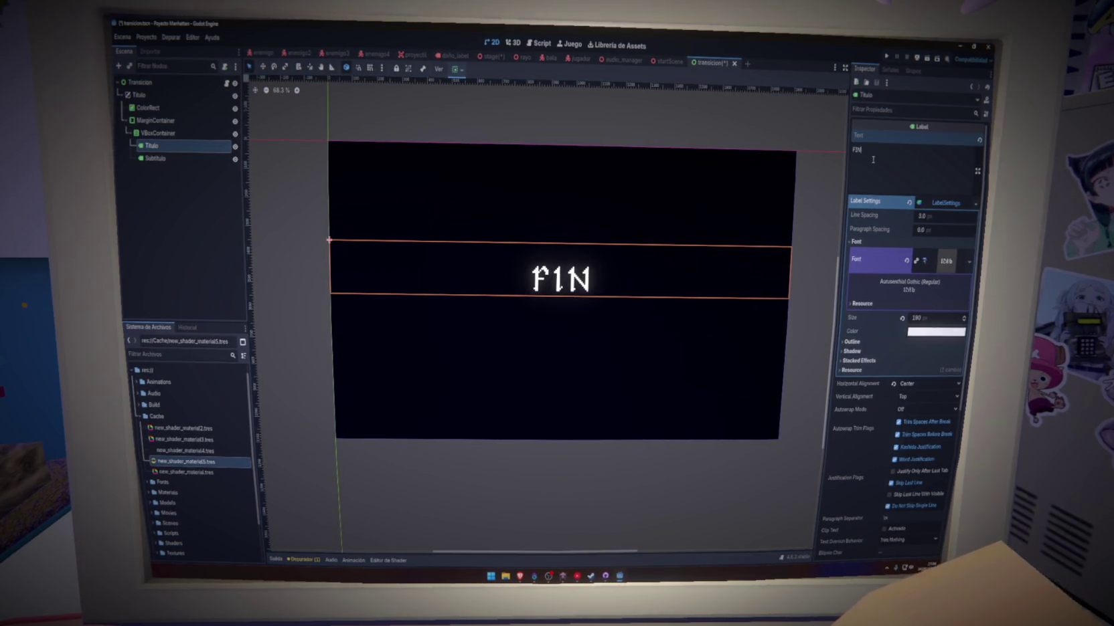
Set the Subtitulo label's text to 'gracias por jugar', fixing its ending
left_click(154, 158)
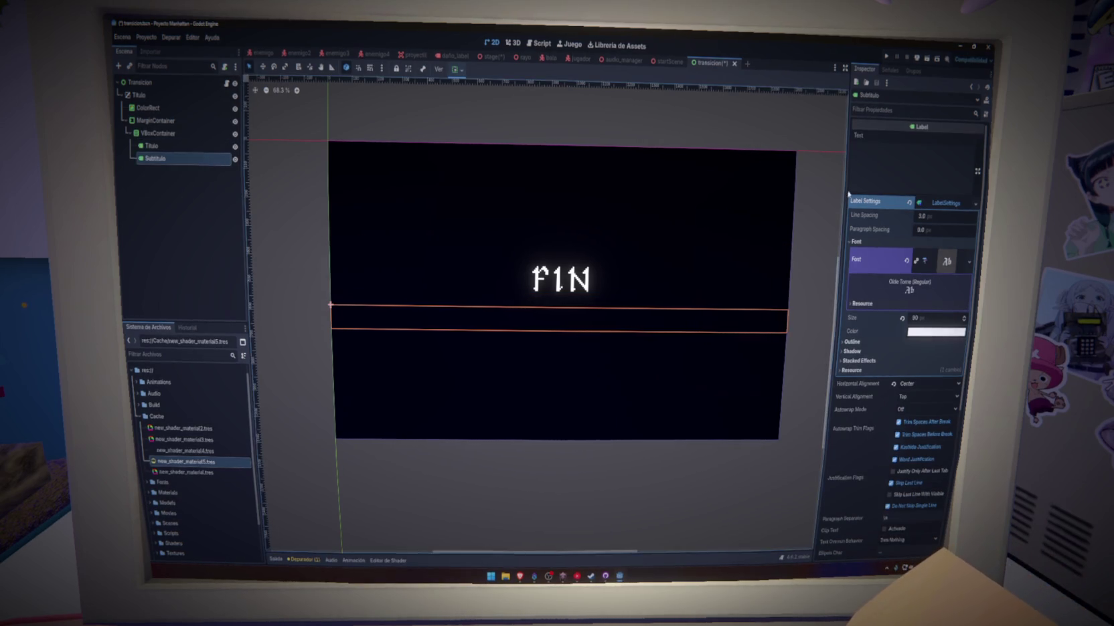
left_click(883, 171)
type("gracias por jugar")
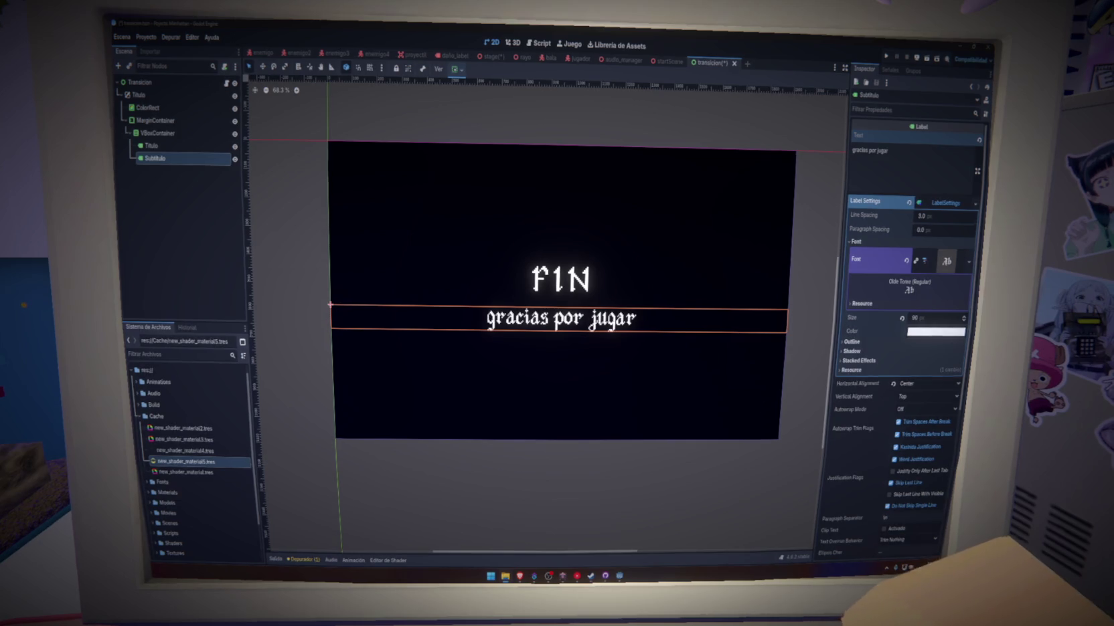
left_click(874, 150)
key("Delete")
key("Delete")
key("Delete")
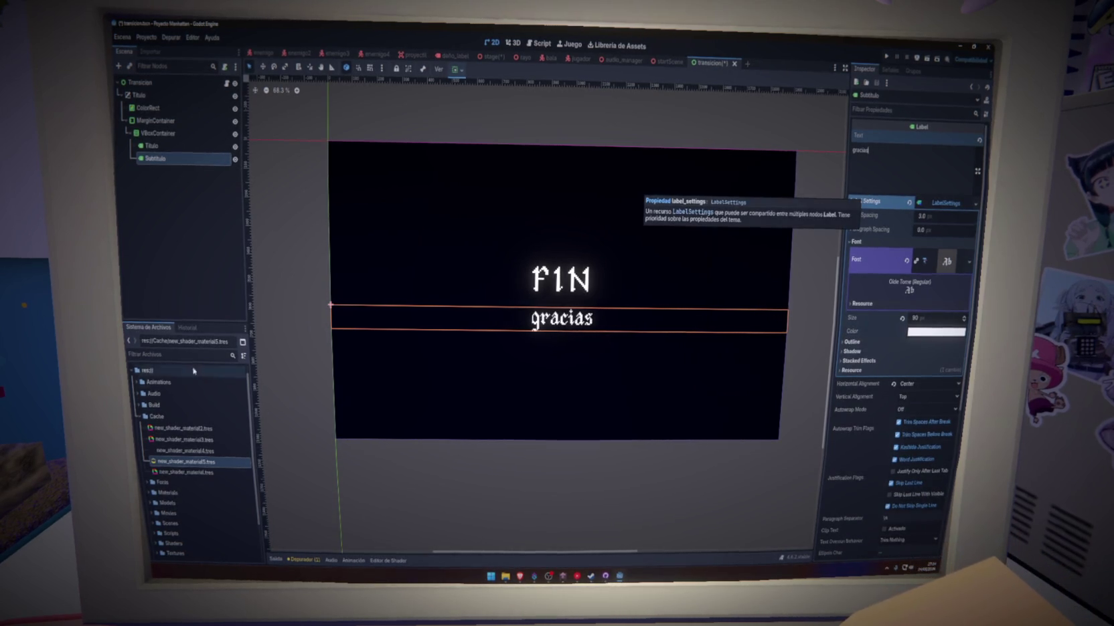
left_click(206, 293)
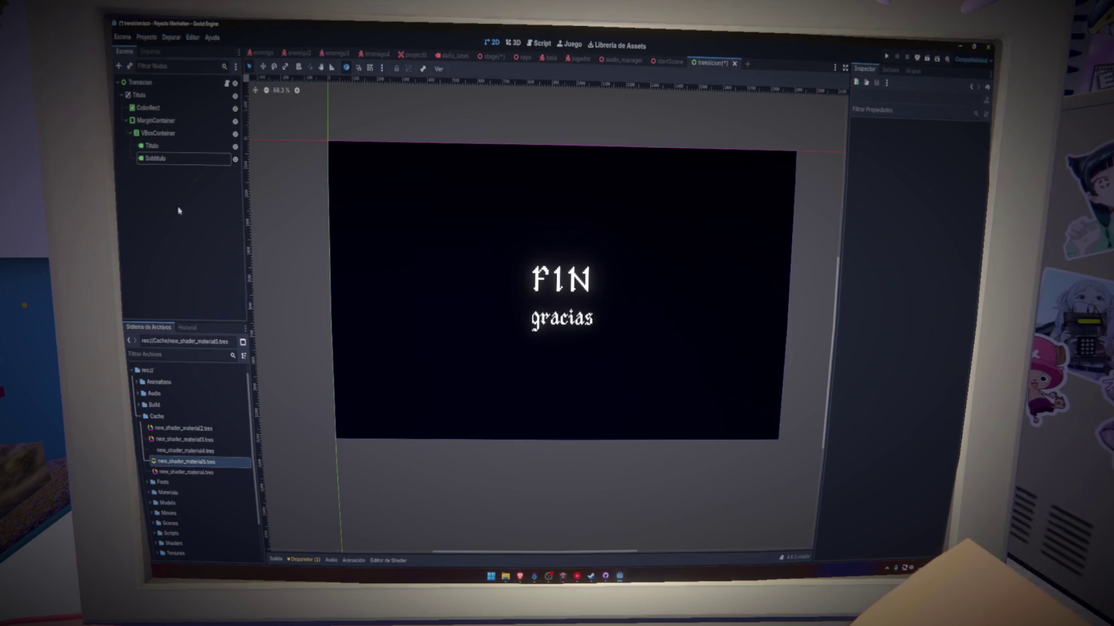
left_click(179, 158)
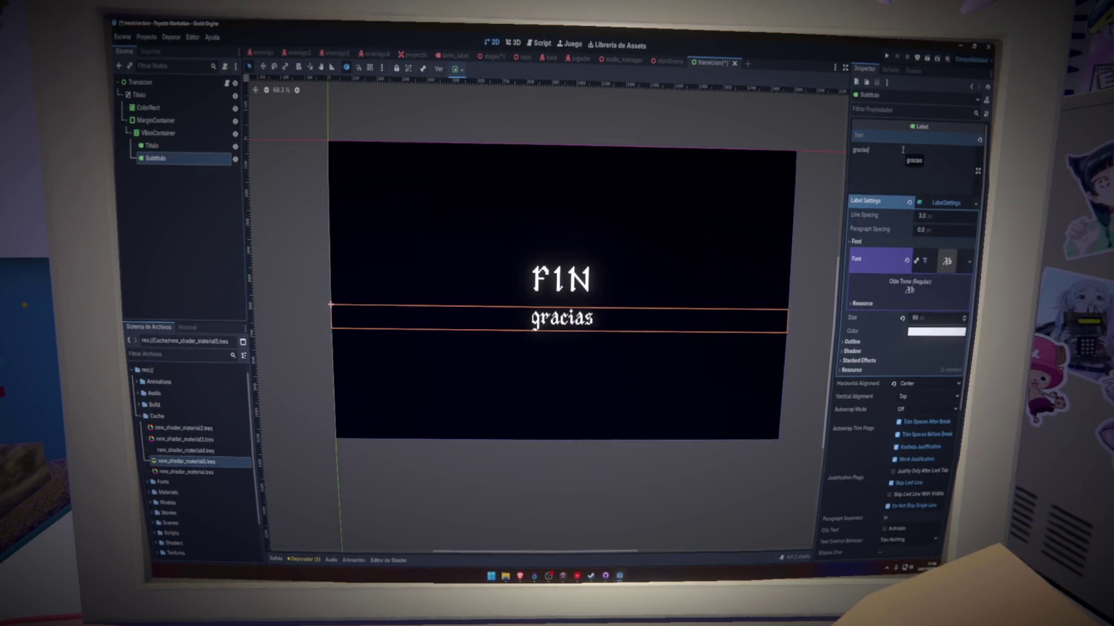
type("por jugar")
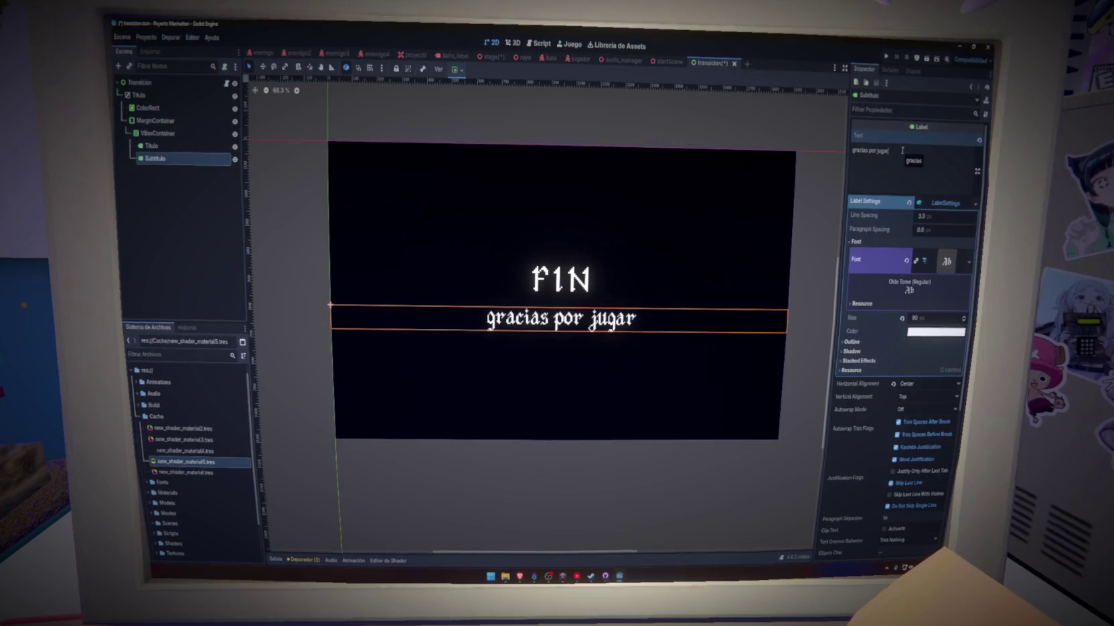
left_click(172, 225)
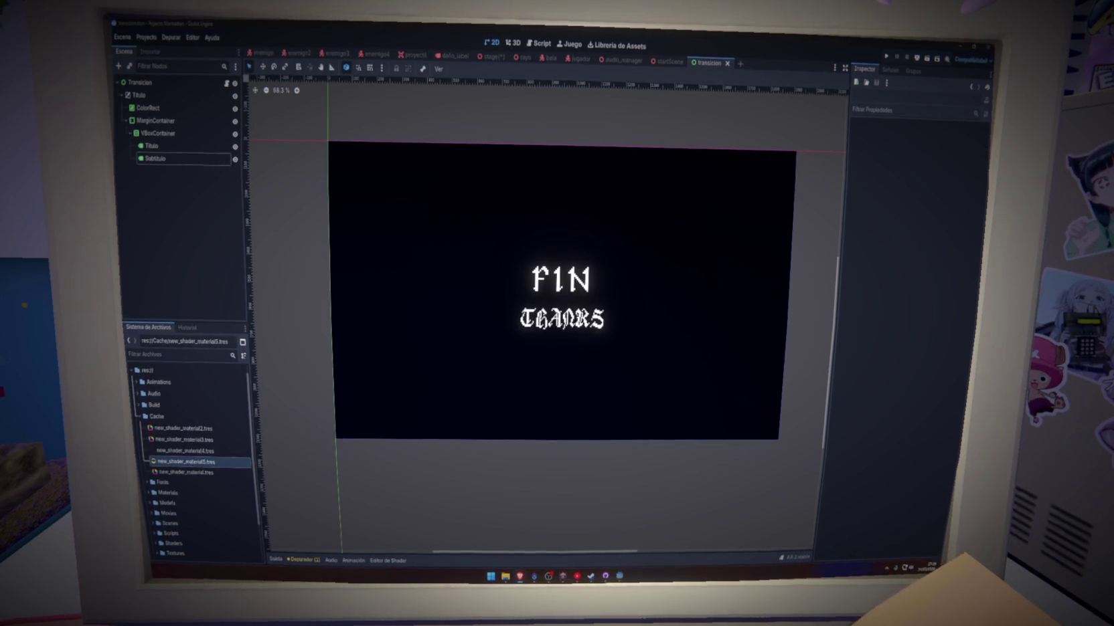
Select the Titulo node to show its text FIN and LabelSettings in the Inspector
left_click(155, 145)
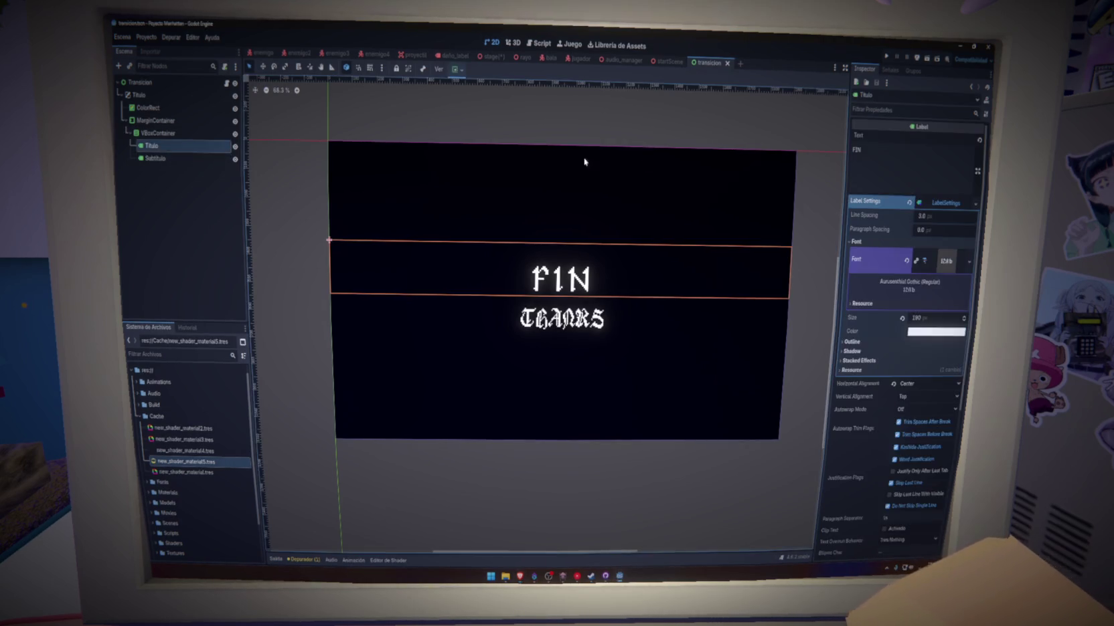
Change the Titulo text to 'The End' and save the scene
type("The End")
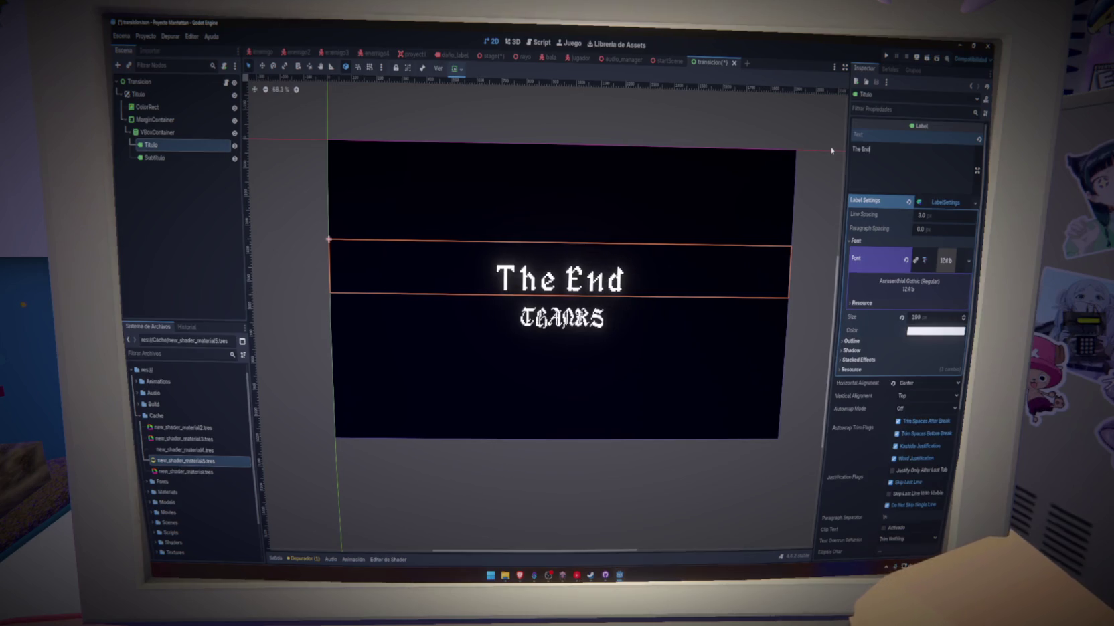
key("ctrl+s")
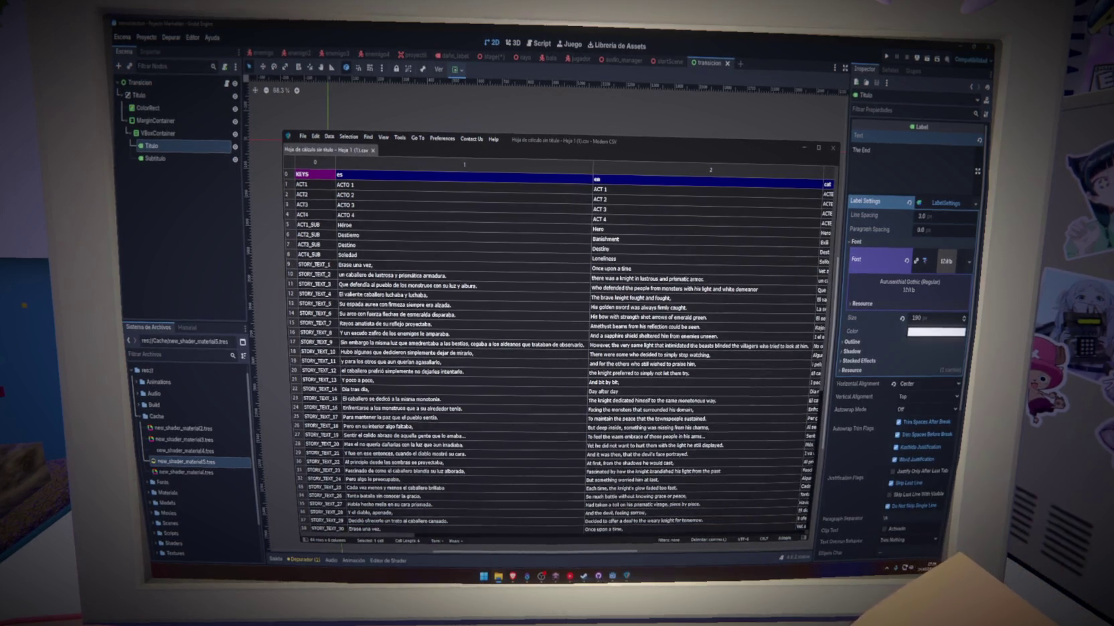
Scroll across the translations table to review the ro and lt columns, then close Modern CSV
left_click(289, 165)
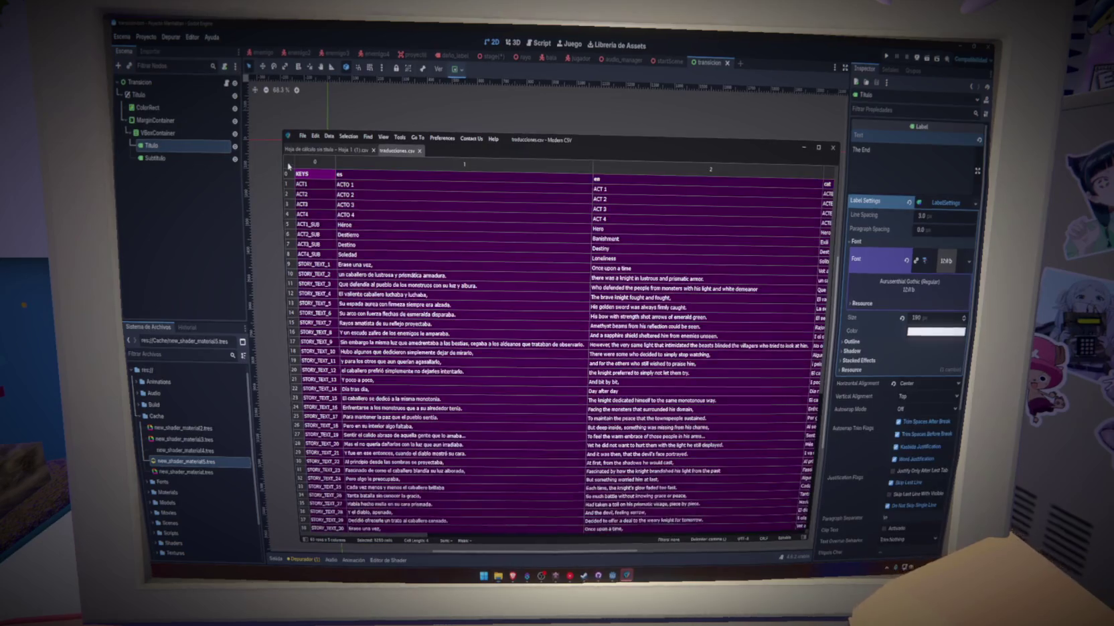
left_click(336, 148)
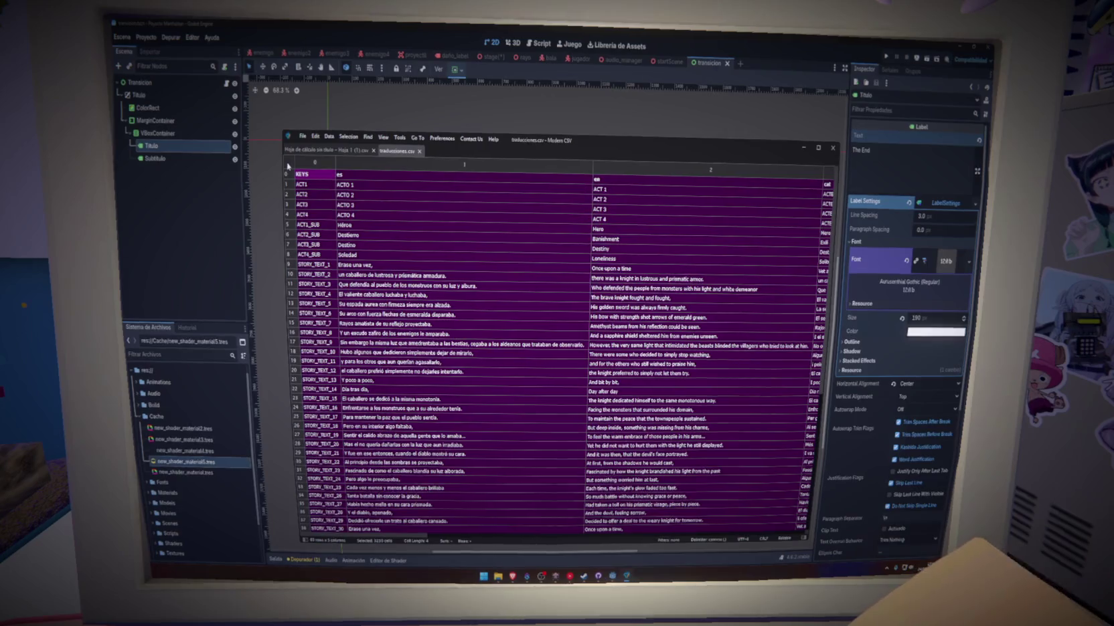
scroll(564, 529, "right", 5)
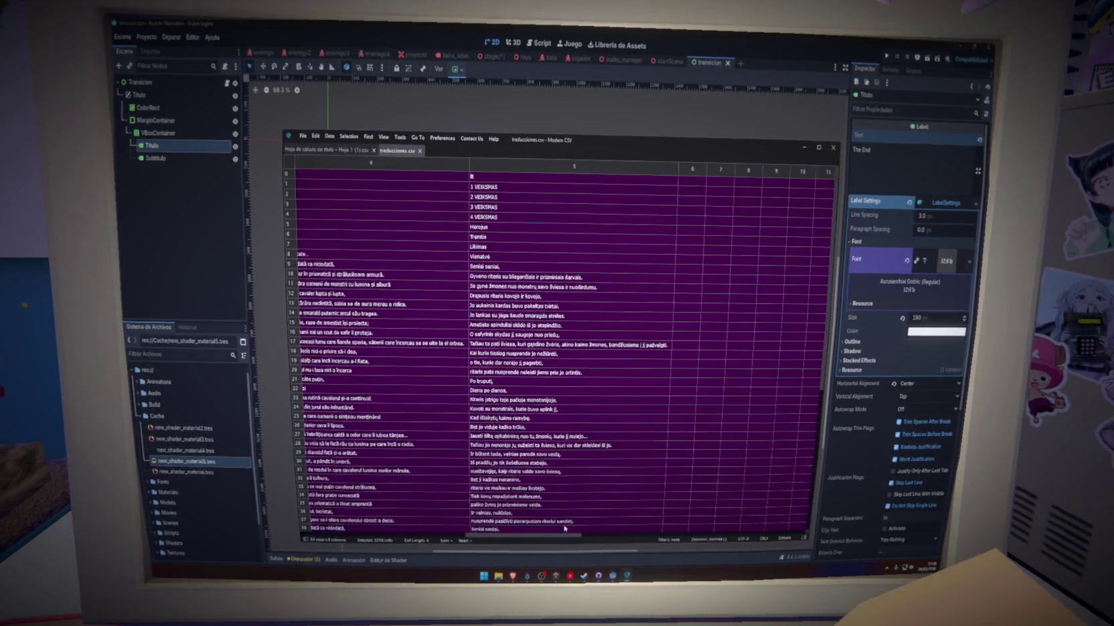
left_click_drag(564, 529, 545, 530)
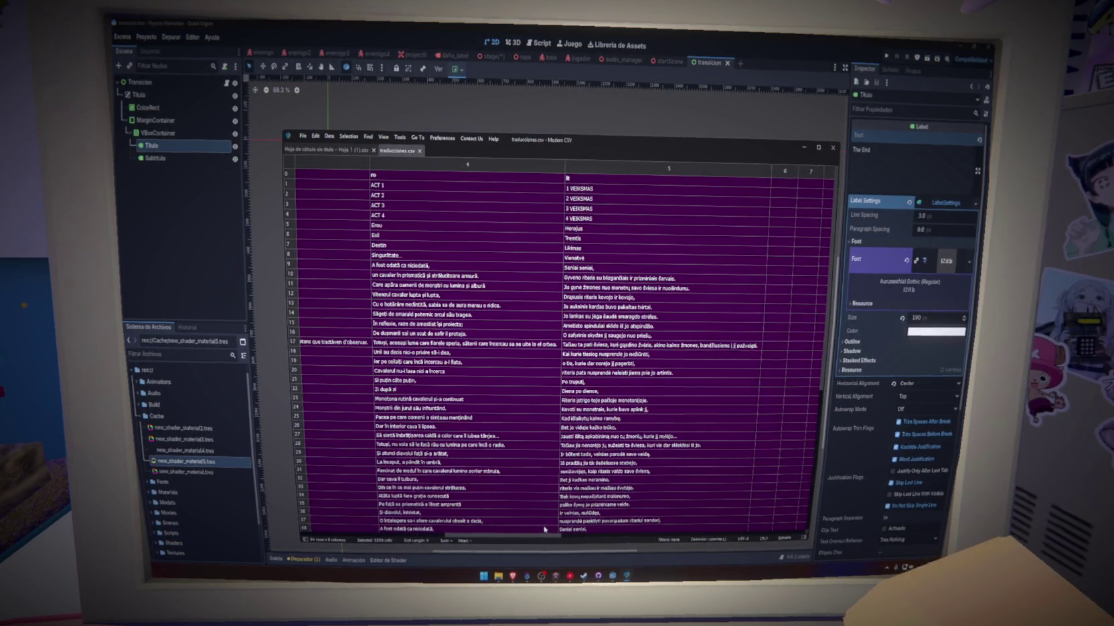
scroll(544, 529, "left", 5)
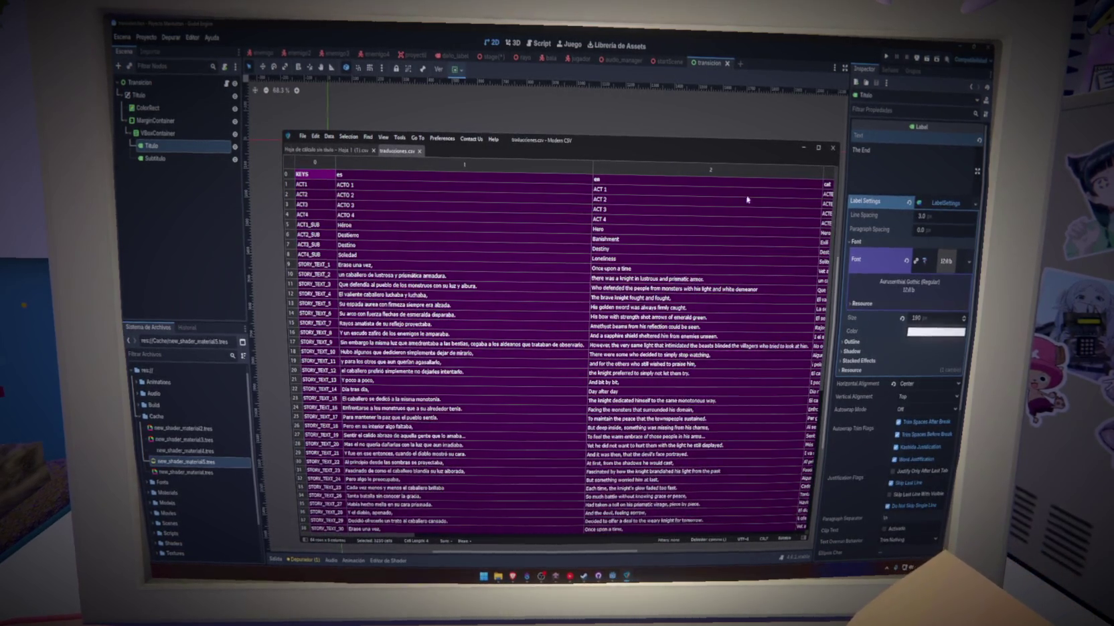
left_click(833, 147)
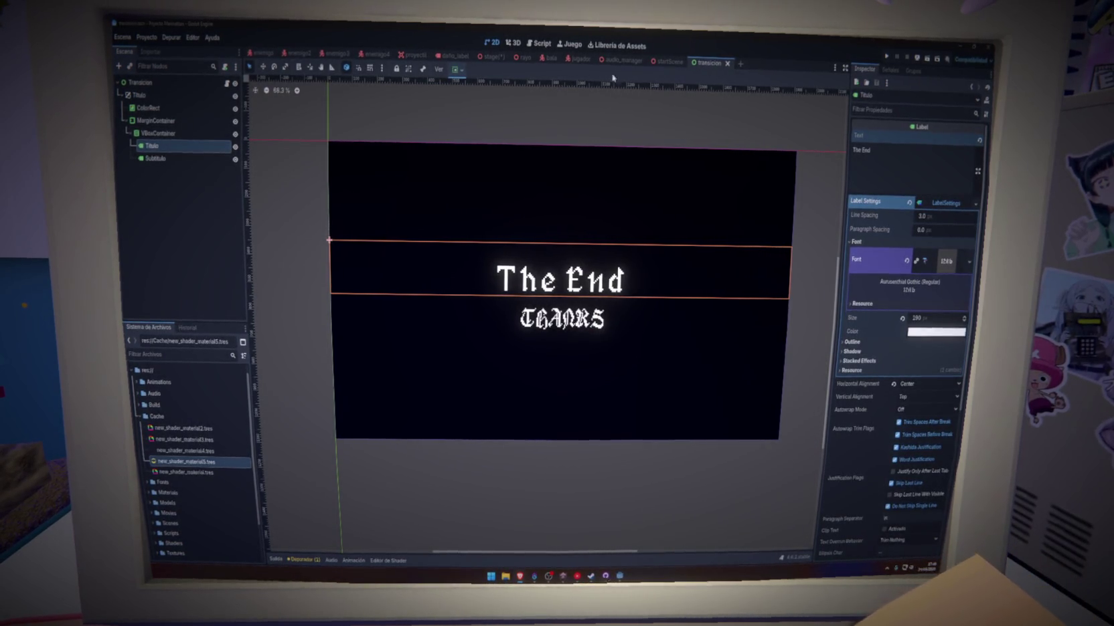
Open start_scene.gd and paste two copies of the cat match case below it
key("ctrl+F3")
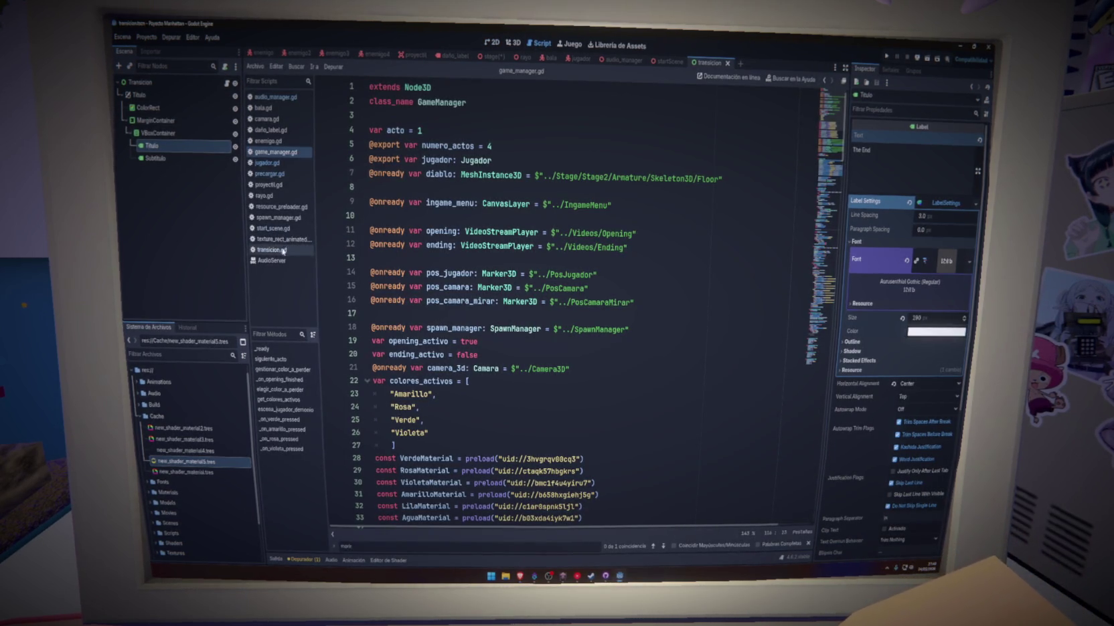
left_click(271, 228)
left_click_drag(567, 288, 404, 272)
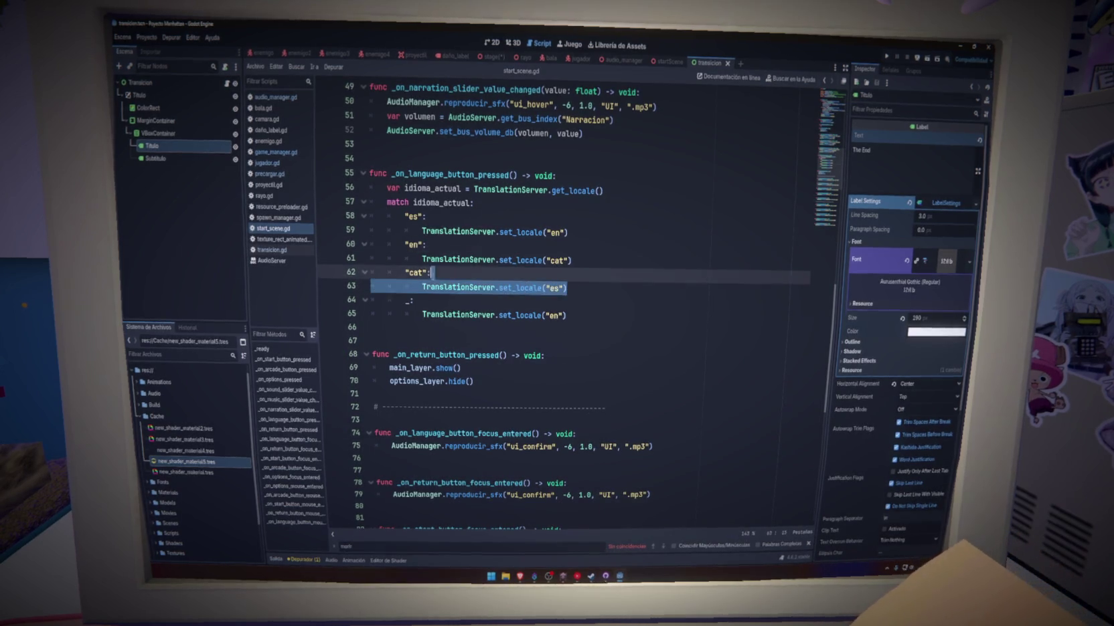
left_click(589, 289)
key("Return")
type("\"cat\": \t\t\tTranslationServer.set_locale(\"es\")")
key("Return")
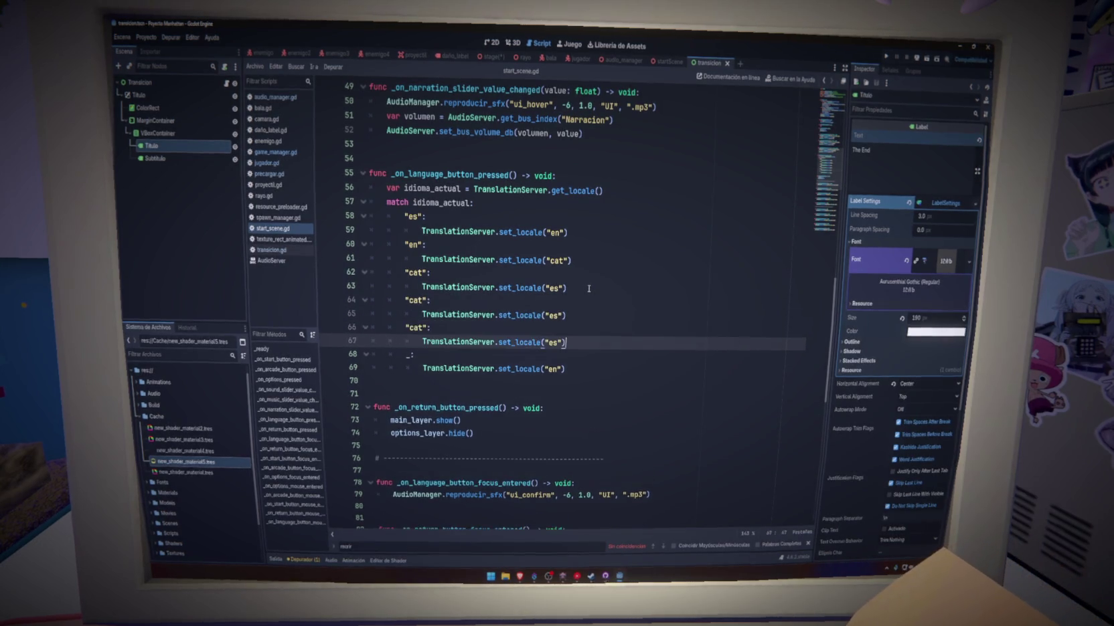
key("ctrl+v")
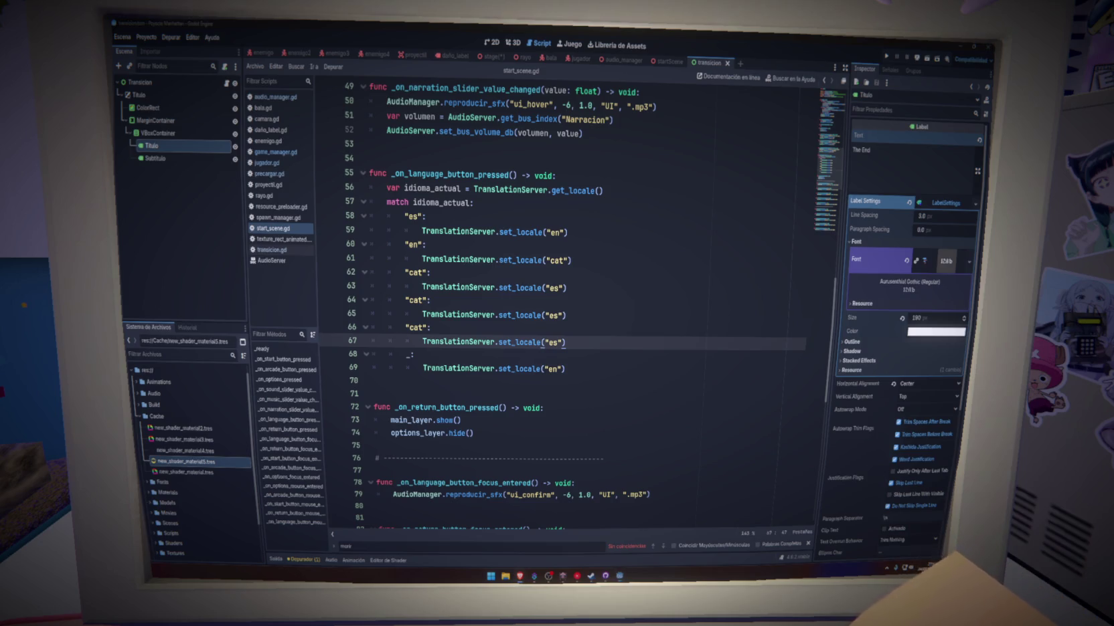
Rename the copied keys and set_locale values to ro and lt, save, and run
double_click(413, 299)
key("BackSpace")
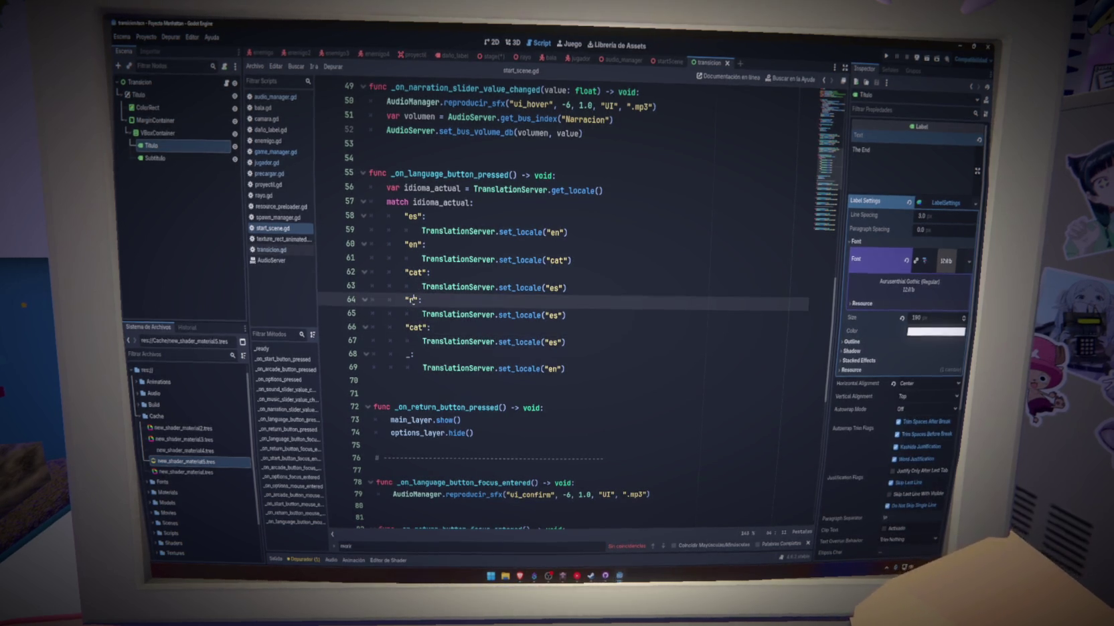
type("ro")
double_click(415, 326)
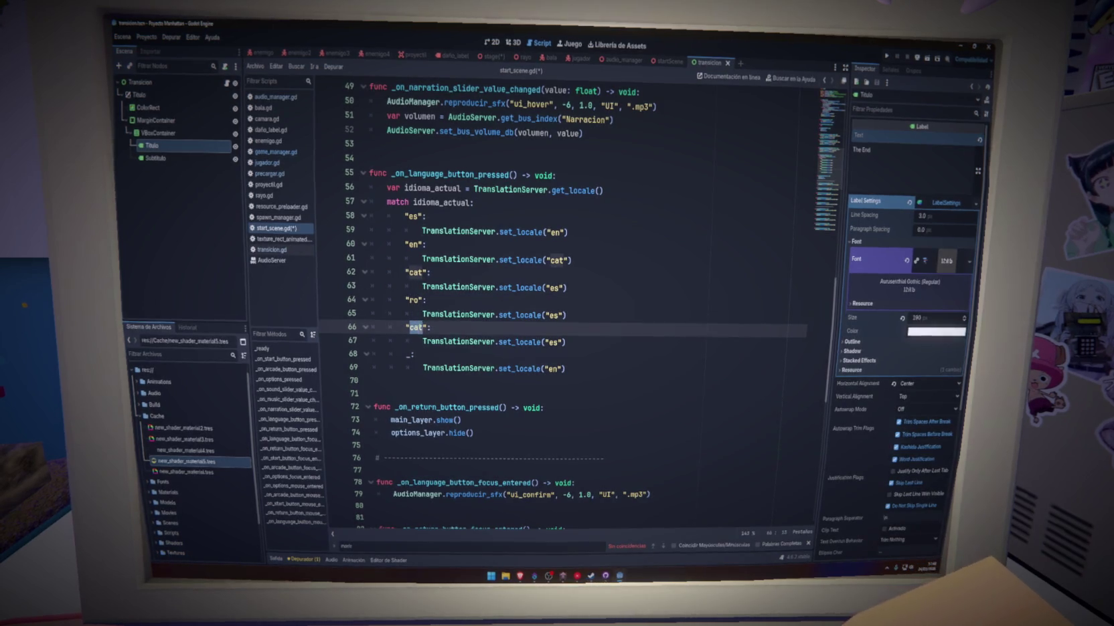
type("lt")
key("ctrl+s")
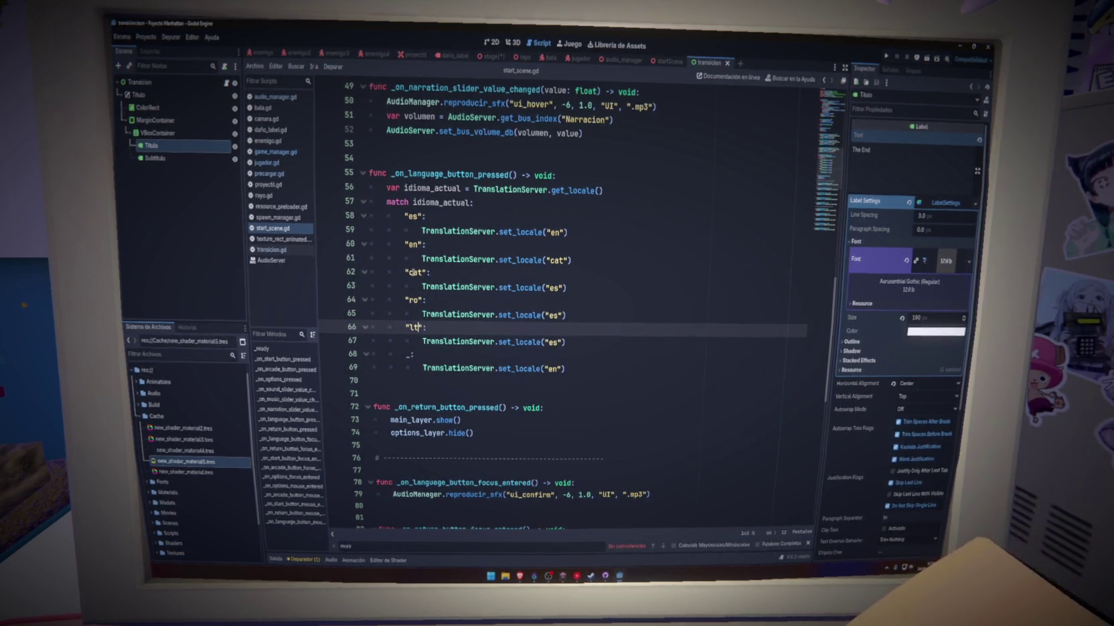
double_click(555, 287)
type("ro")
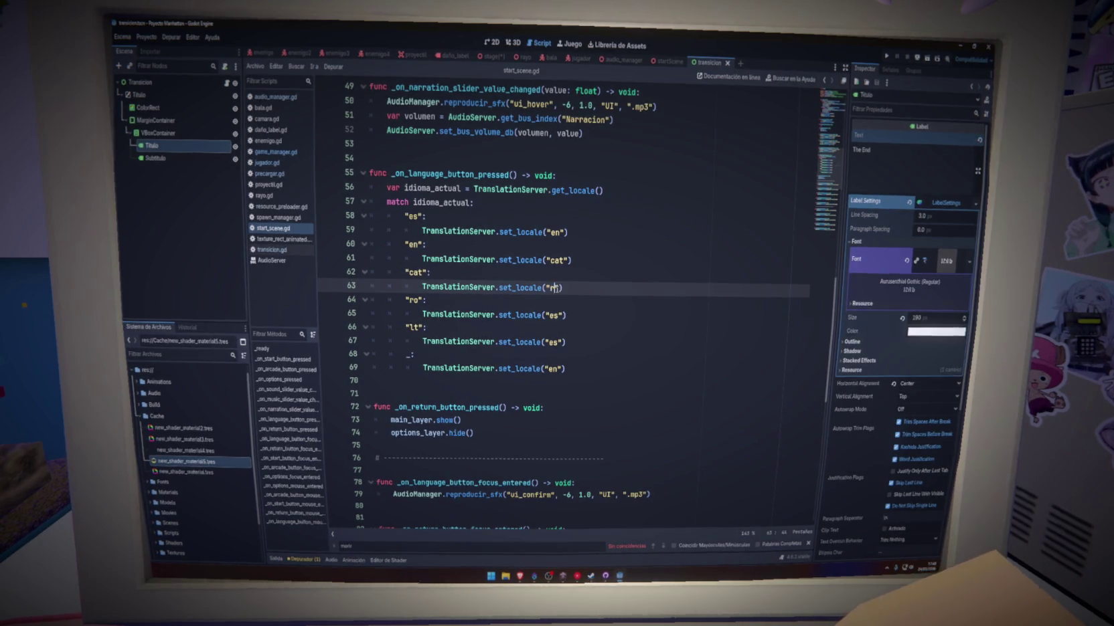
double_click(551, 315)
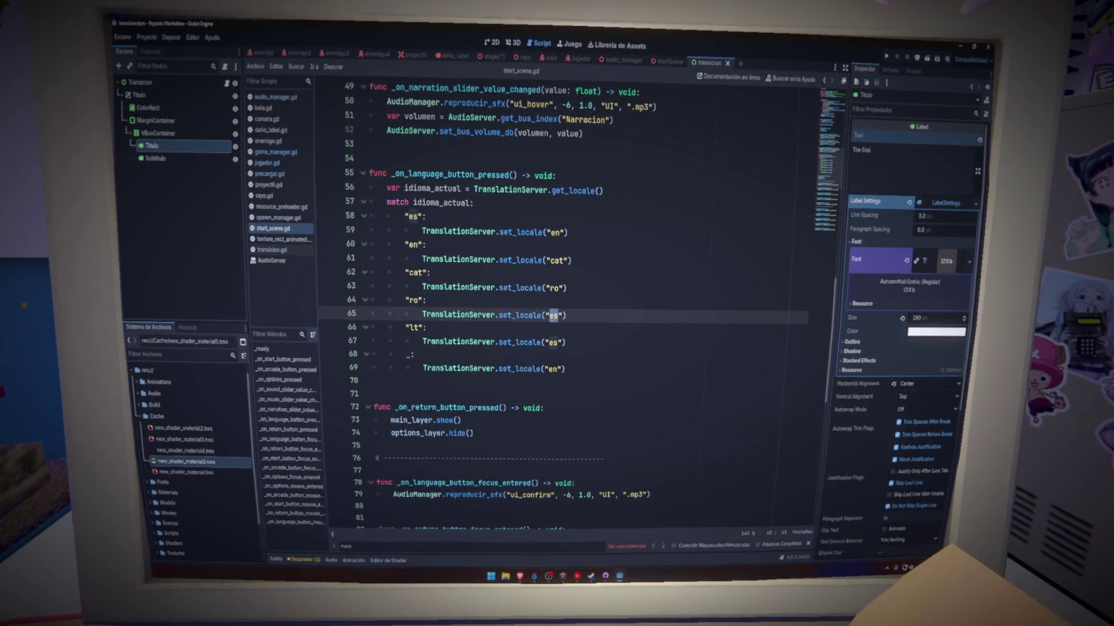
type("lt")
key("Down")
key("Down")
key("End")
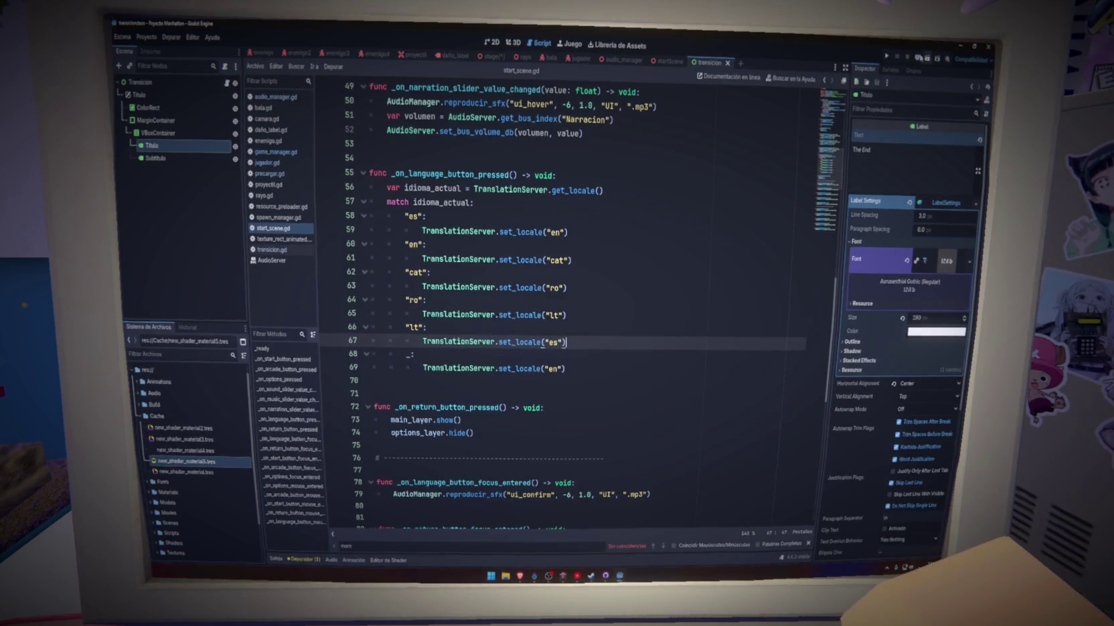
key("F5")
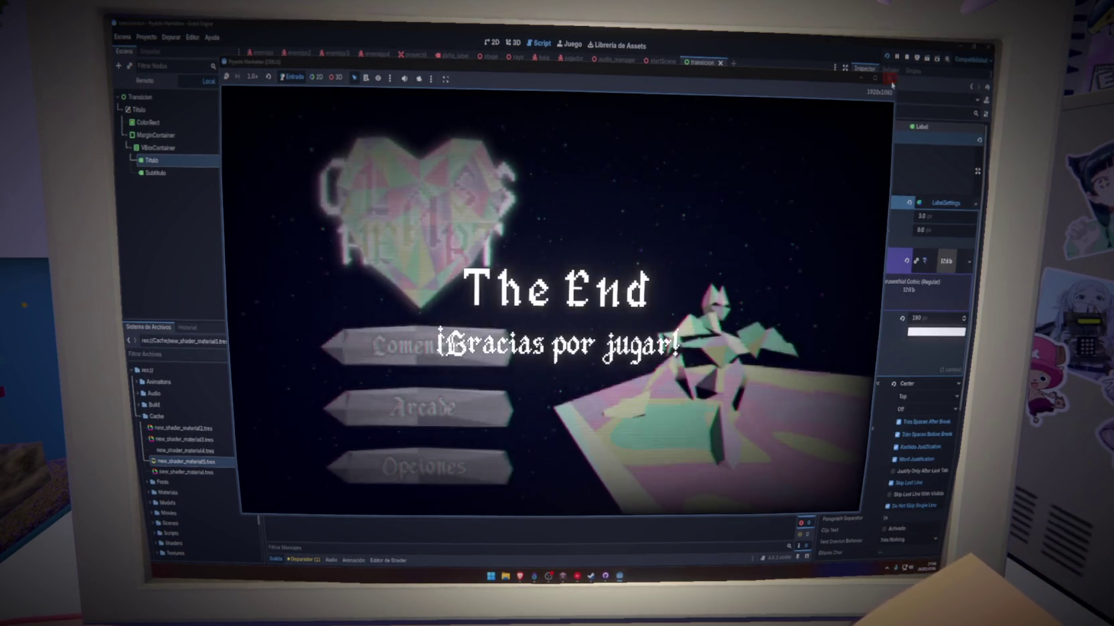
Stop the running game and save the changes
key("F8")
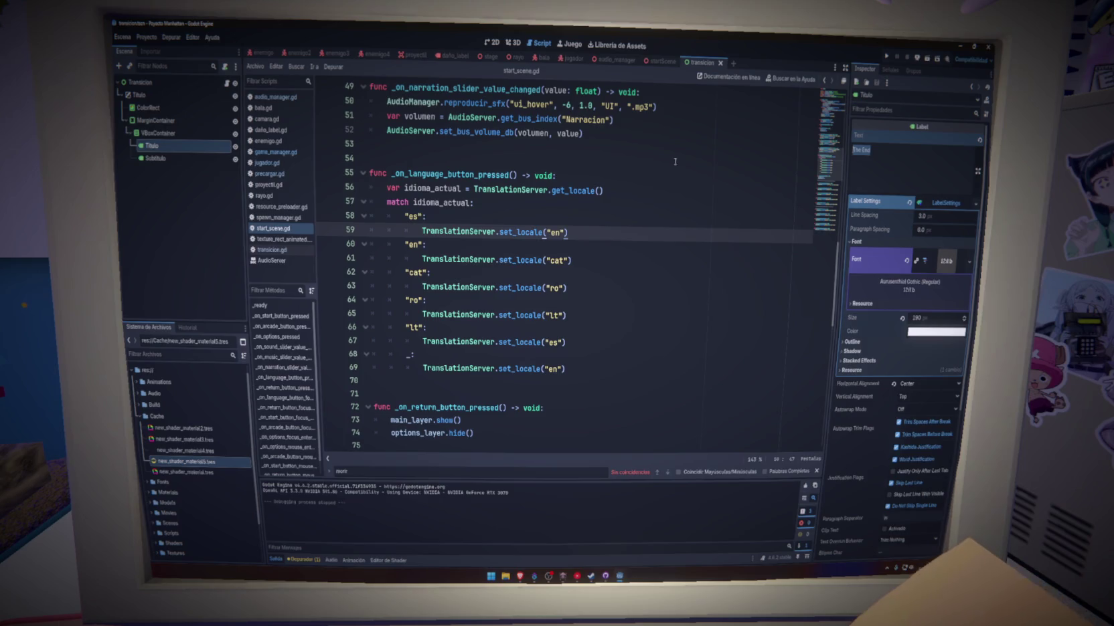
left_click(201, 159)
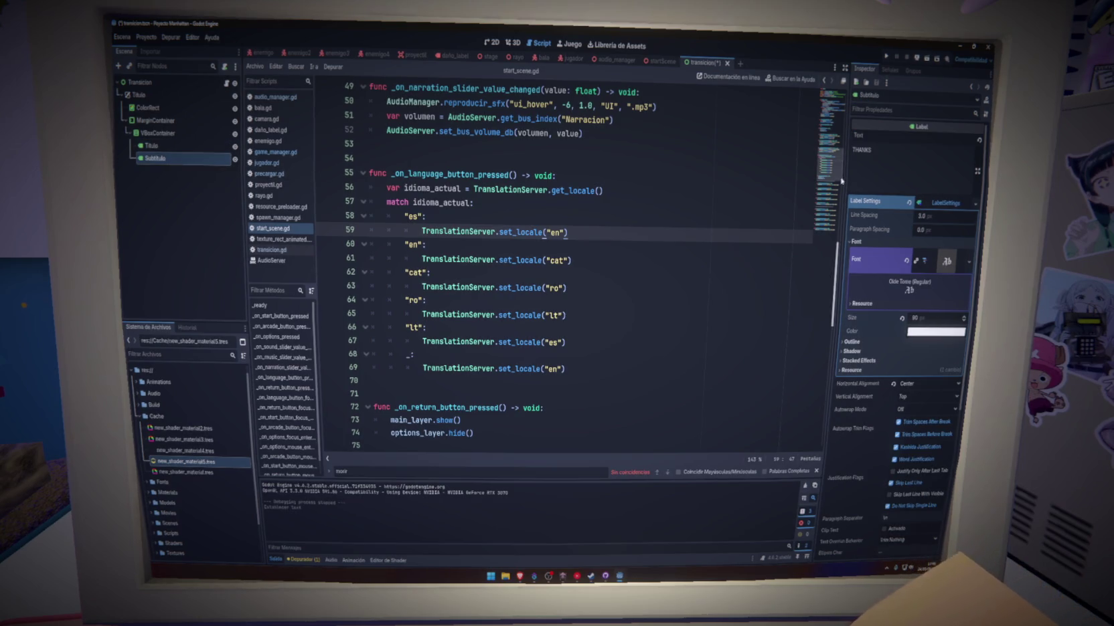
left_click(629, 216)
key("ctrl+s")
Relaunch, cycle languages in the Opciones menu, stop, and open Project Settings
left_click(886, 57)
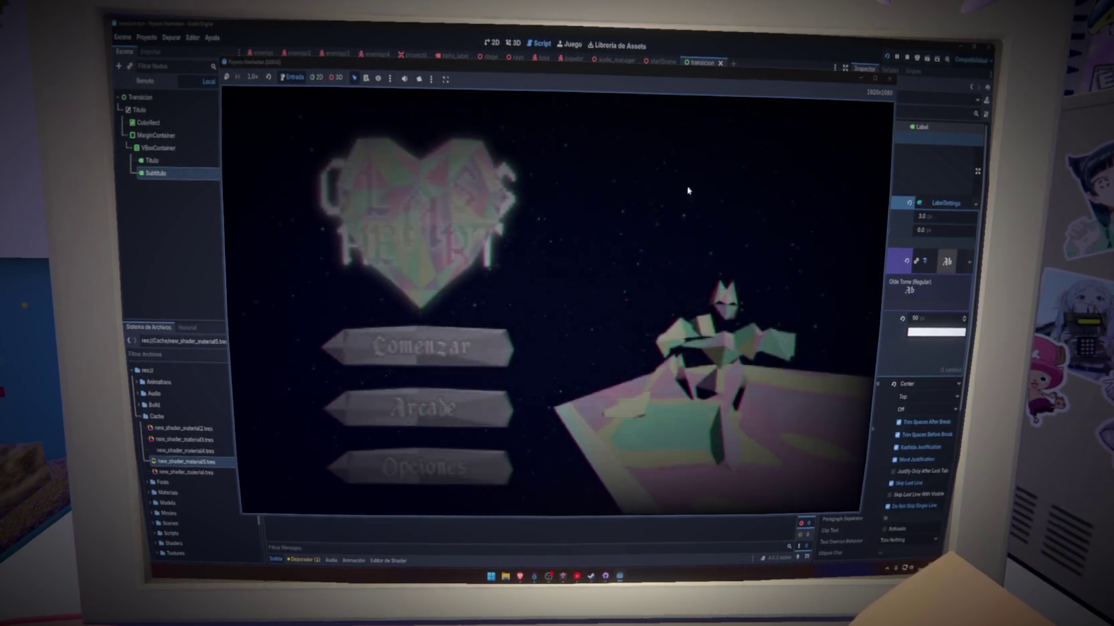
left_click(429, 471)
left_click(438, 395)
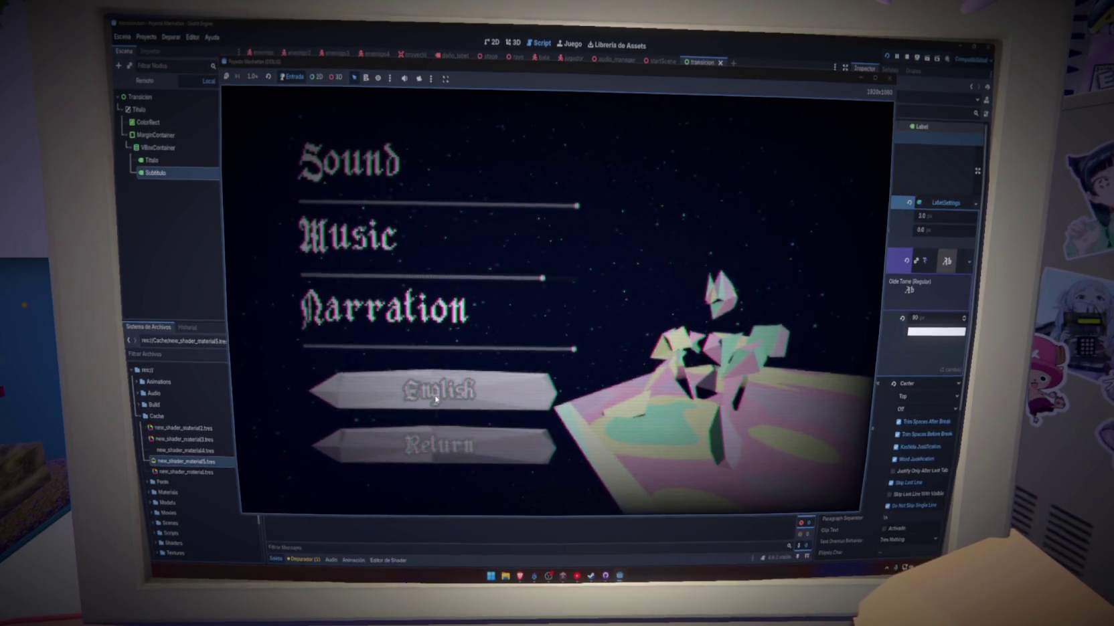
left_click(455, 393)
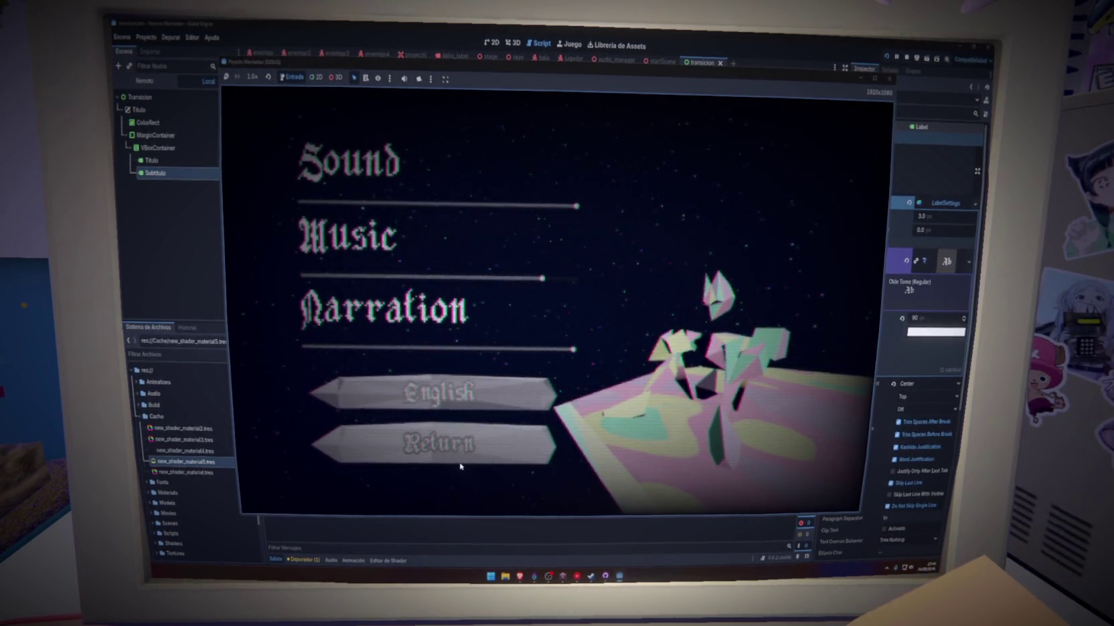
key("Return")
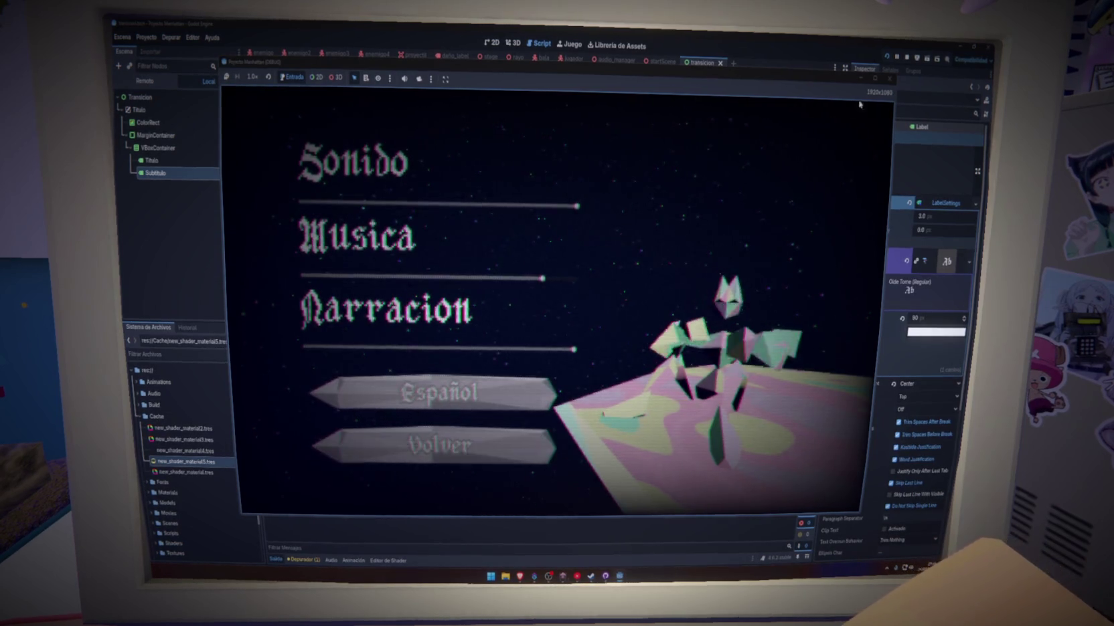
key("F8")
left_click(146, 37)
left_click(161, 52)
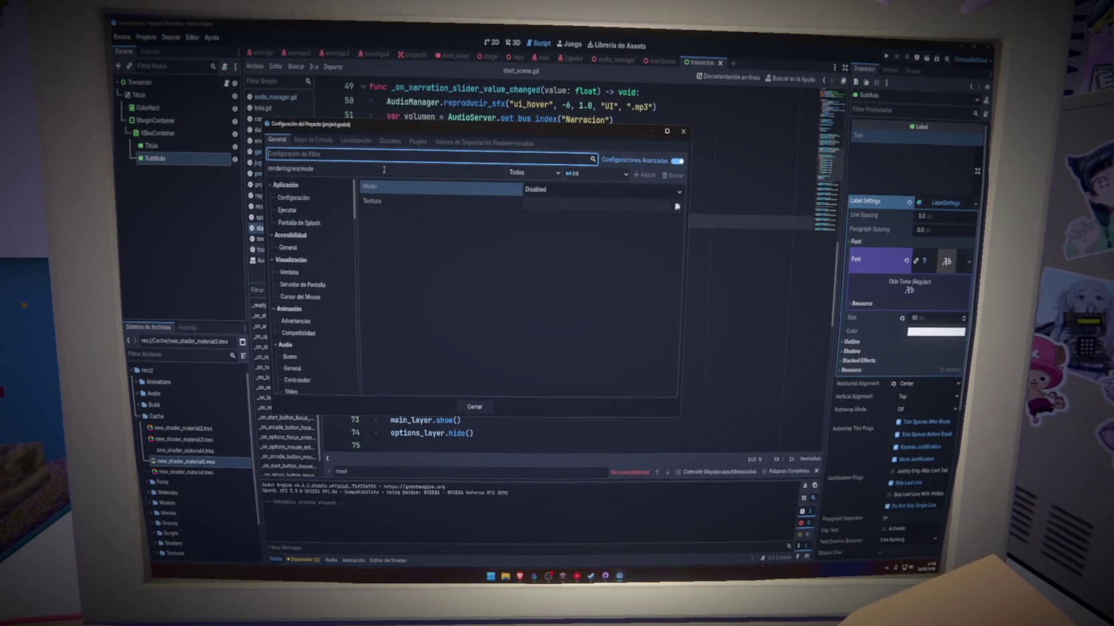
Add traducciones.lt and traducciones.ro to Localization translations, close settings, and run the project
left_click(367, 141)
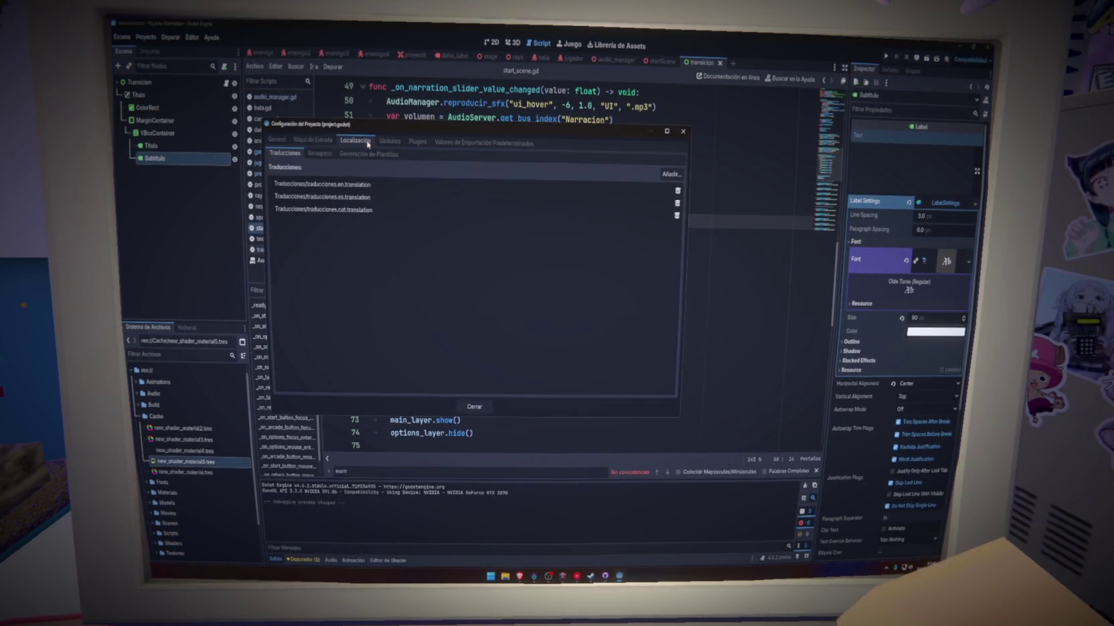
left_click(671, 174)
double_click(577, 286)
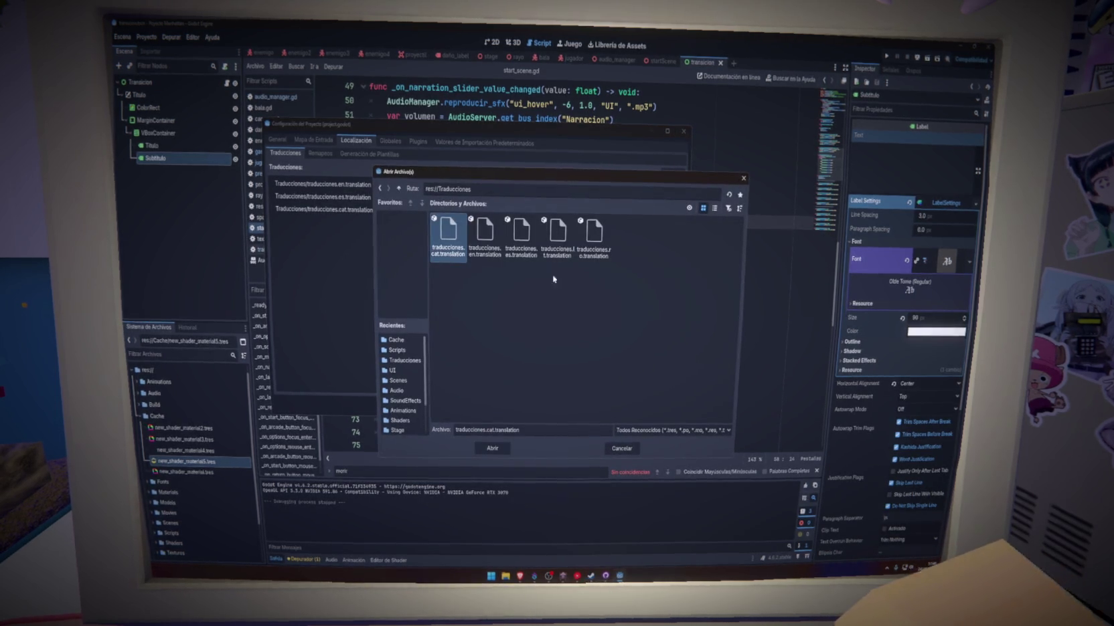
left_click(558, 237)
left_click(593, 237, "shift")
left_click(492, 447)
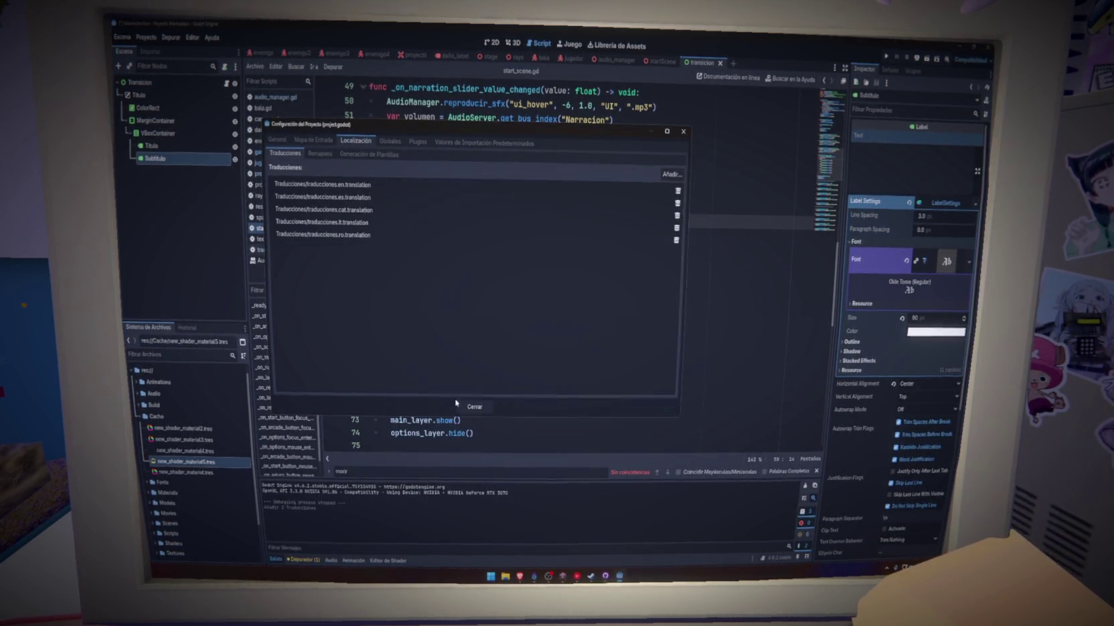
left_click(457, 403)
left_click(886, 57)
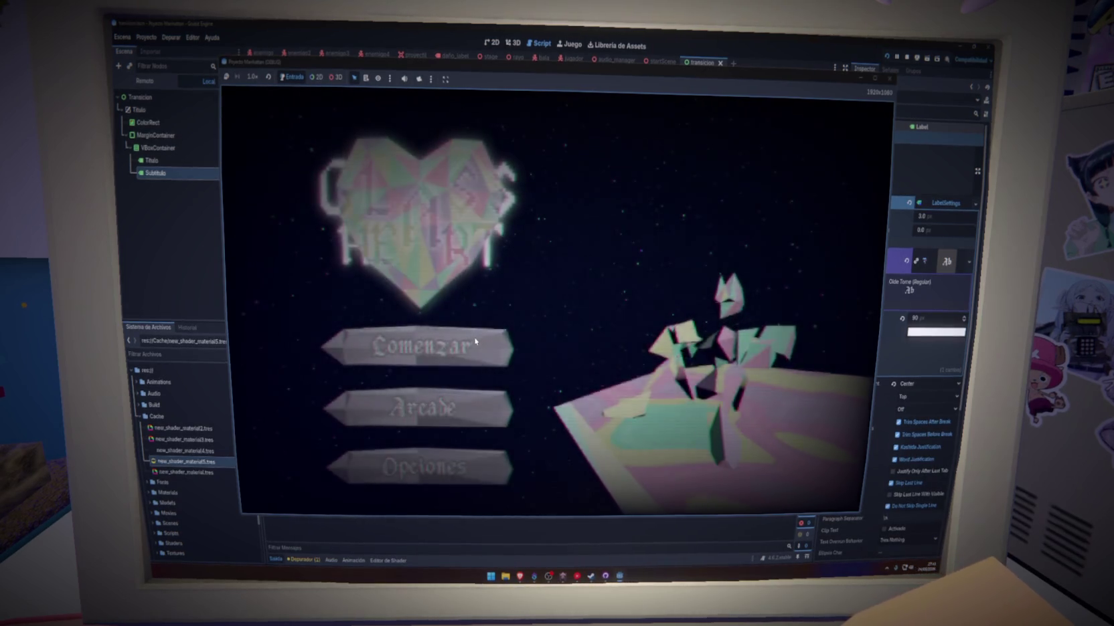
Relaunch the game and cycle the options language through to Română and Lietuvių
left_click(423, 345)
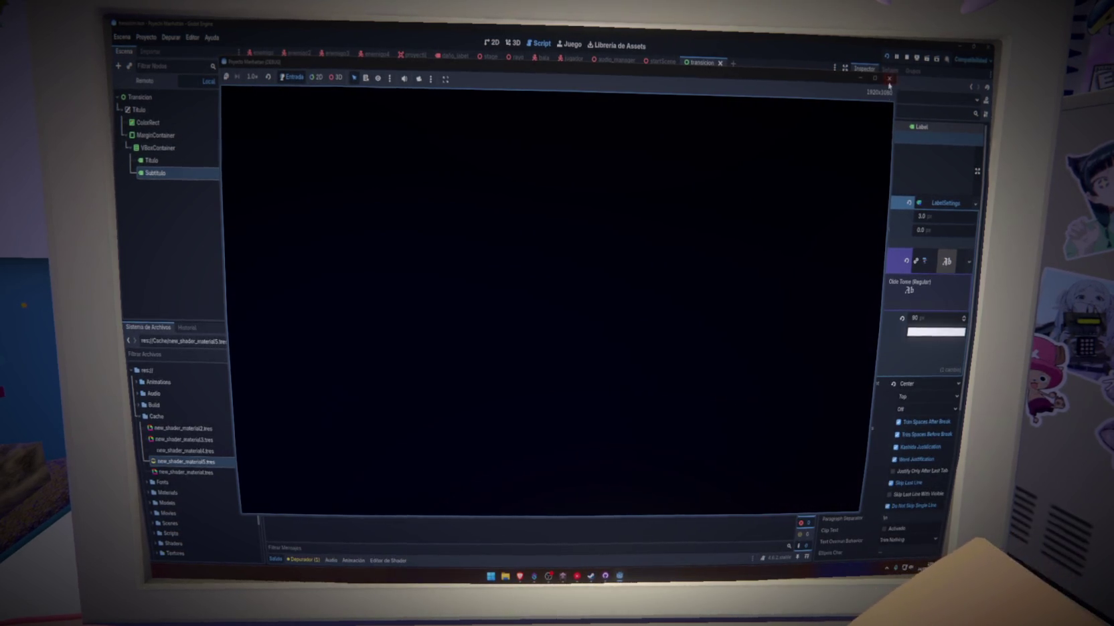
key("F5")
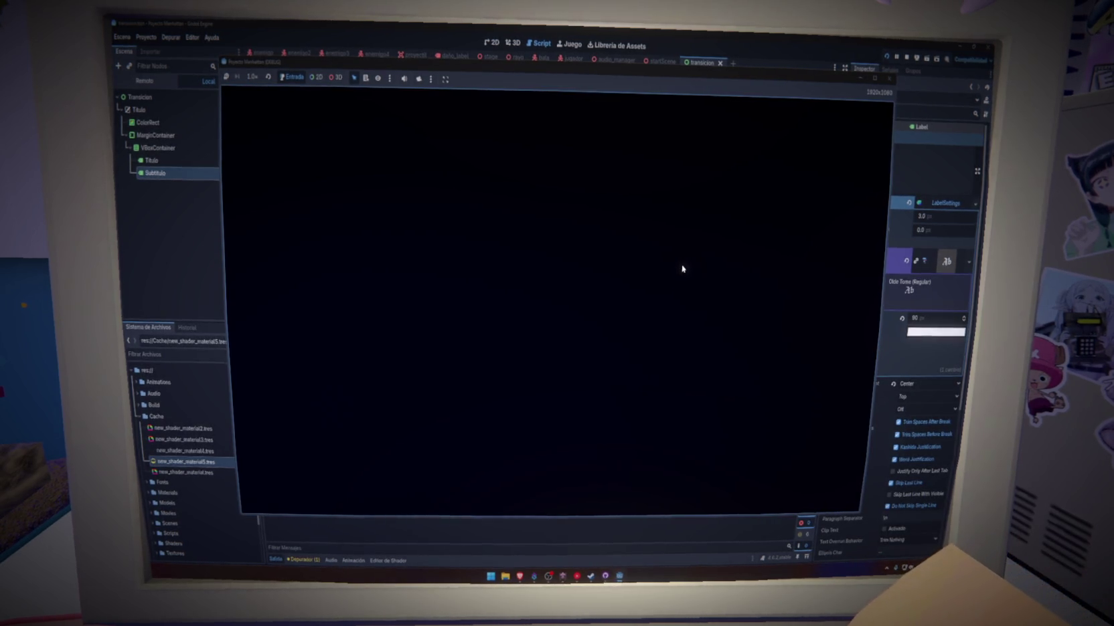
left_click(495, 462)
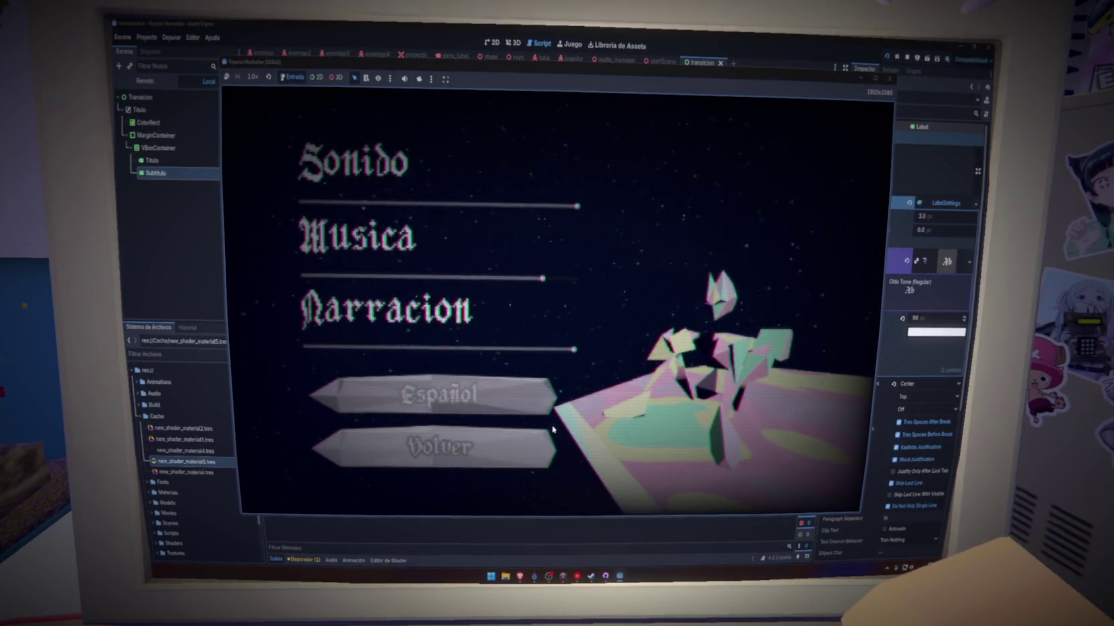
left_click(529, 402)
left_click(528, 402)
left_click(528, 401)
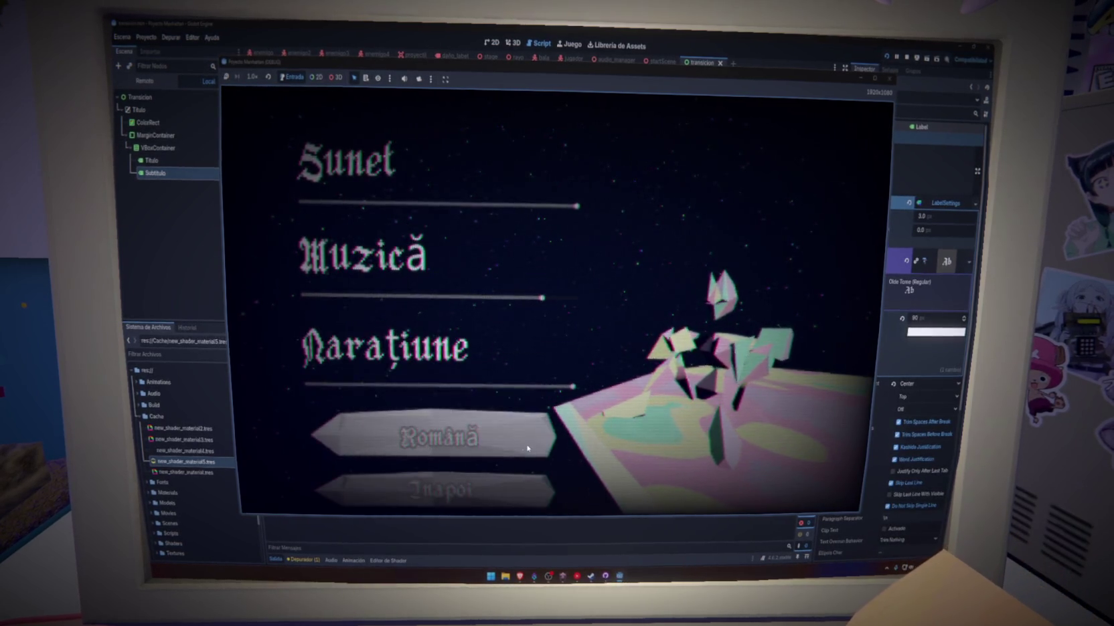
left_click(459, 442)
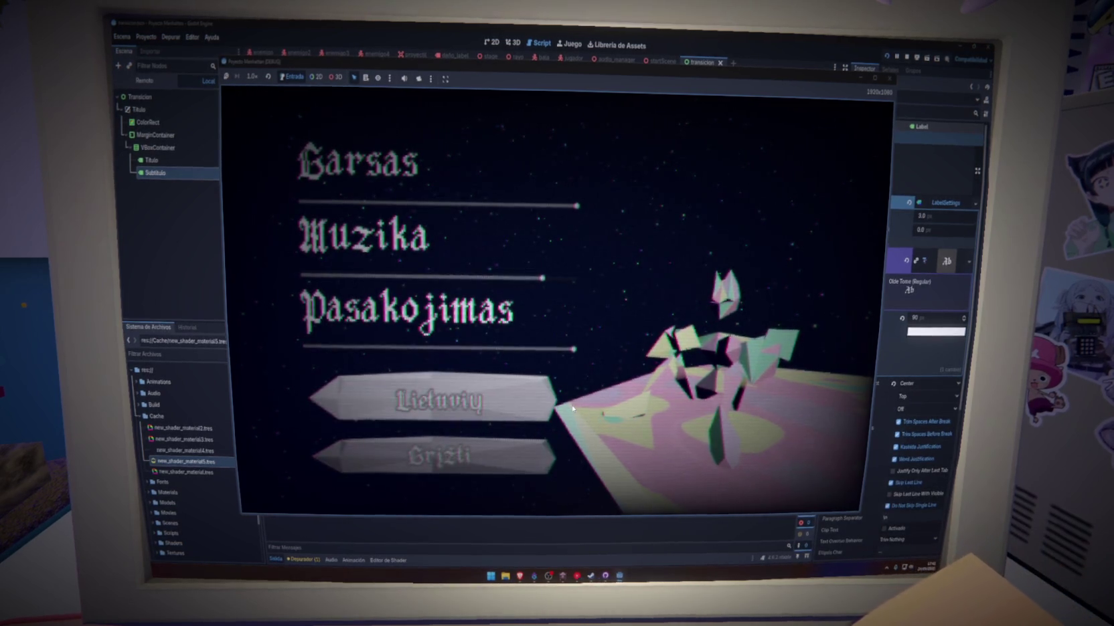
left_click(449, 464)
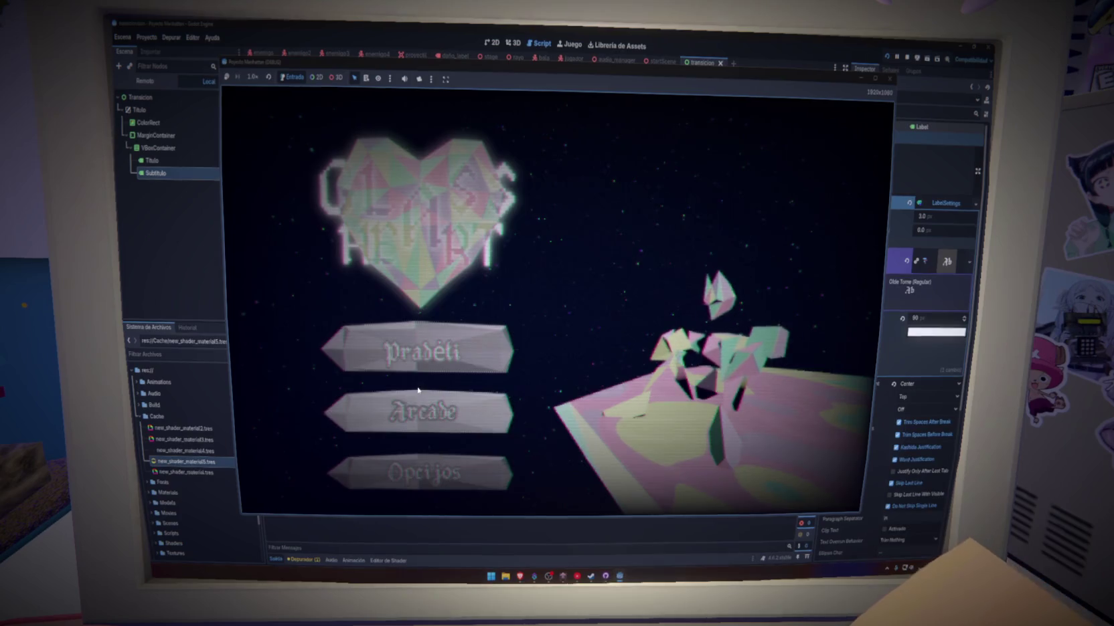
Cycle languages Español, English, Català, Română again, start the game, then close its window
left_click(431, 470)
left_click(435, 395)
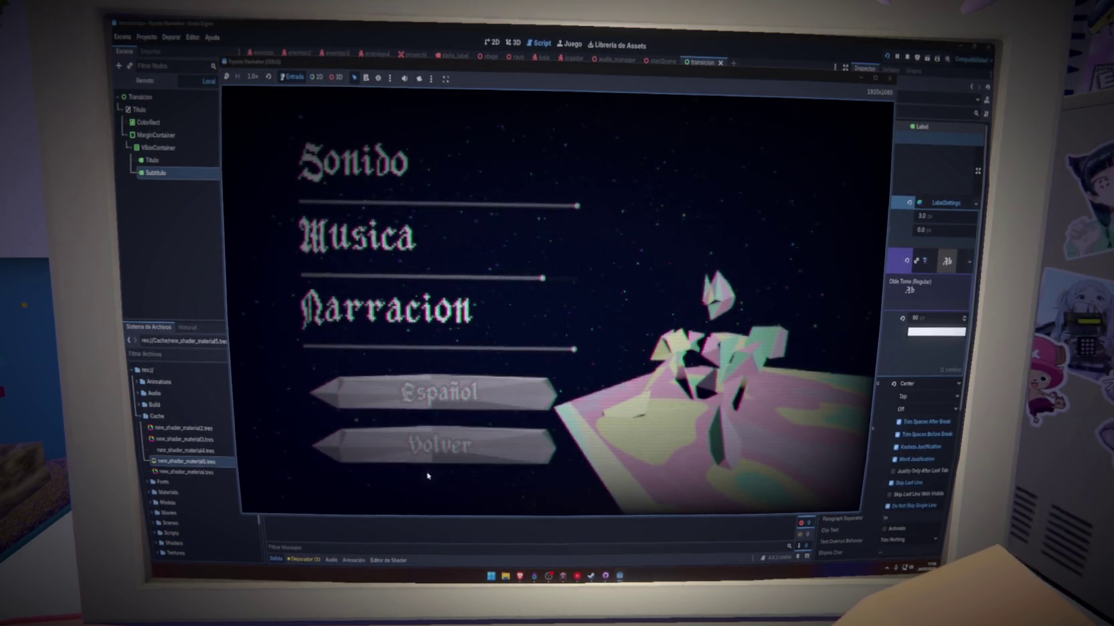
left_click(441, 394)
left_click(441, 394)
left_click(443, 399)
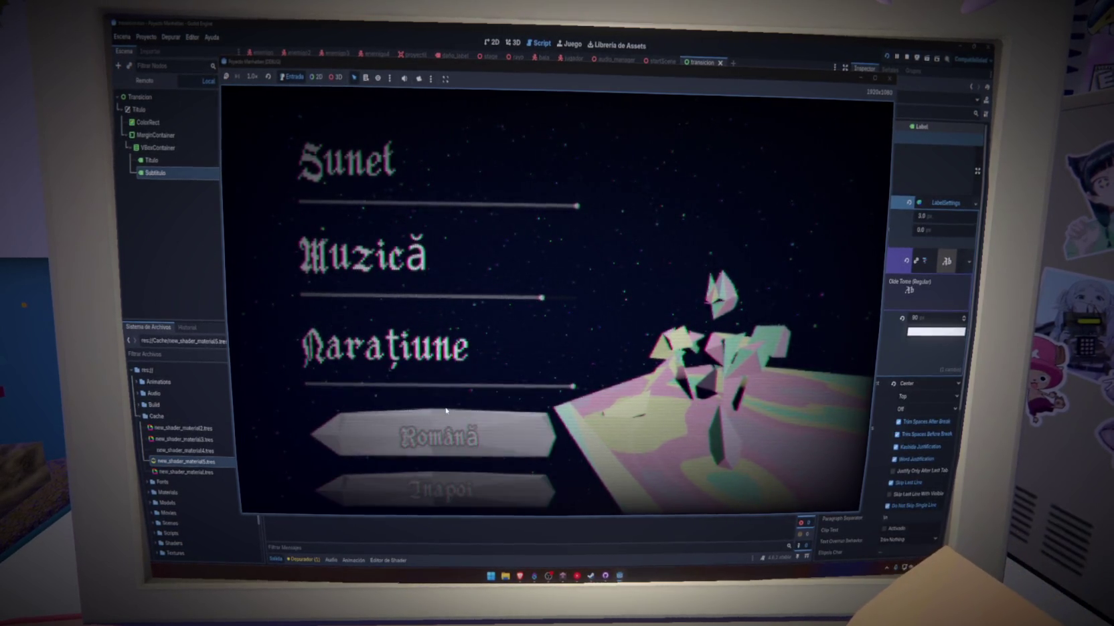
left_click(454, 497)
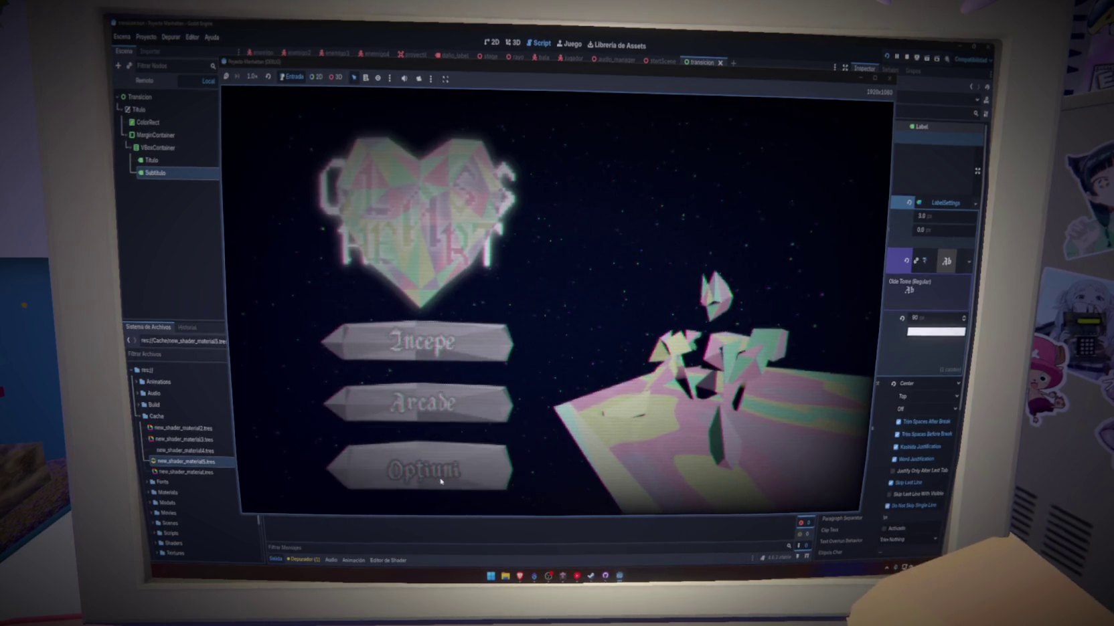
left_click(433, 471)
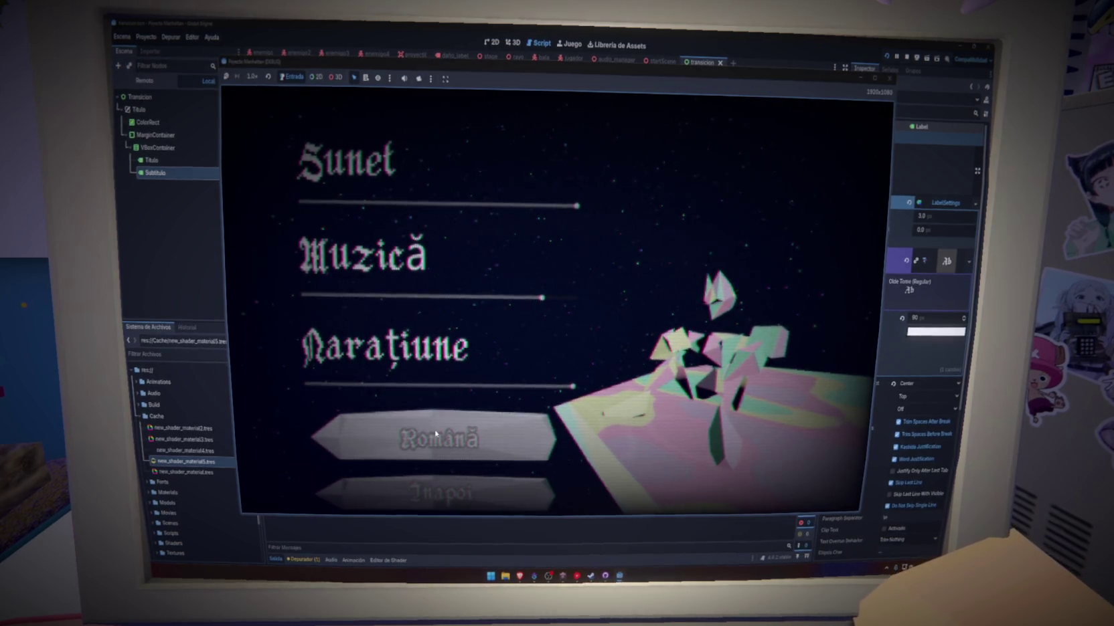
left_click(459, 483)
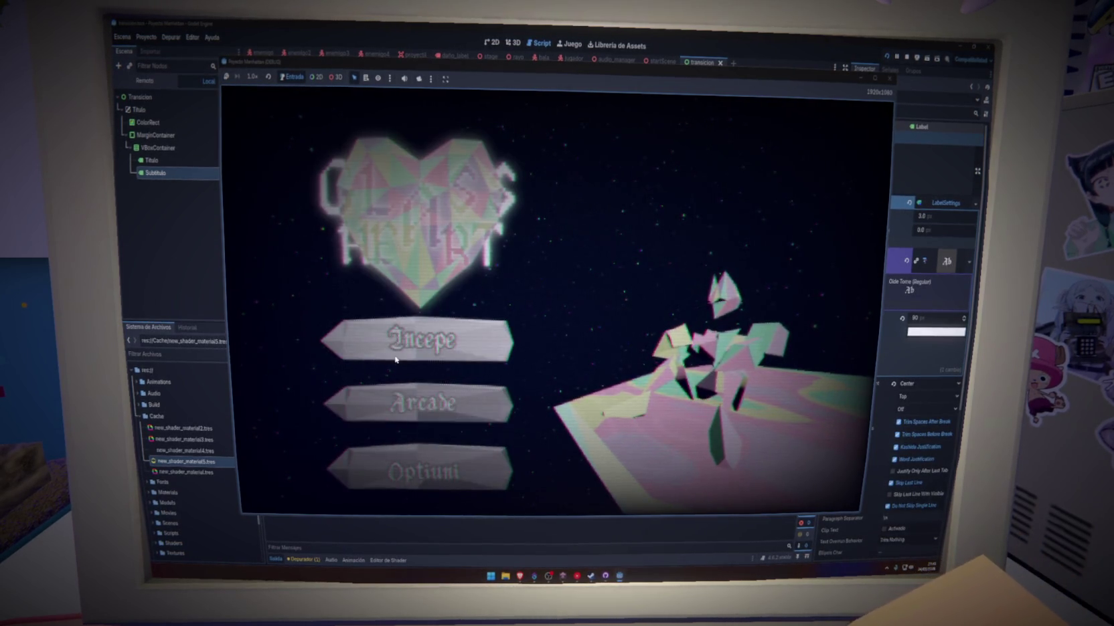
left_click(449, 467)
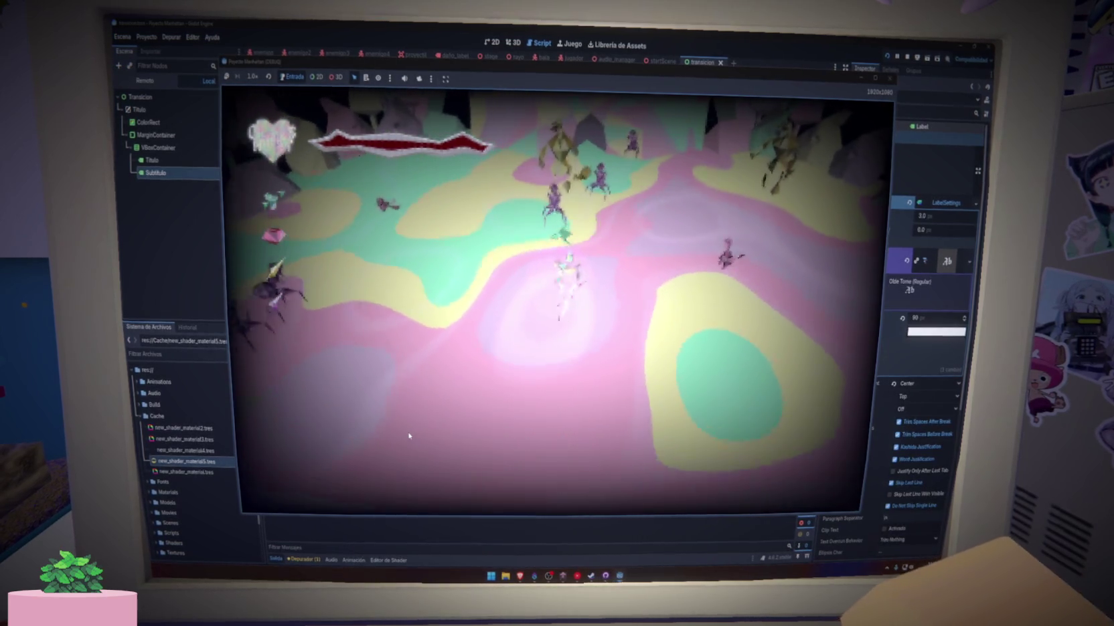
left_click(890, 79)
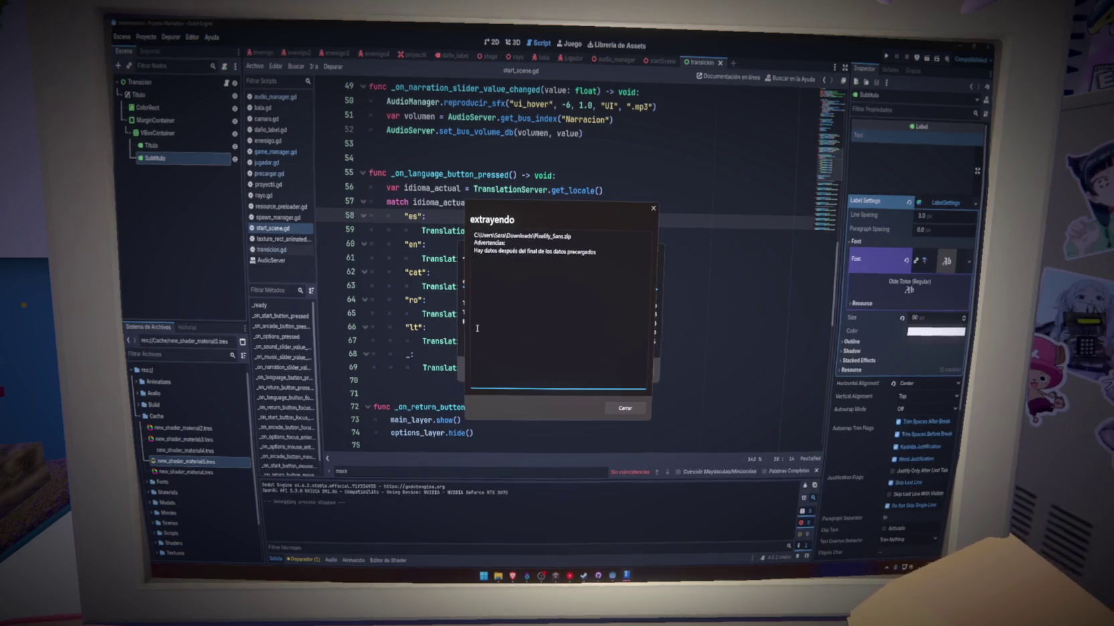
Close the extraction dialog and drop PixelifySans-VariableFont_wght.ttf into res://Fonts
left_click(621, 407)
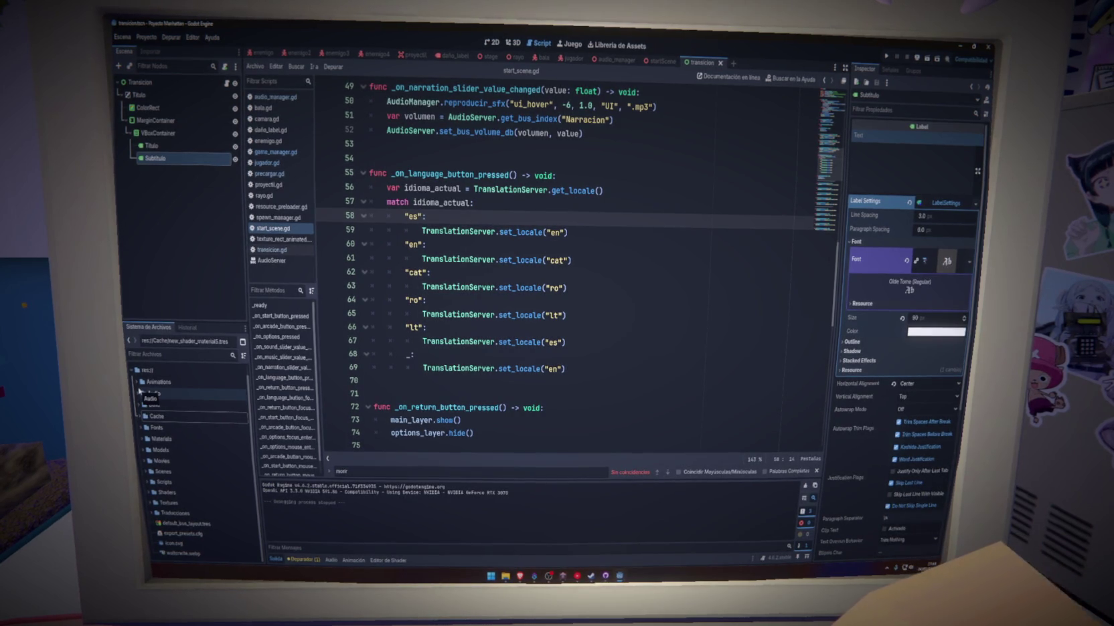
left_click_drag(139, 391, 138, 396)
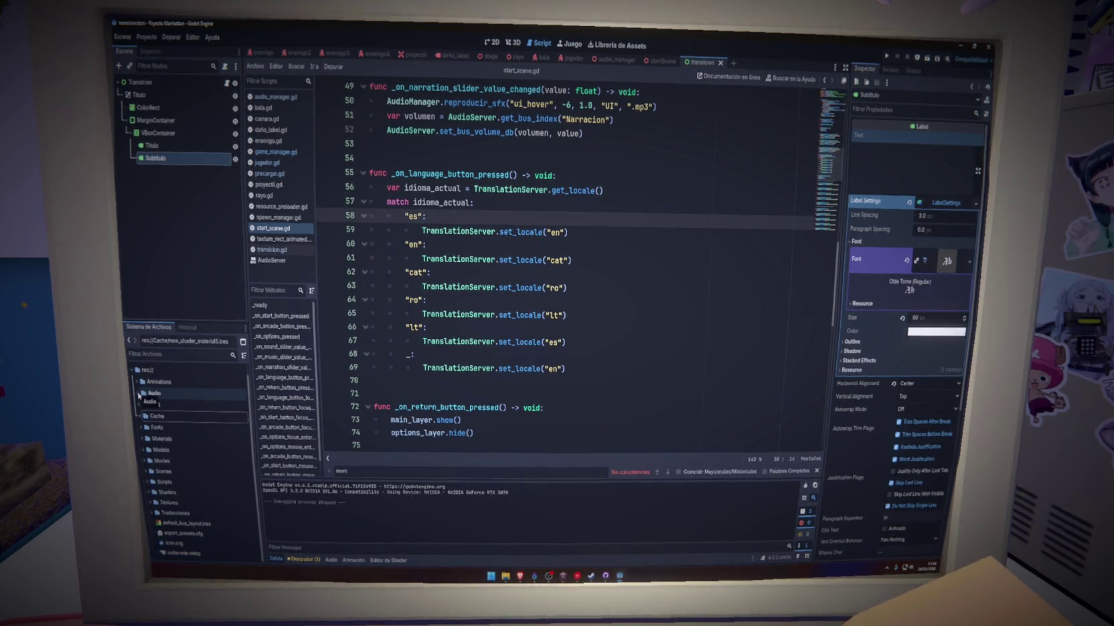
left_click_drag(138, 395, 142, 423)
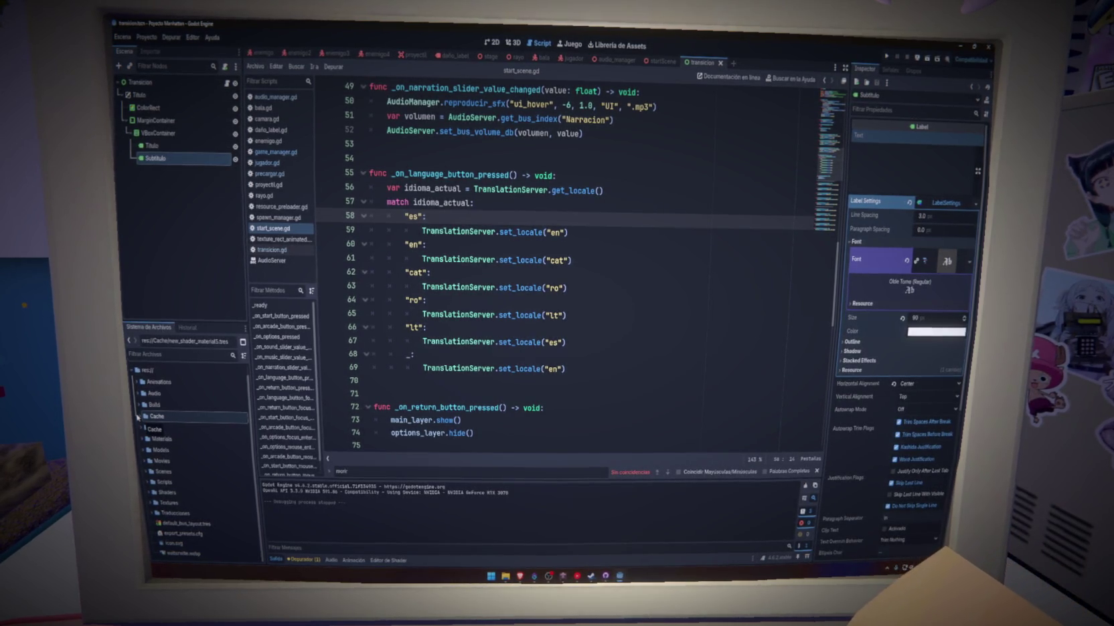
Expand the Fonts folder to show the imported font, then switch to the 3D workspace
left_click(139, 416)
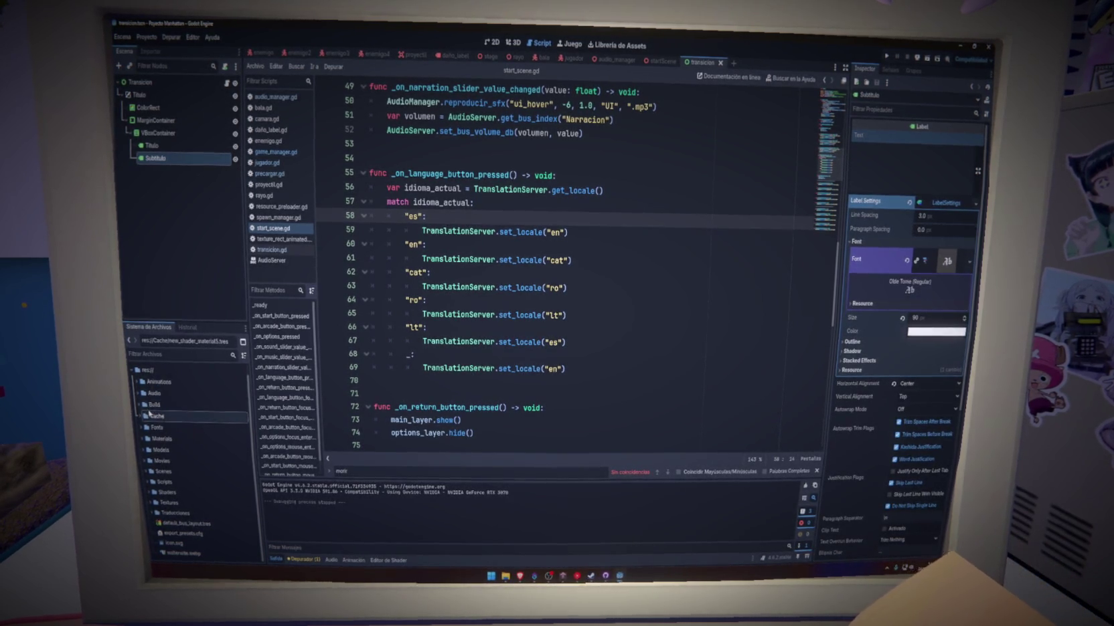
left_click(141, 428)
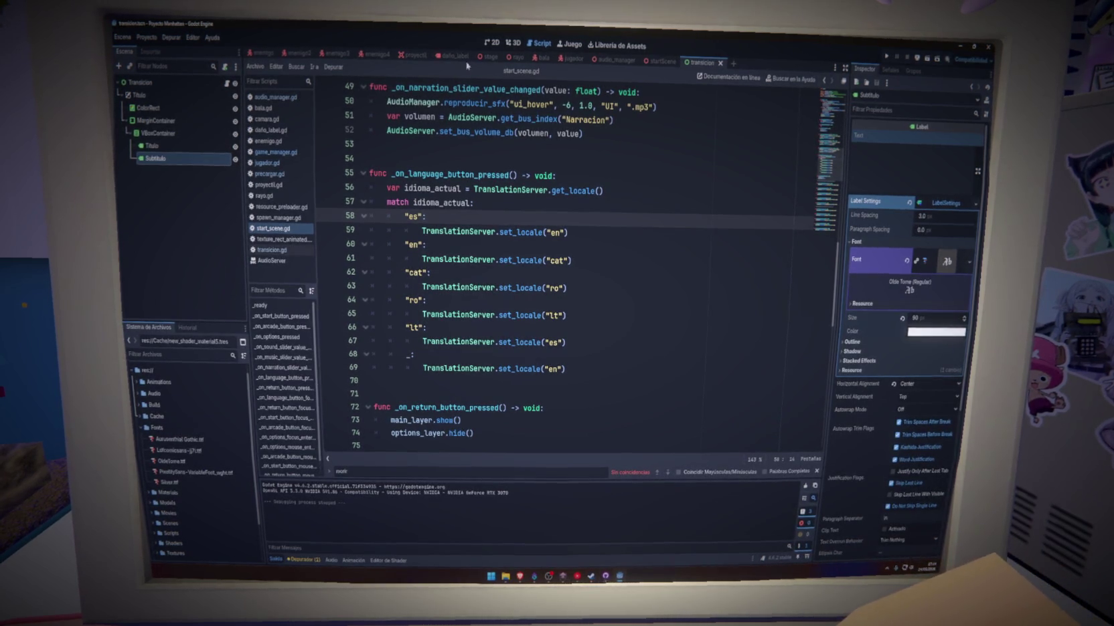
left_click(517, 43)
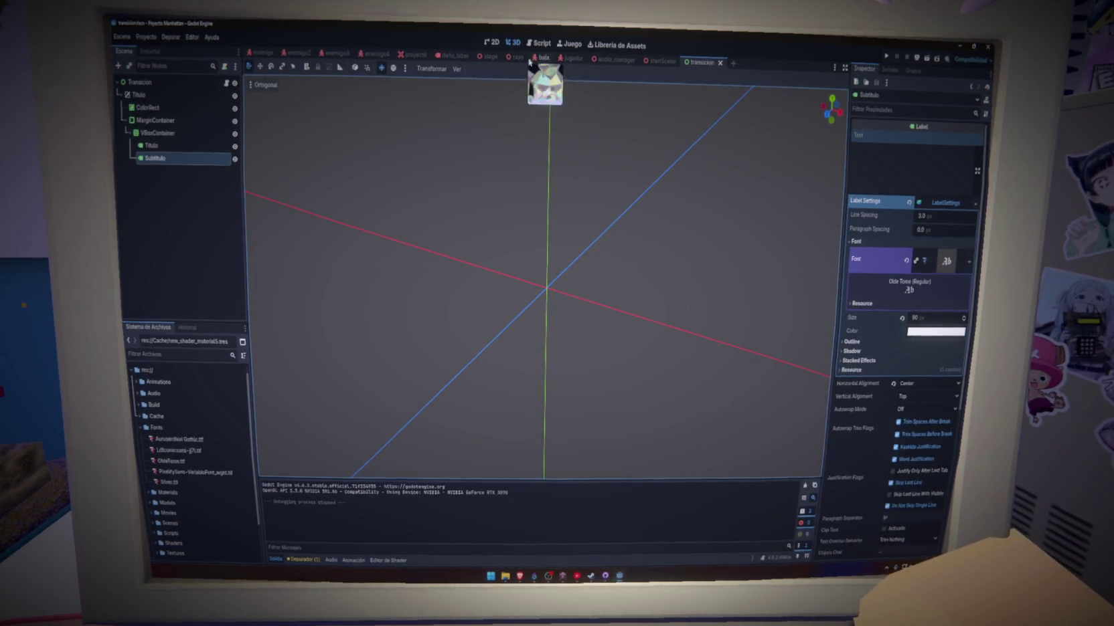
Set the stage scene's Subtitulo Label Settings font to PixelifySans-VariableFont_wght.ttf and run the project
left_click(491, 57)
left_click(491, 42)
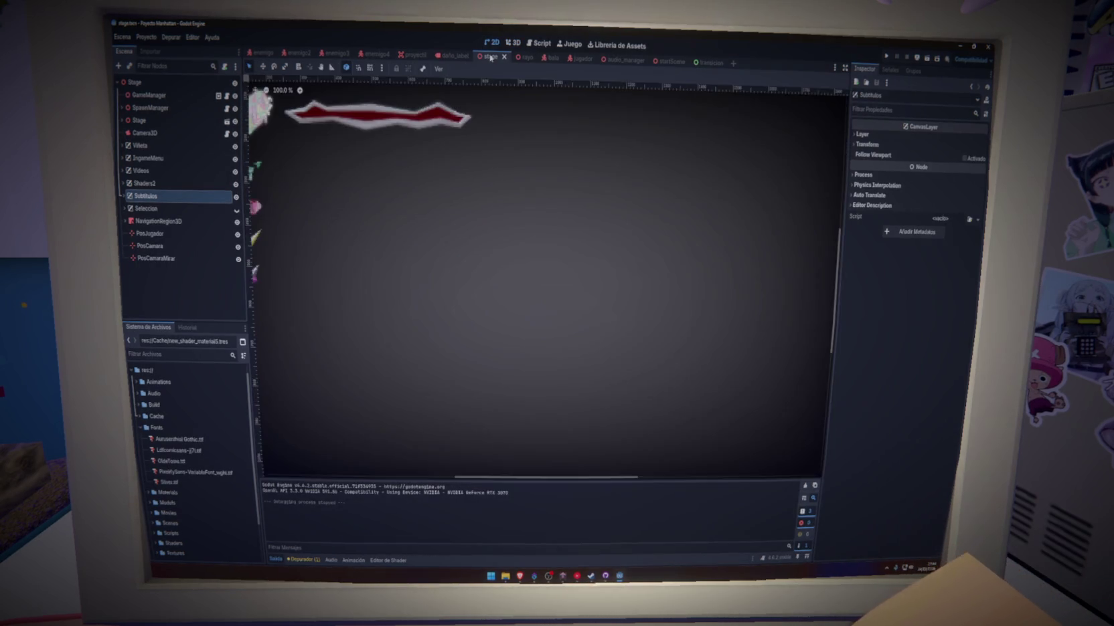
left_click(124, 196)
left_click(154, 221)
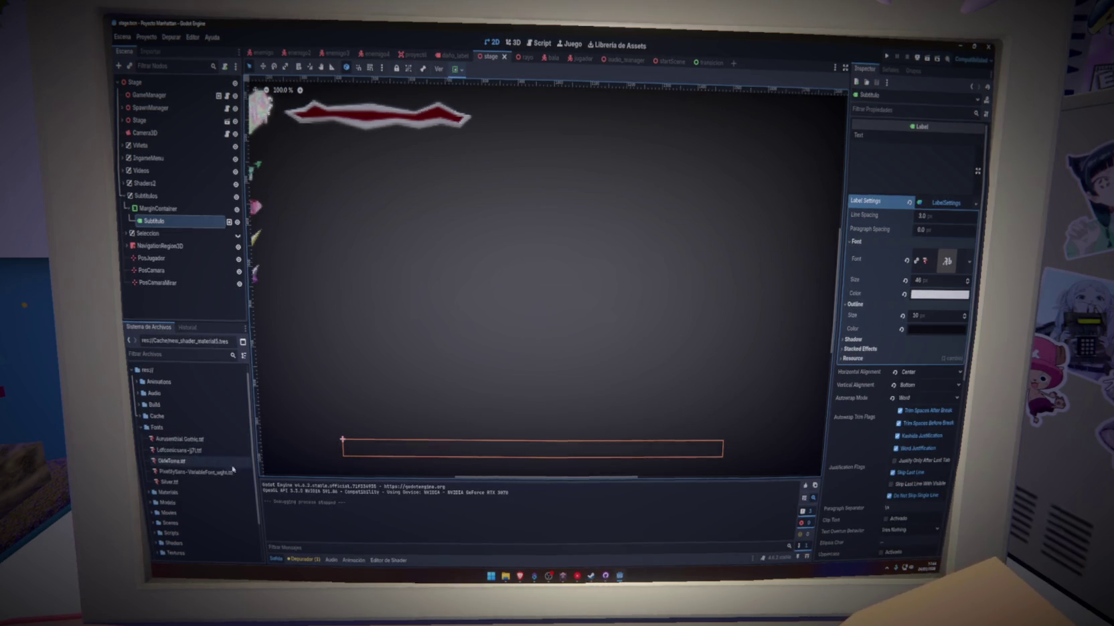
mouse_move(194, 472)
left_mouse_down()
mouse_move(303, 460)
mouse_move(976, 243)
left_mouse_up()
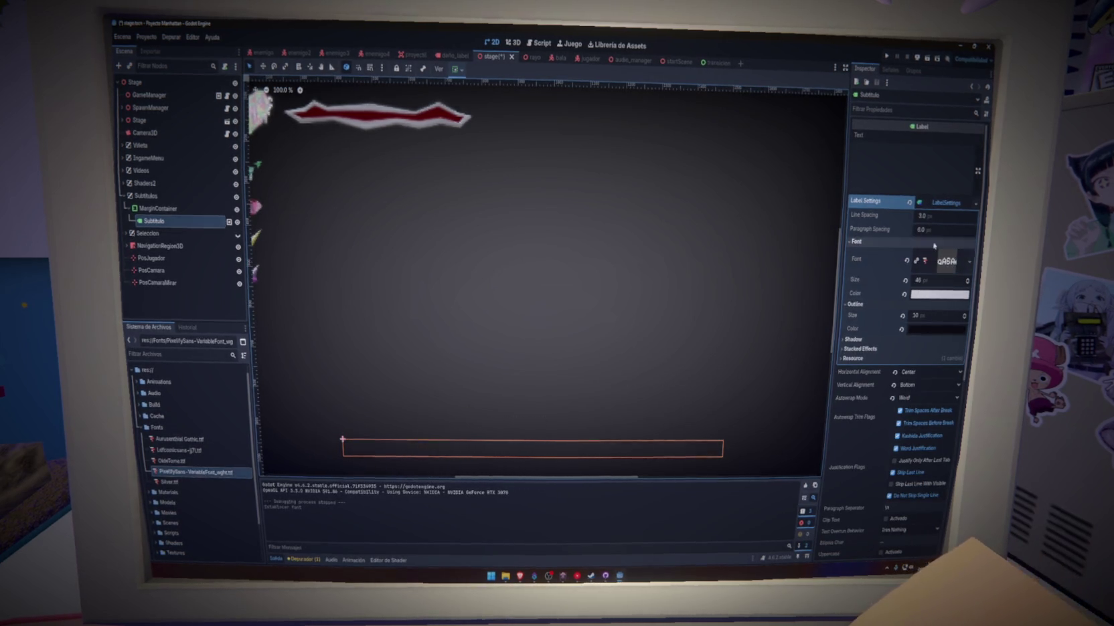
left_click(885, 57)
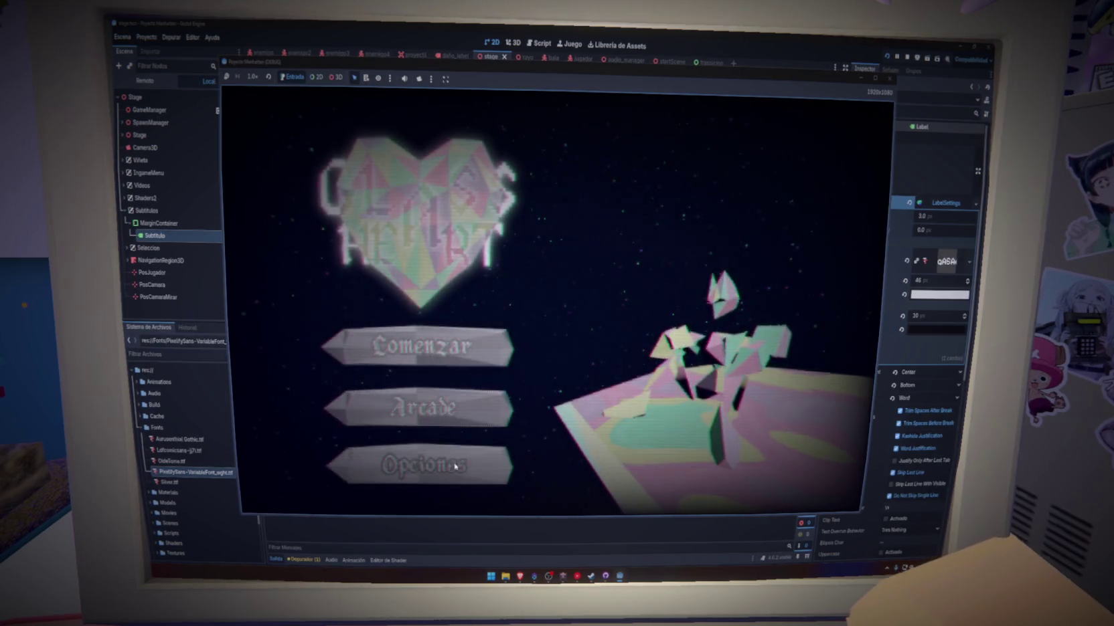
Cycle the Opciones menu language through English, Català, Română, Lietuvių and Español
left_click(425, 467)
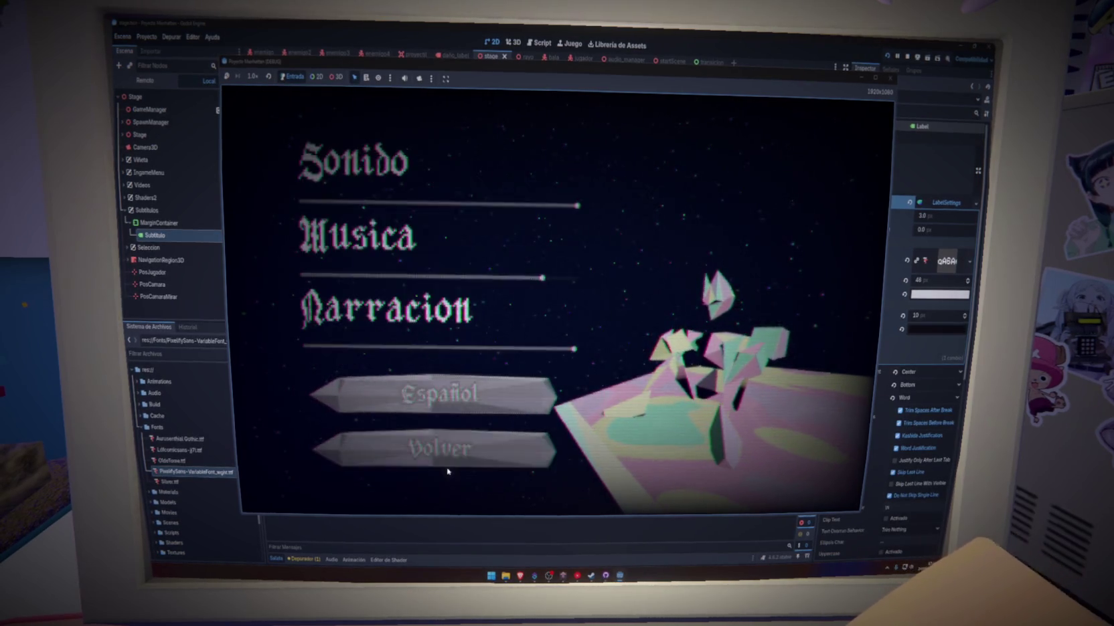
left_click(450, 404)
left_click(456, 409)
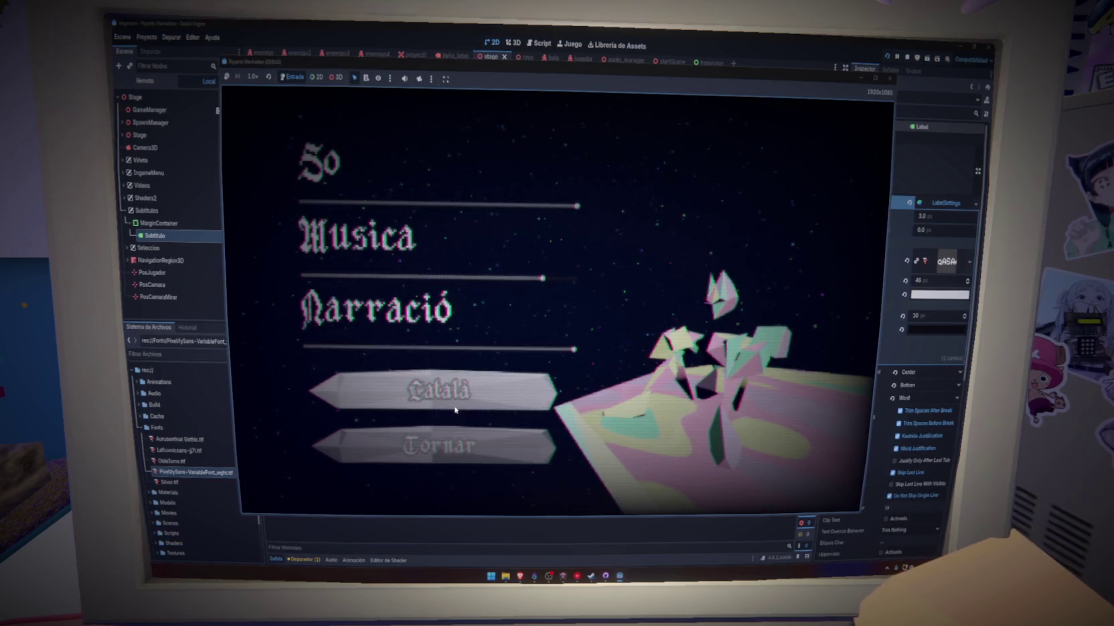
left_click(456, 411)
left_click(458, 426)
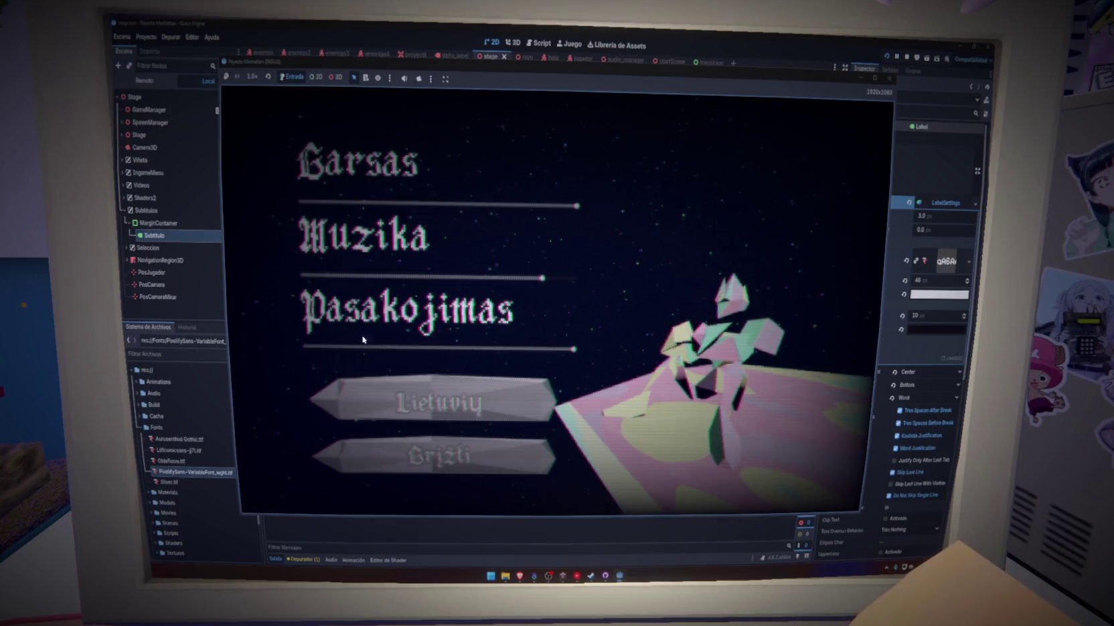
left_click(448, 408)
left_click(447, 404)
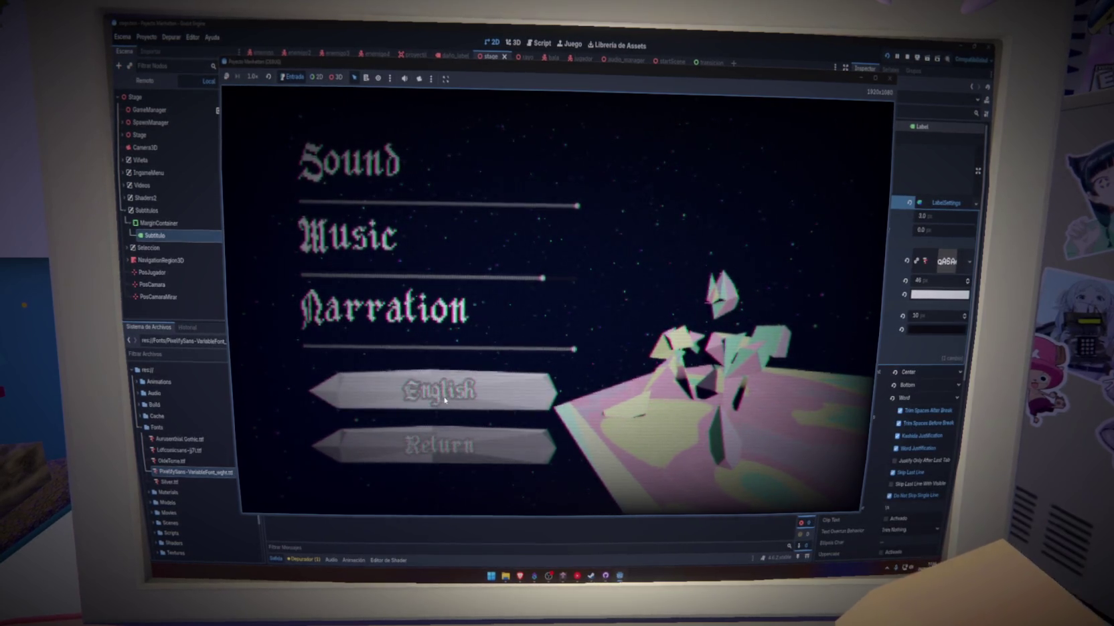
left_click(445, 400)
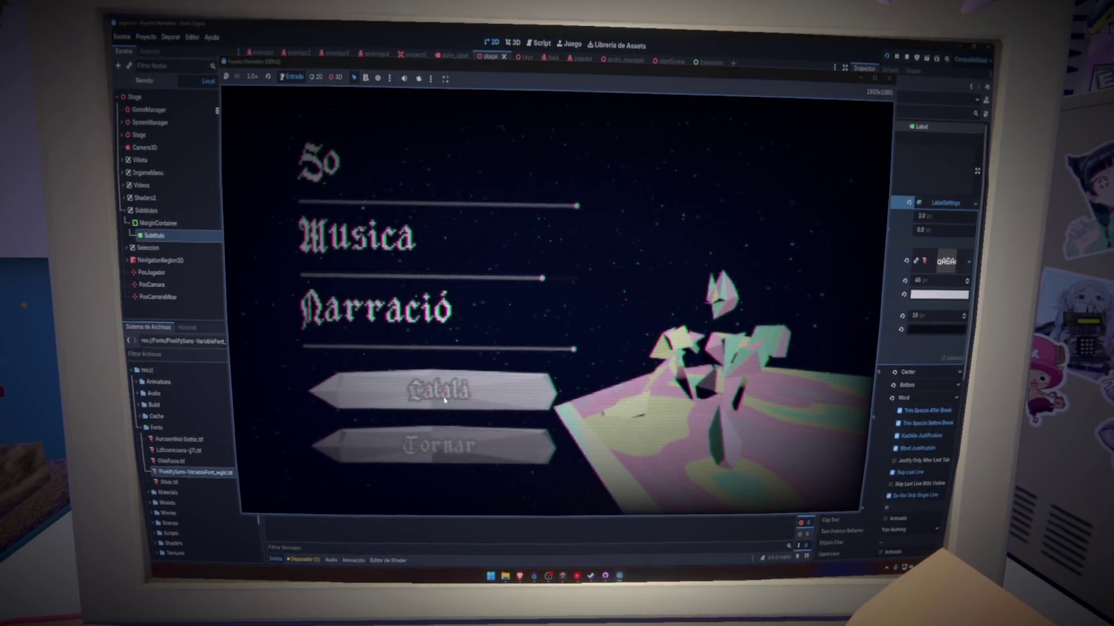
left_click(445, 400)
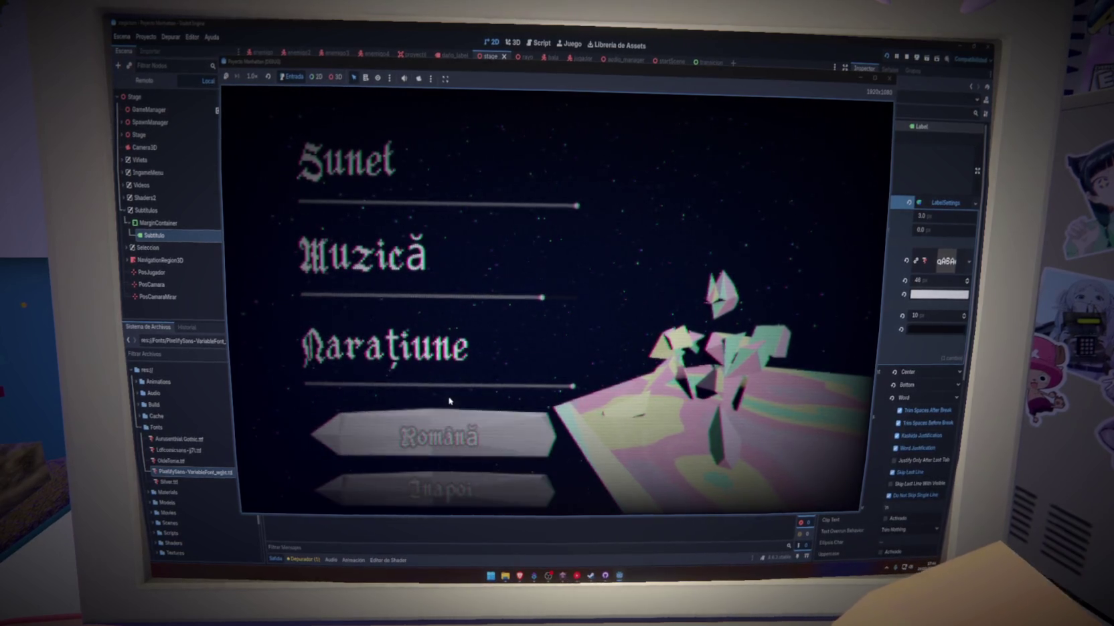
Return to the main menu, start the game to check subtitles, then stop it with F8
left_click(447, 456)
left_click(468, 345)
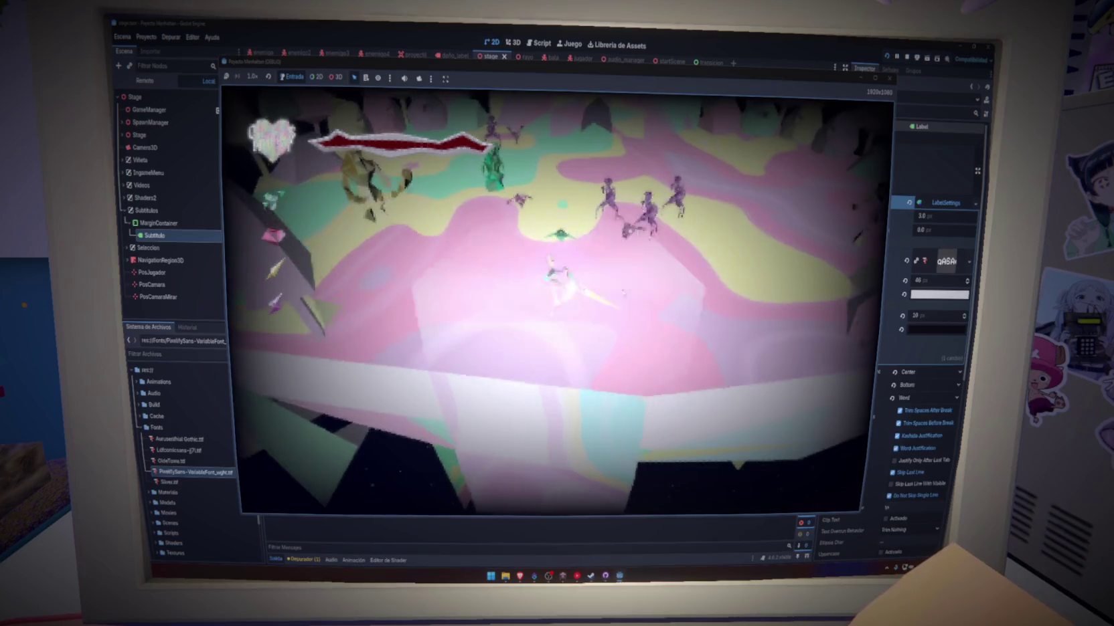
key("F8")
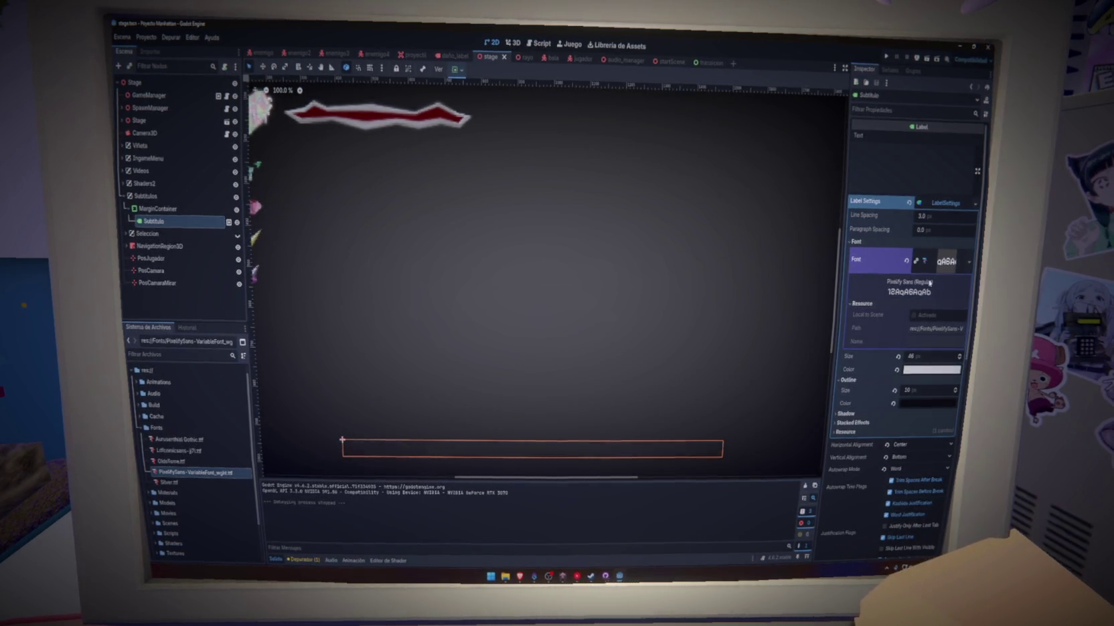
Make the subtitle's Pixelify Sans font resource unique and review its details
left_click(916, 261)
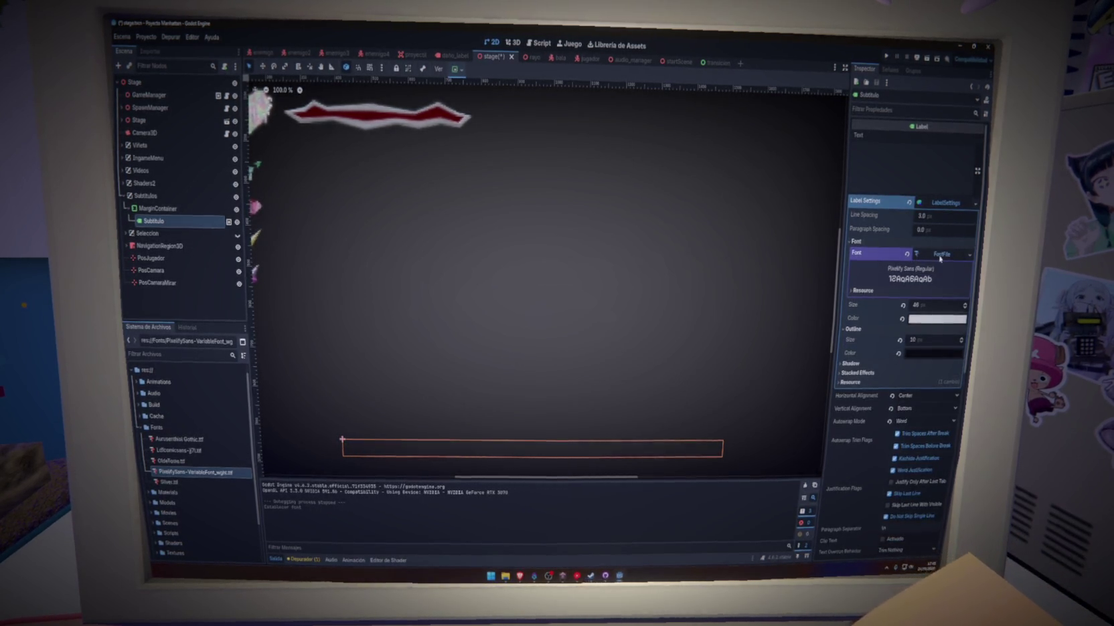
left_click(940, 257)
left_click(940, 257)
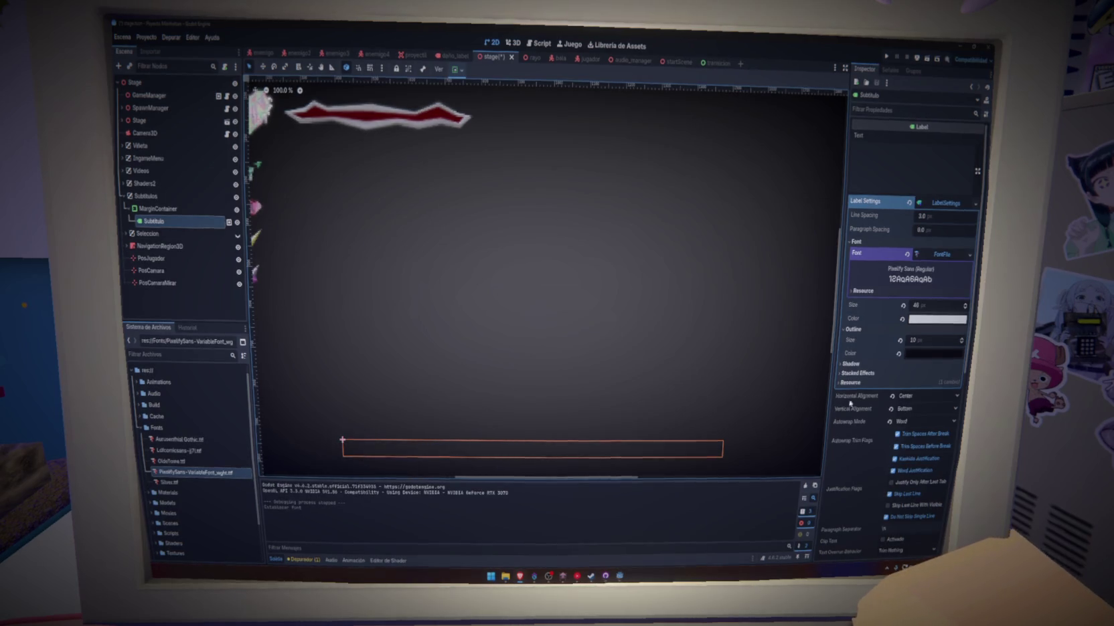
Expand Label Settings' Stacked Effects and Resource sections and review the resource options
left_click(858, 373)
left_click(857, 402)
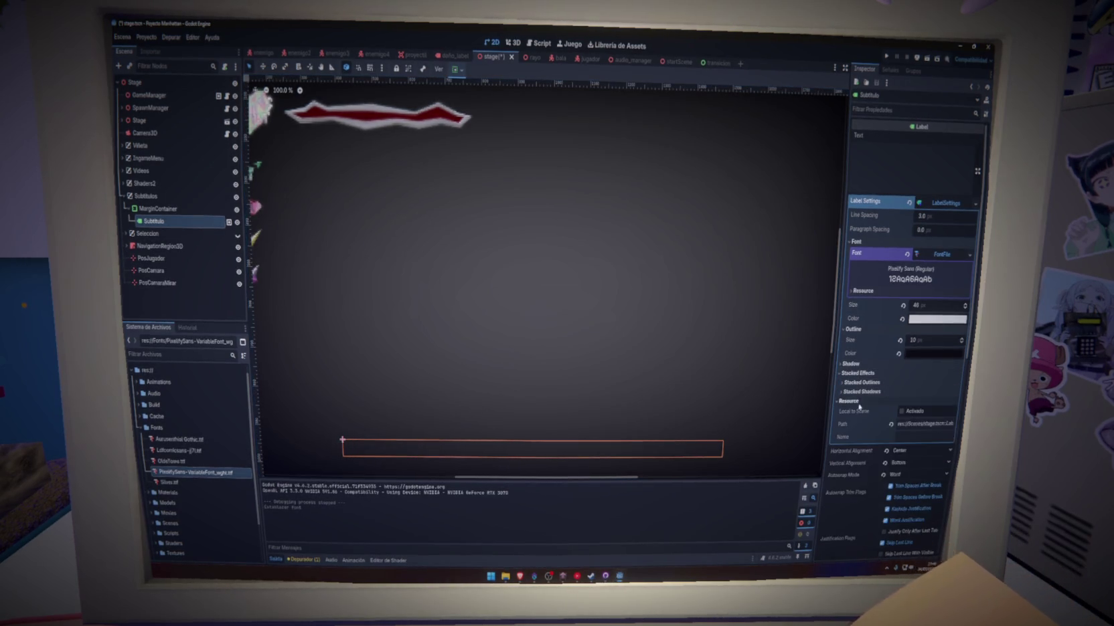
mouse_move(858, 419)
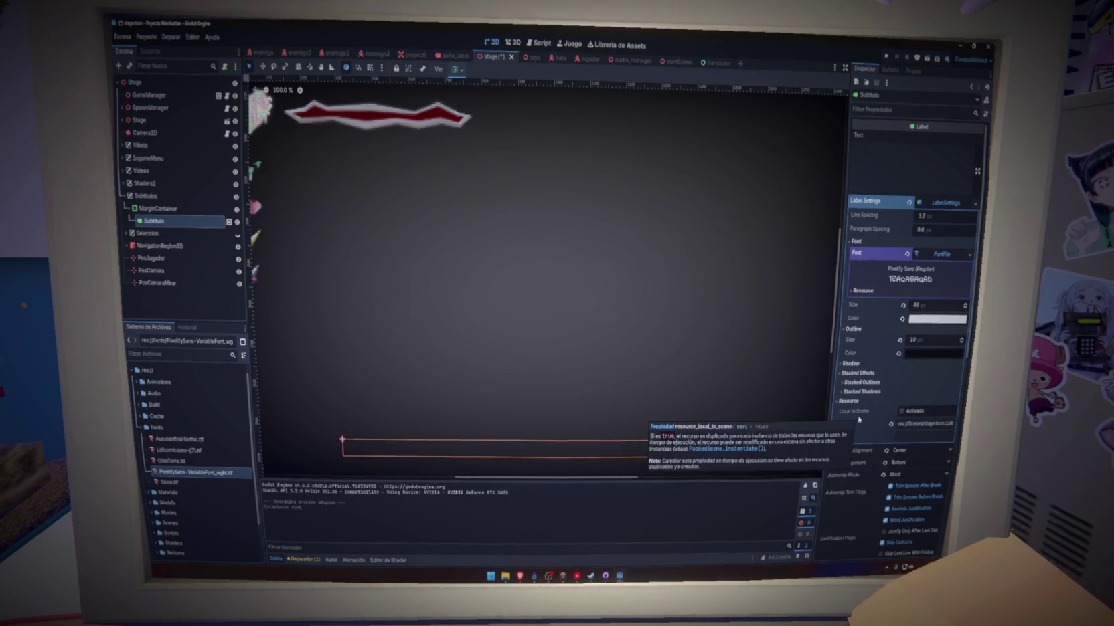
left_click(951, 203)
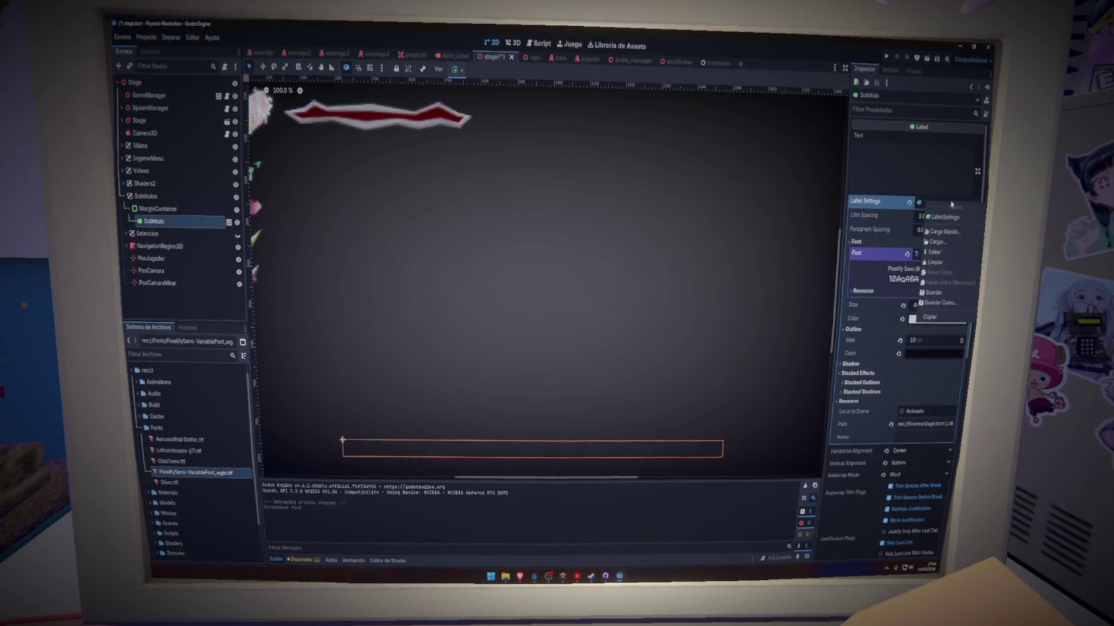
left_click(900, 213)
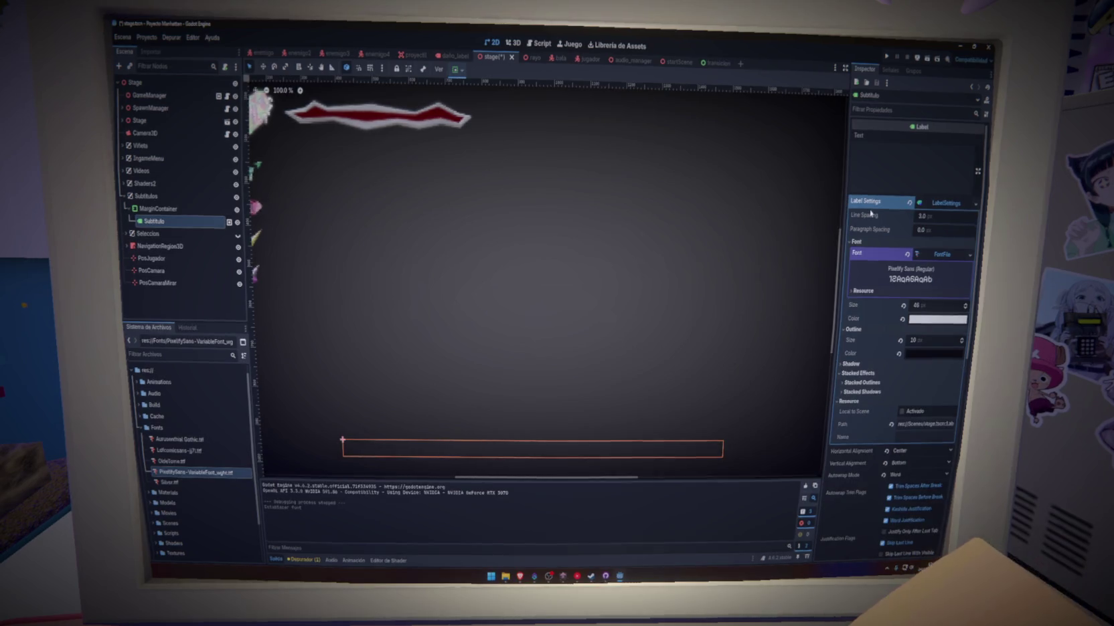
right_click(160, 207)
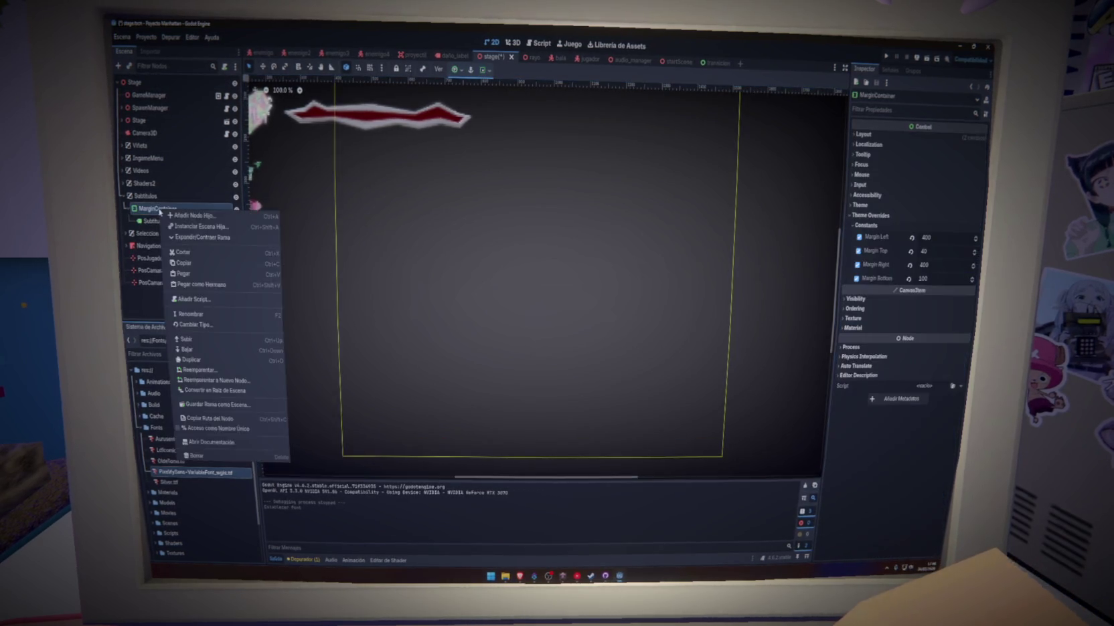
Add a trial RichTextLabel child node under MarginContainer
left_click(180, 218)
type("dinam")
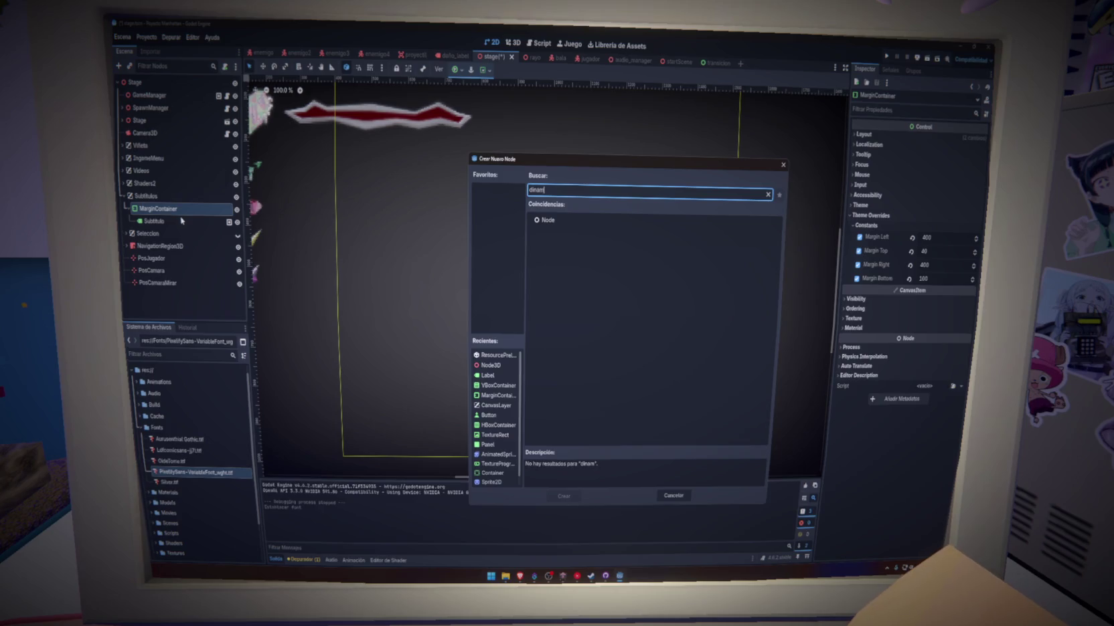
key("BackSpace")
key("BackSpace")
key("BackSpace")
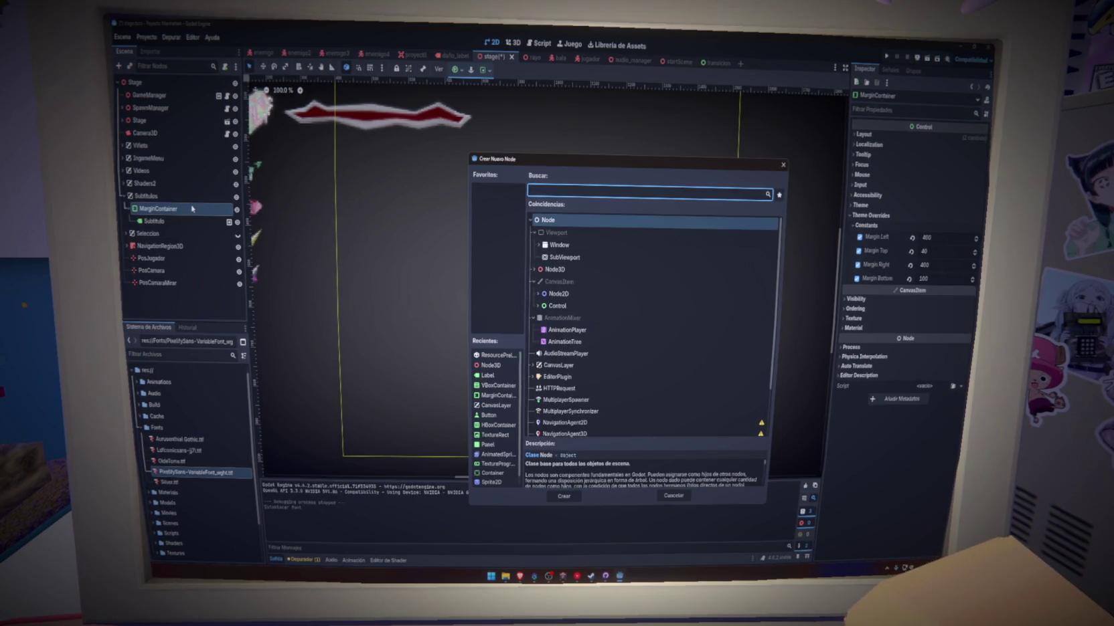
type("labe")
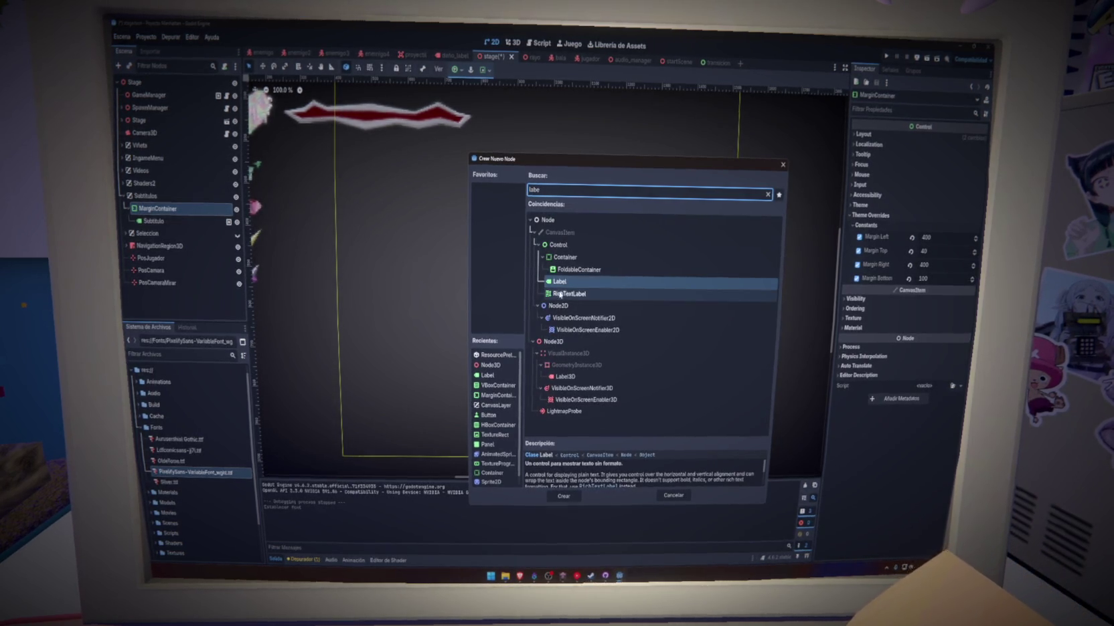
left_click(560, 296)
left_click(564, 496)
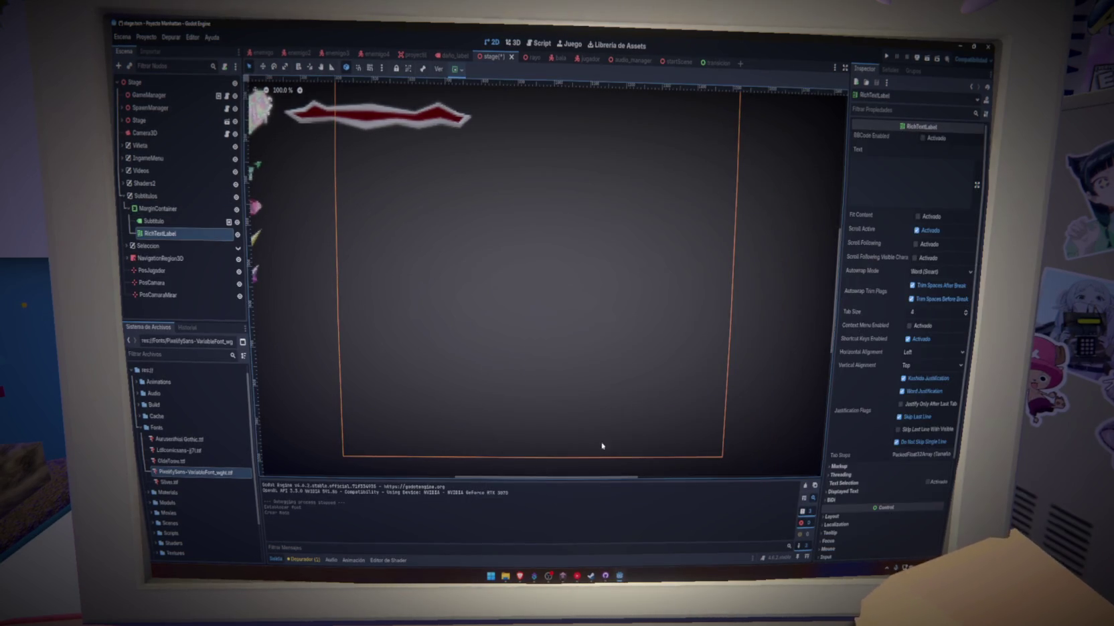
Inspect the RichTextLabel's markup options, then delete the node
scroll(853, 265, "down", 2)
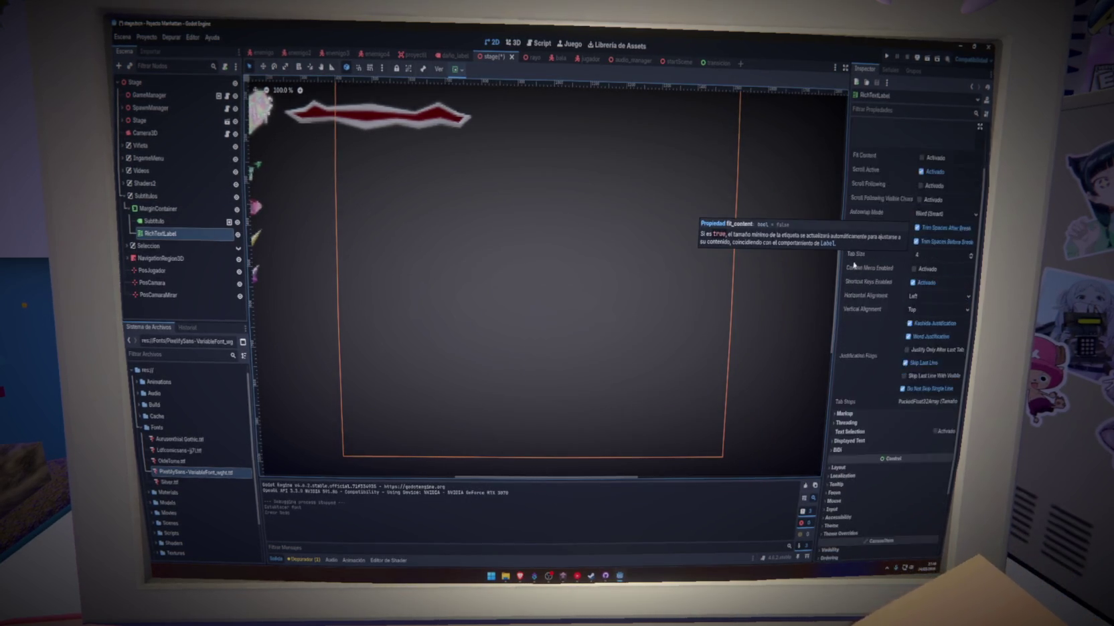
scroll(855, 268, "down", 2)
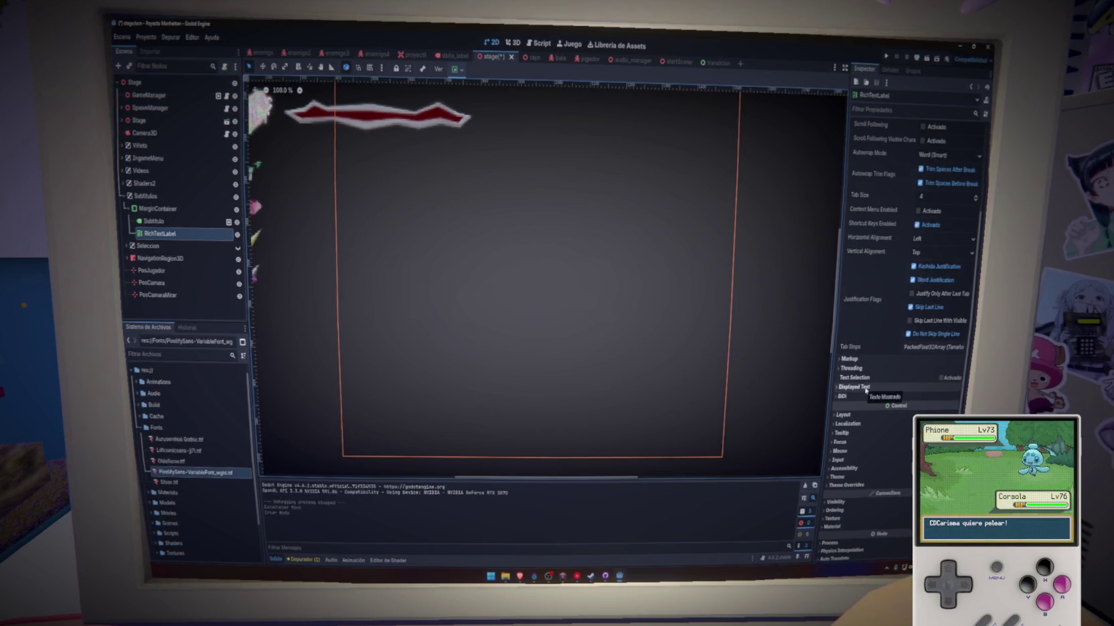
left_click(859, 359)
left_click(859, 360)
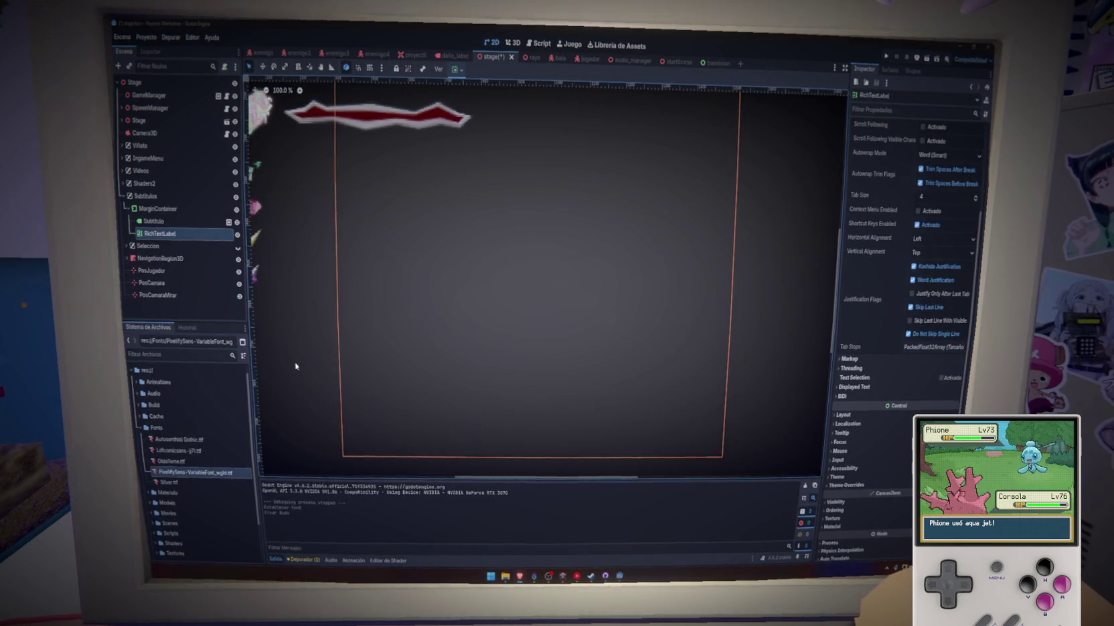
key("Delete")
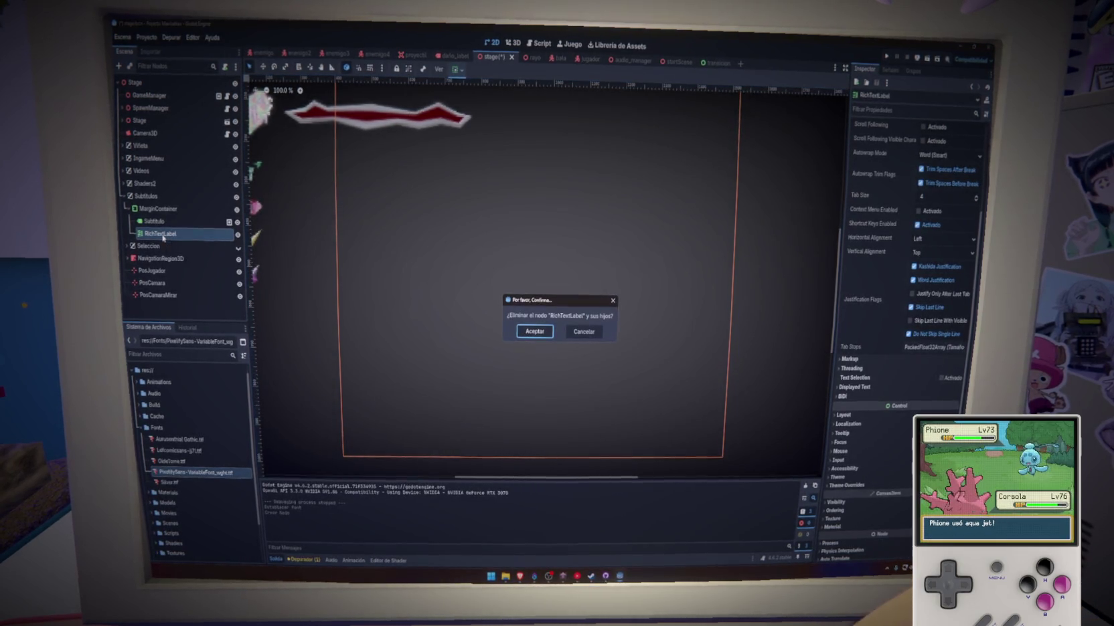
key("Return")
left_click(187, 232)
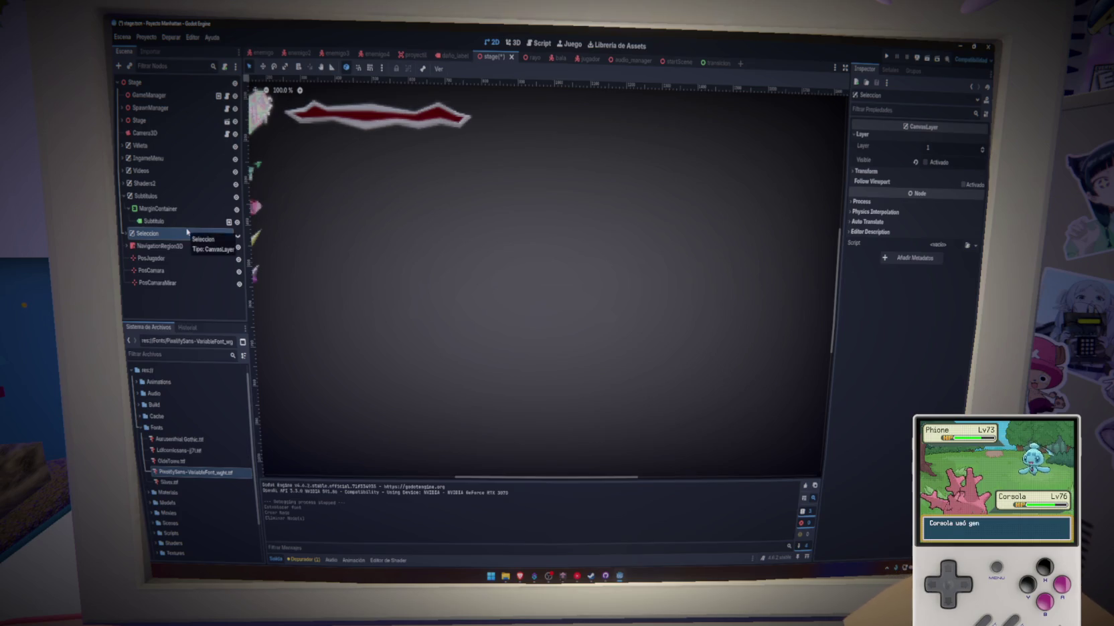
Select Subtitulo and expand its Displayed Text settings
left_click(176, 221)
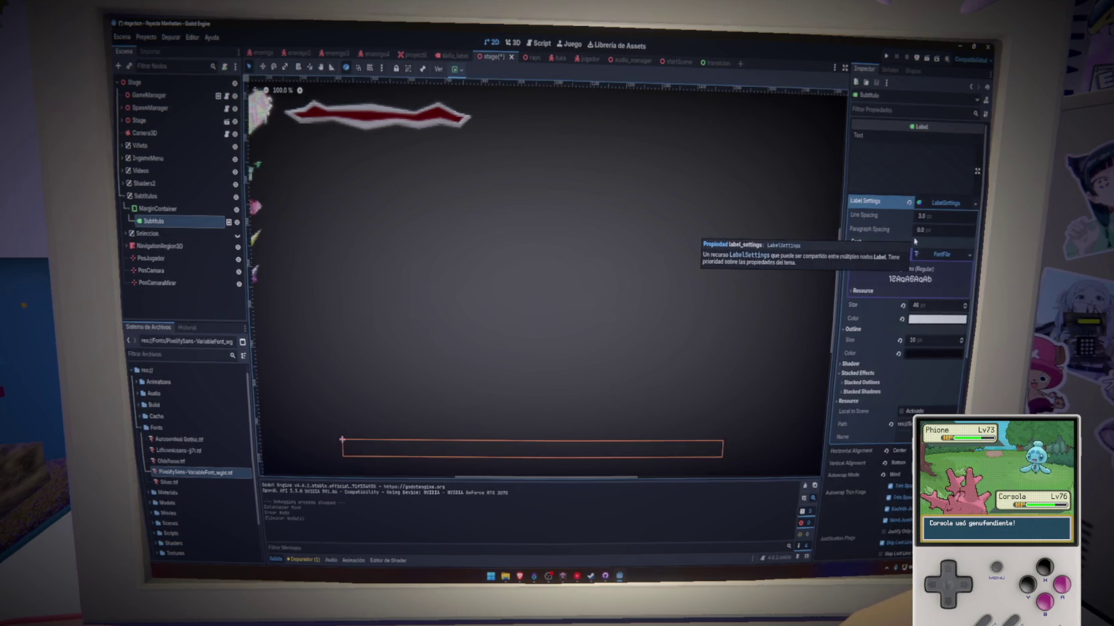
left_click(970, 206)
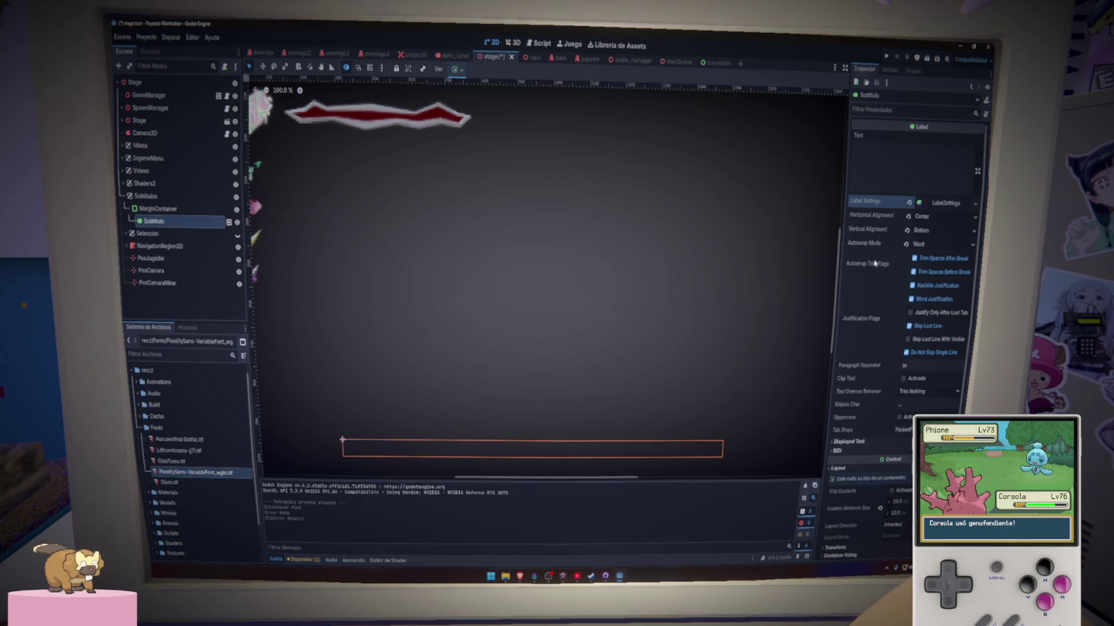
mouse_move(874, 262)
scroll(878, 343, "down", 5)
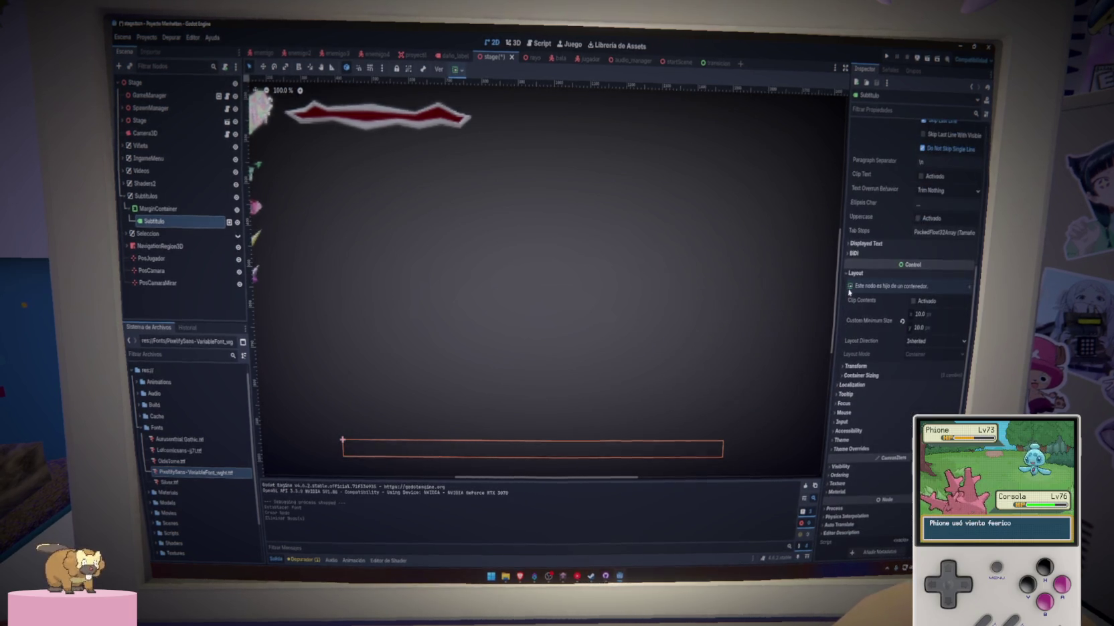
left_click(864, 245)
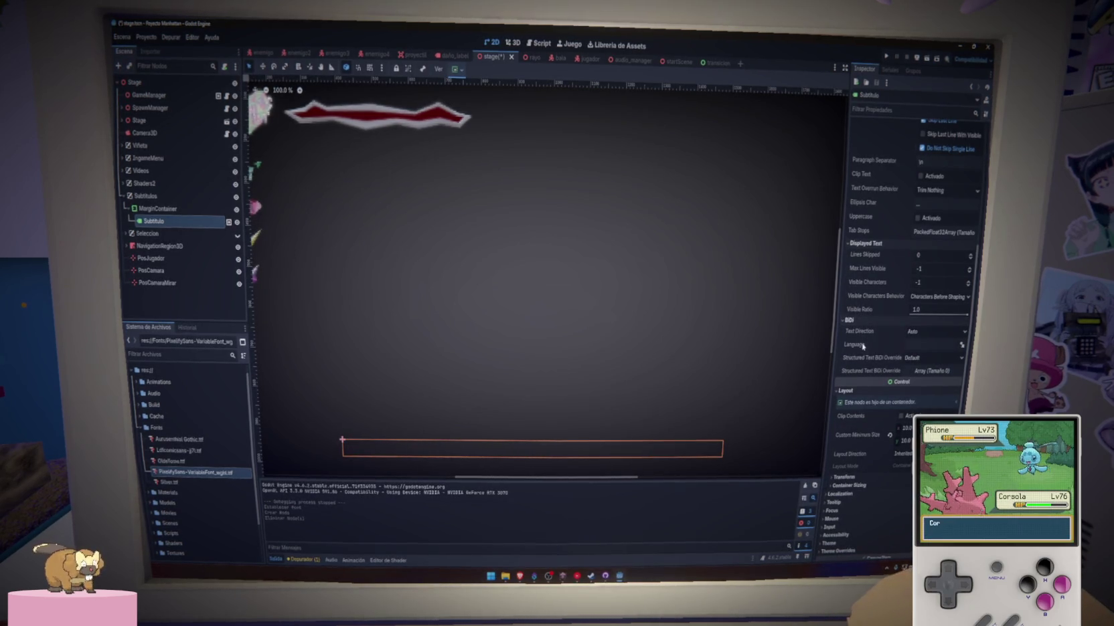
scroll(865, 358, "down", 3)
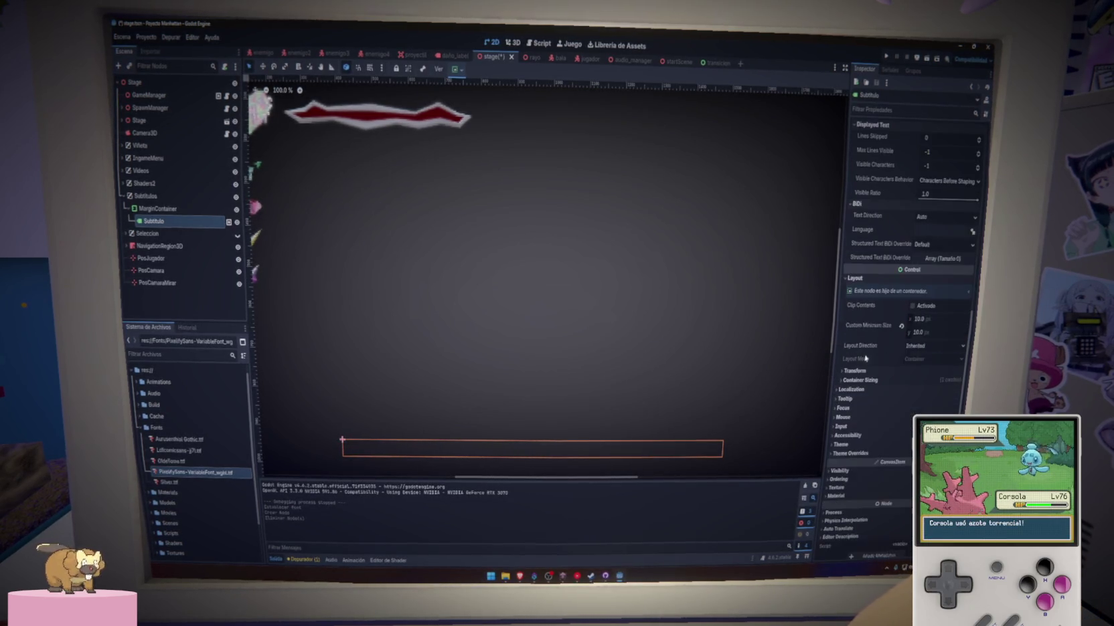
Assign an Open Sans SemiBold font resource to Subtitulo's Theme Overrides font slot
left_click(870, 450)
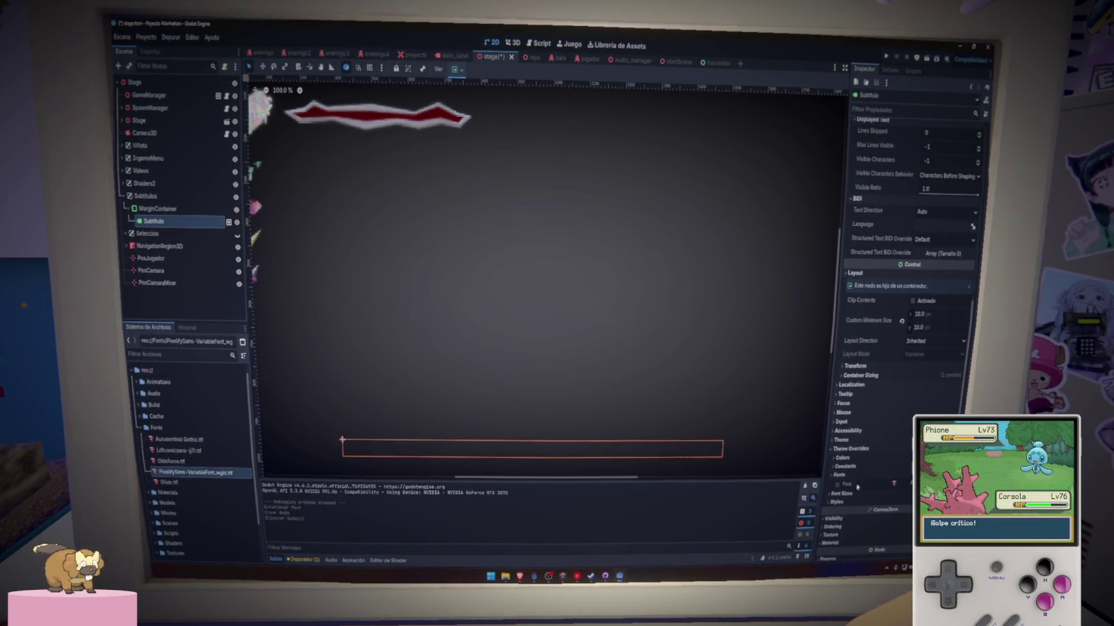
left_click(839, 476)
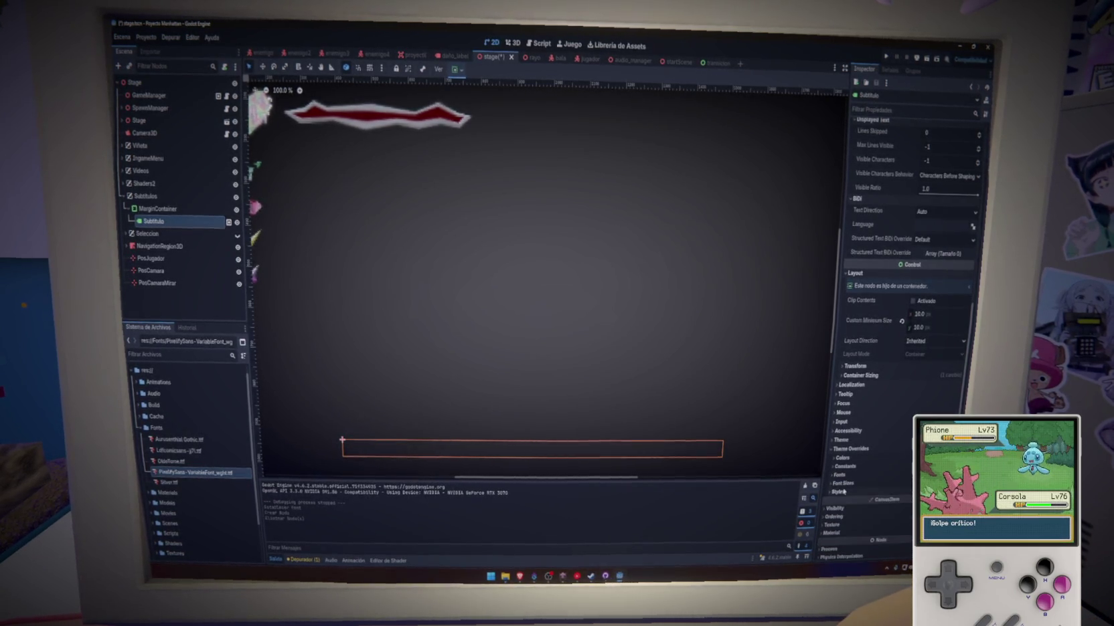
scroll(844, 487, "down", 2)
left_click(847, 451)
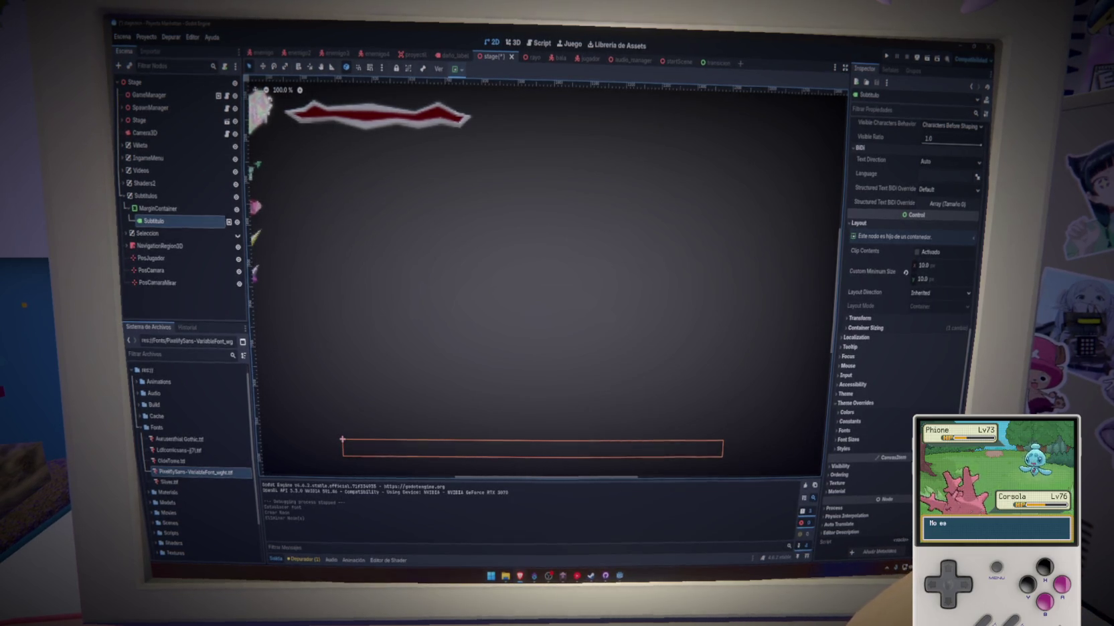
left_click(900, 431)
left_click(901, 436)
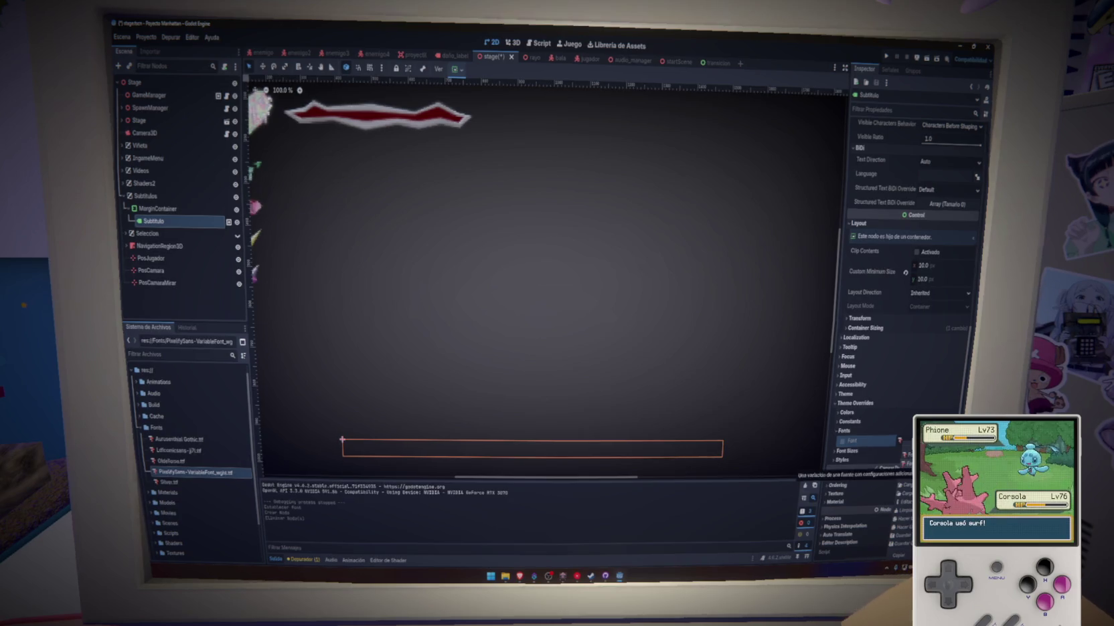
left_click(900, 469)
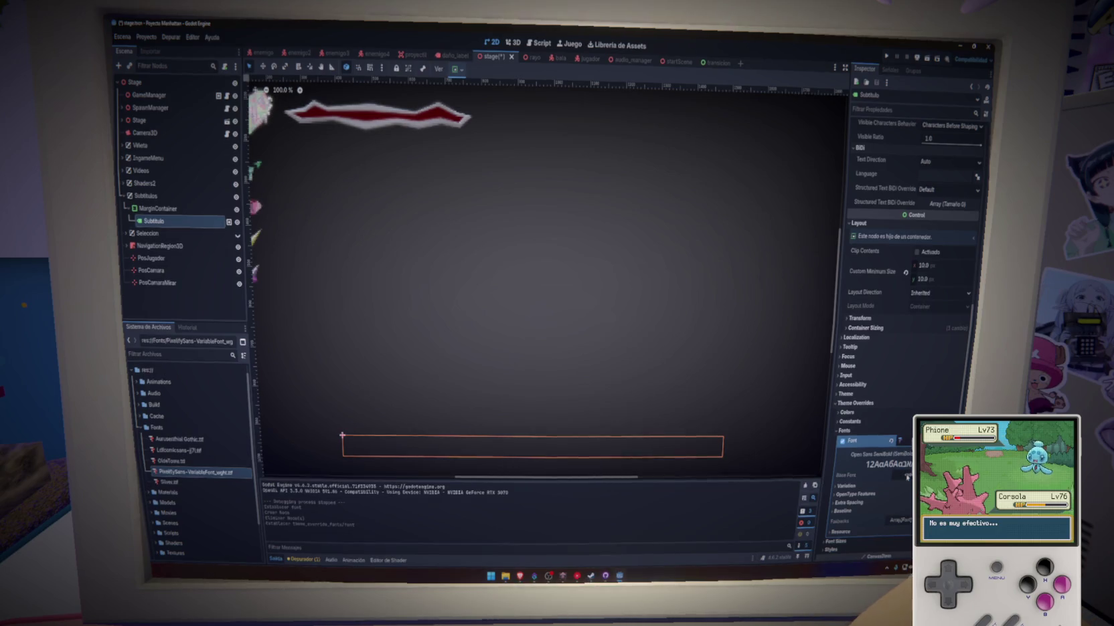
scroll(890, 475, "up", 10)
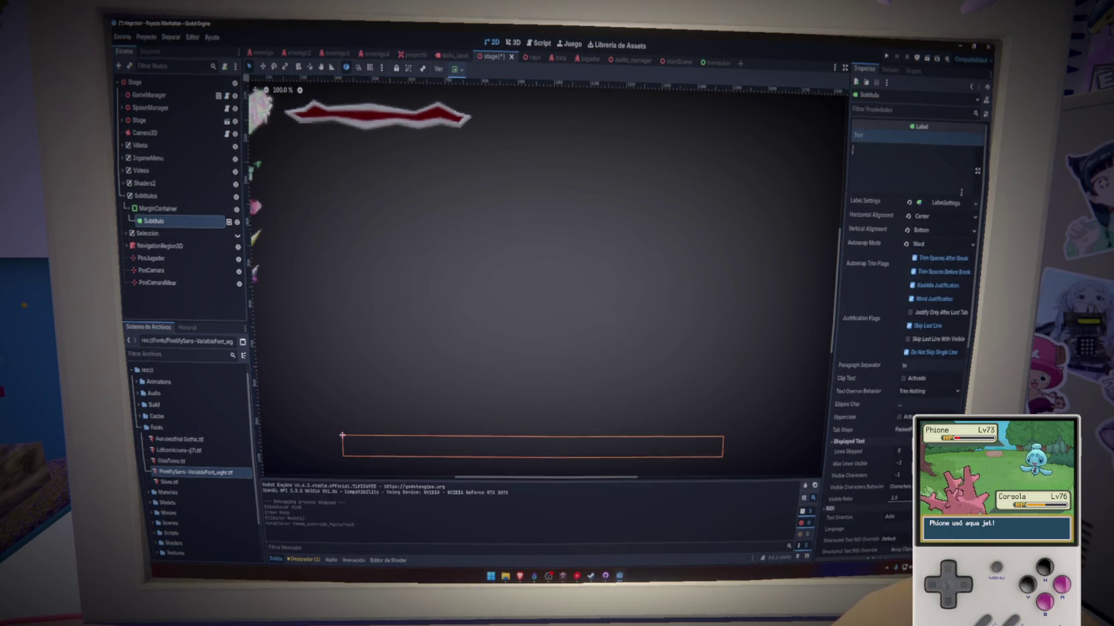
Replace the Label Settings font Pixelify Sans with OldeTome.ttf via Quick Load
left_click(954, 204)
left_click(947, 254)
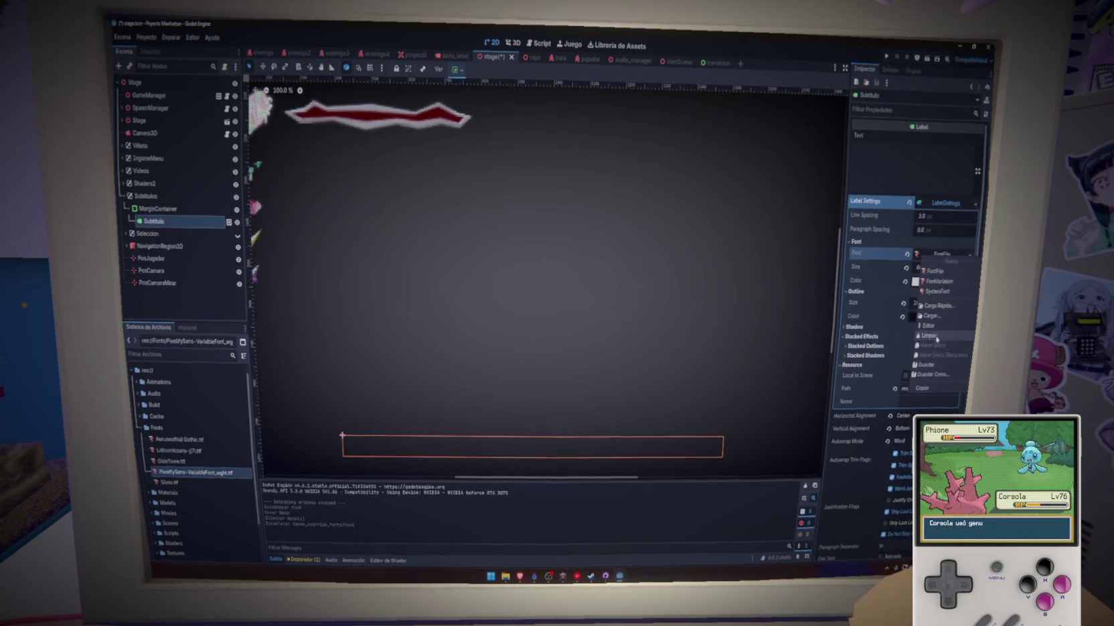
left_click(939, 319)
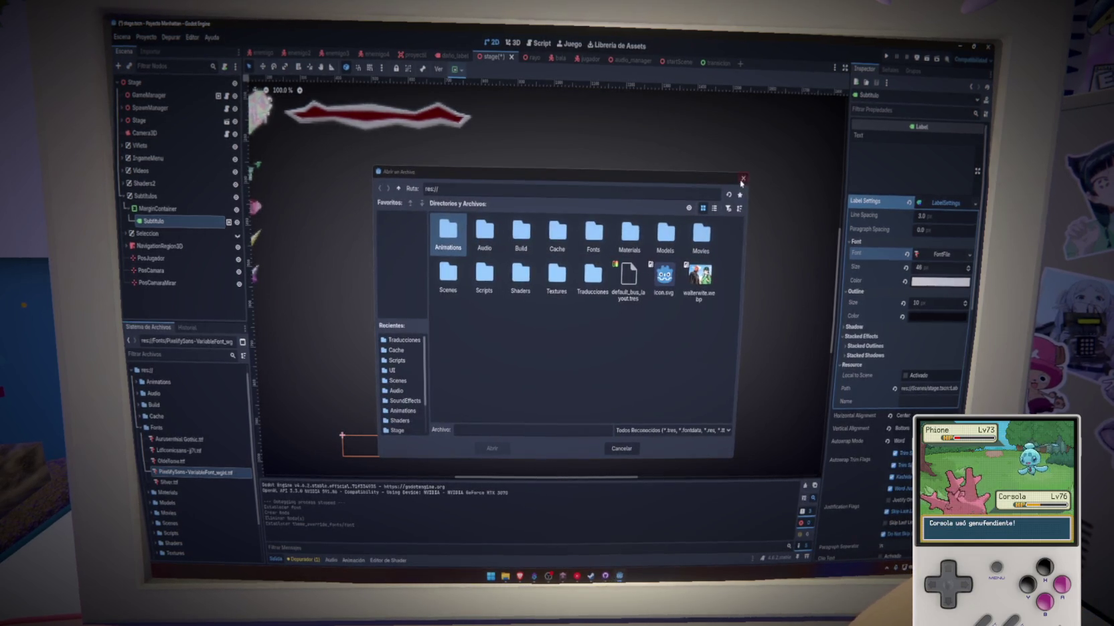
left_click(742, 180)
left_click(934, 256)
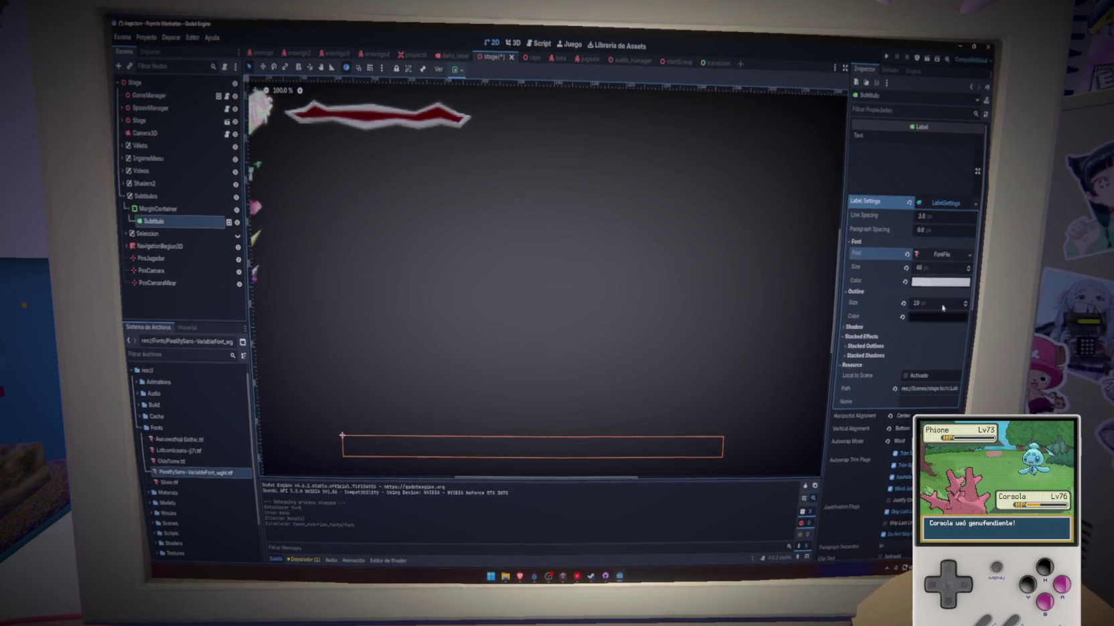
left_click(934, 298)
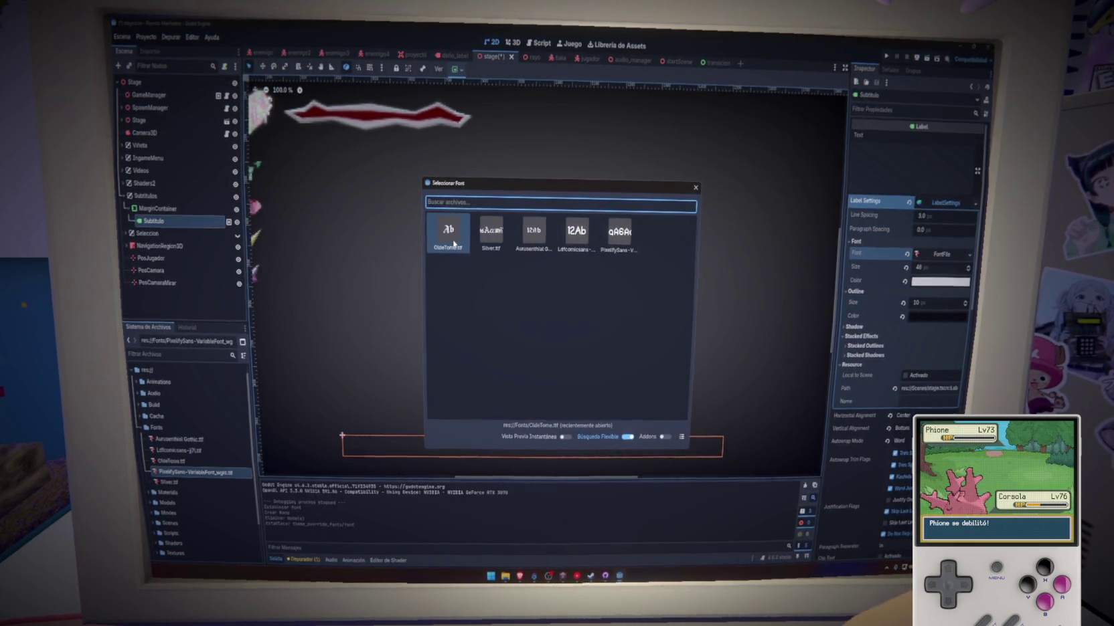
double_click(454, 242)
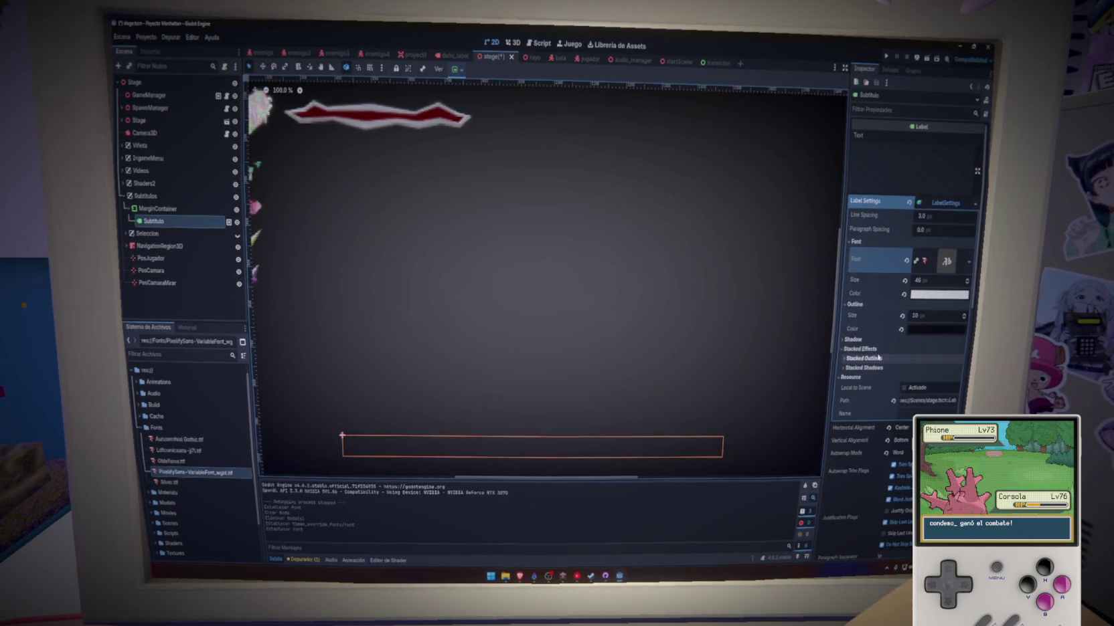
scroll(879, 358, "down", 10)
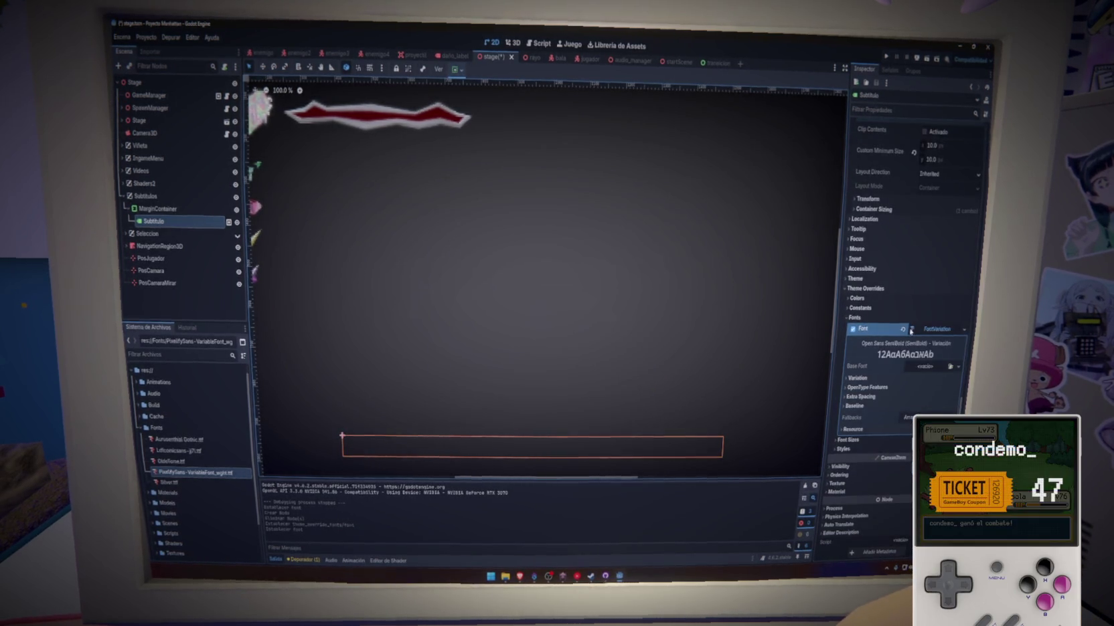
Set the FontVariation's Base Font to OldeTome.ttf
left_click(858, 379)
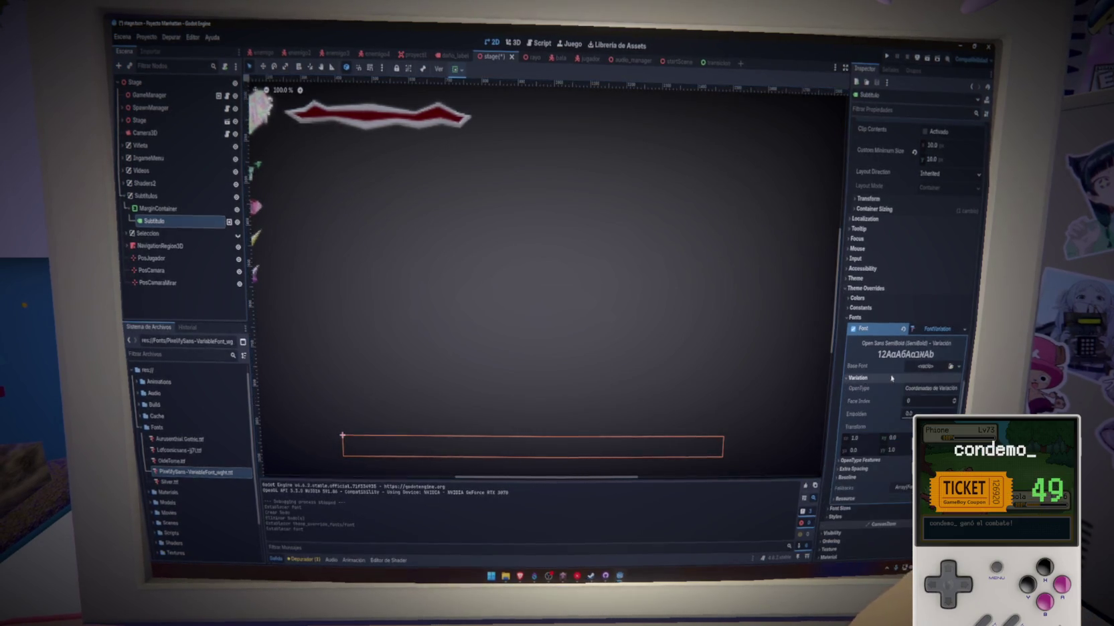
left_click(891, 379)
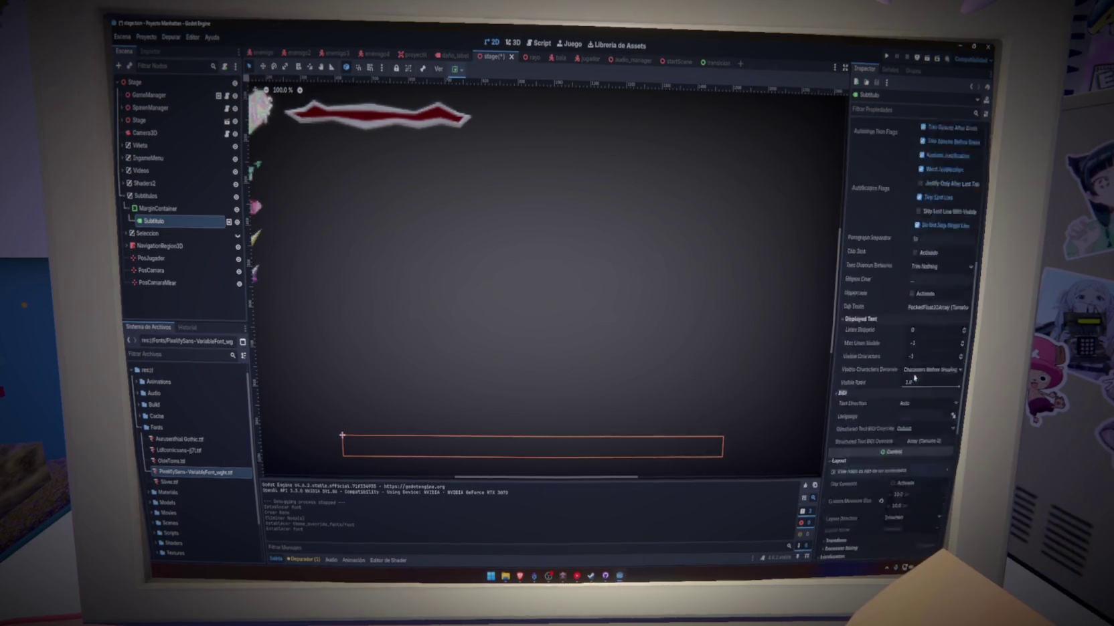
left_click(925, 366)
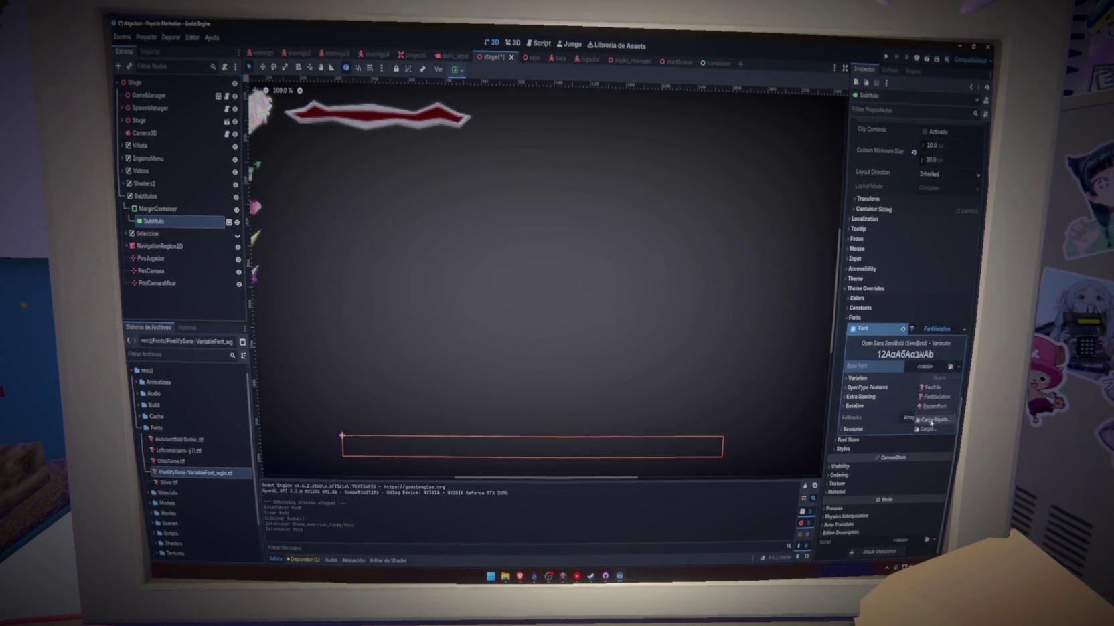
left_click(786, 368)
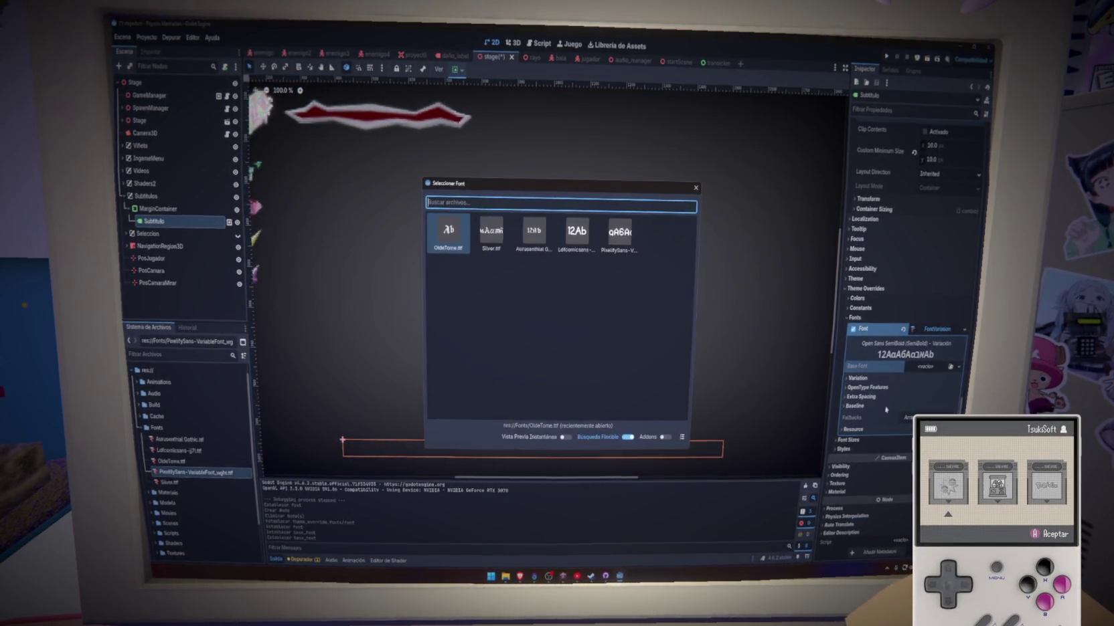
double_click(459, 238)
left_click(515, 266)
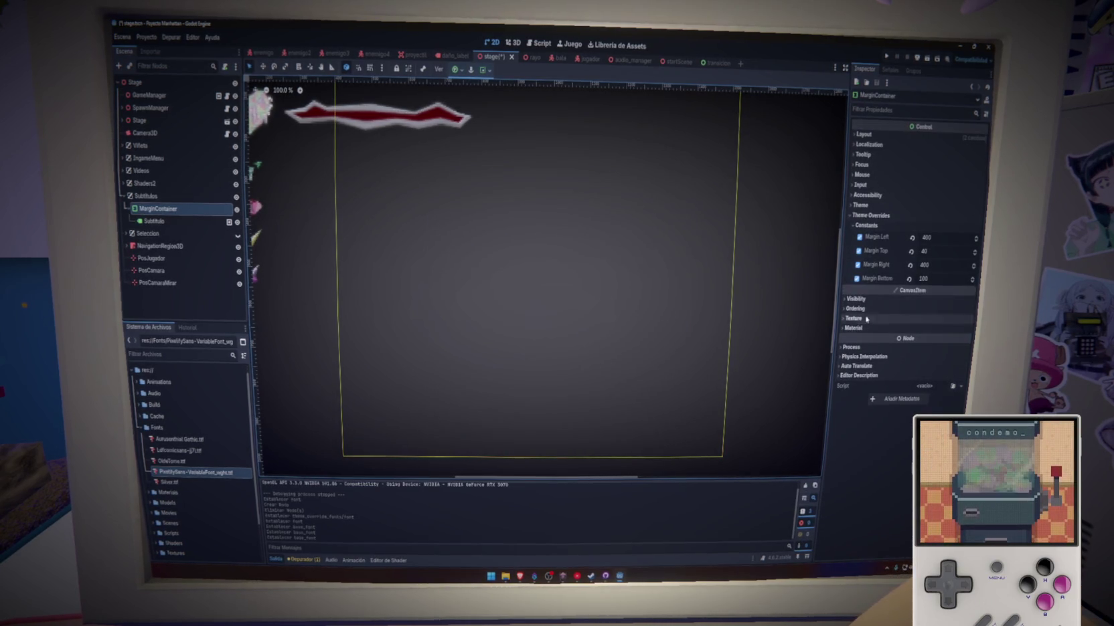
left_click(171, 222)
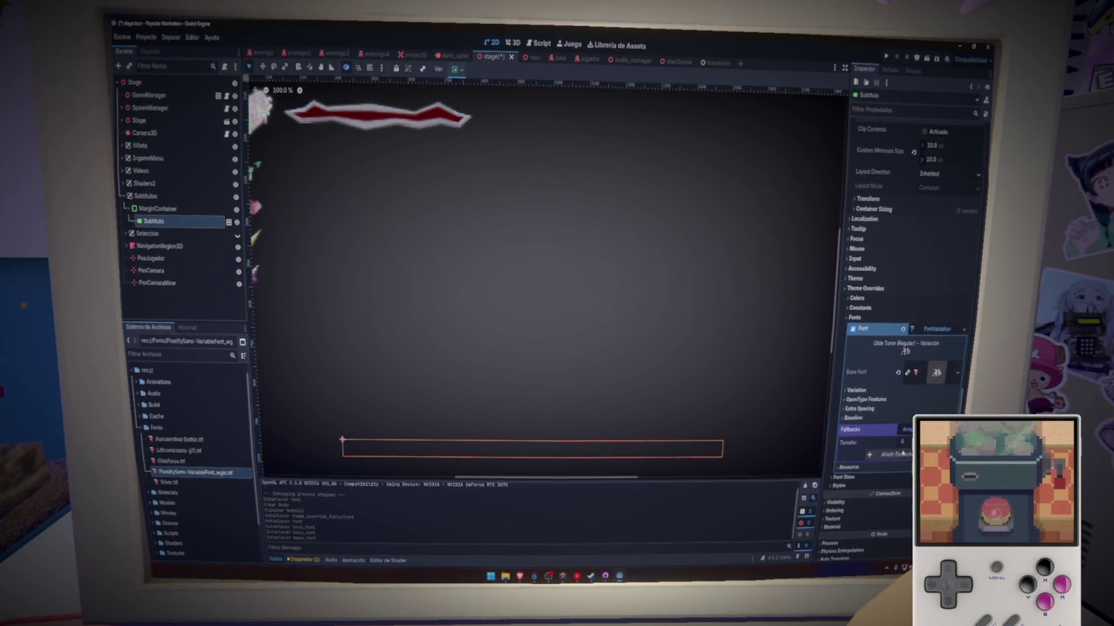
Add Silver and PixelifySans as the two fallback fonts
left_click(877, 455)
left_click(906, 454)
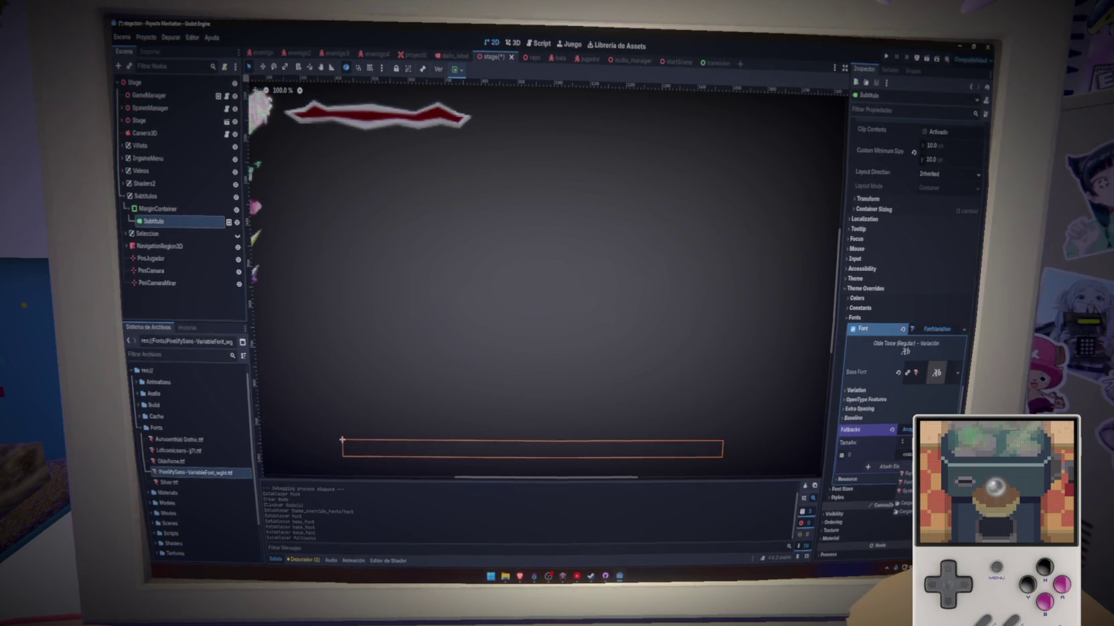
left_click(937, 509)
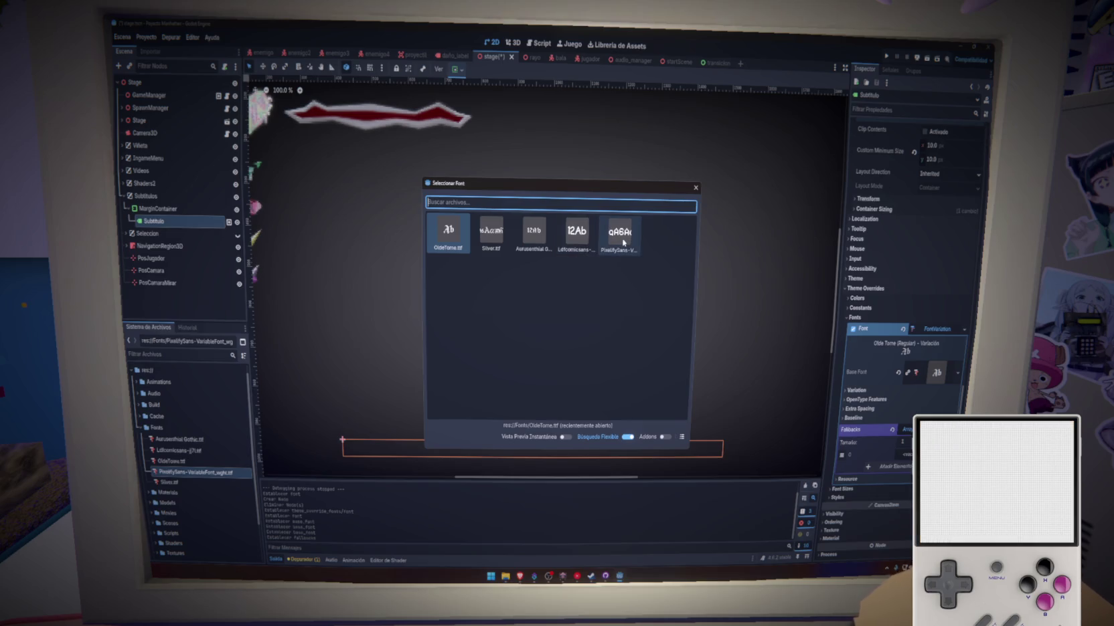
double_click(494, 246)
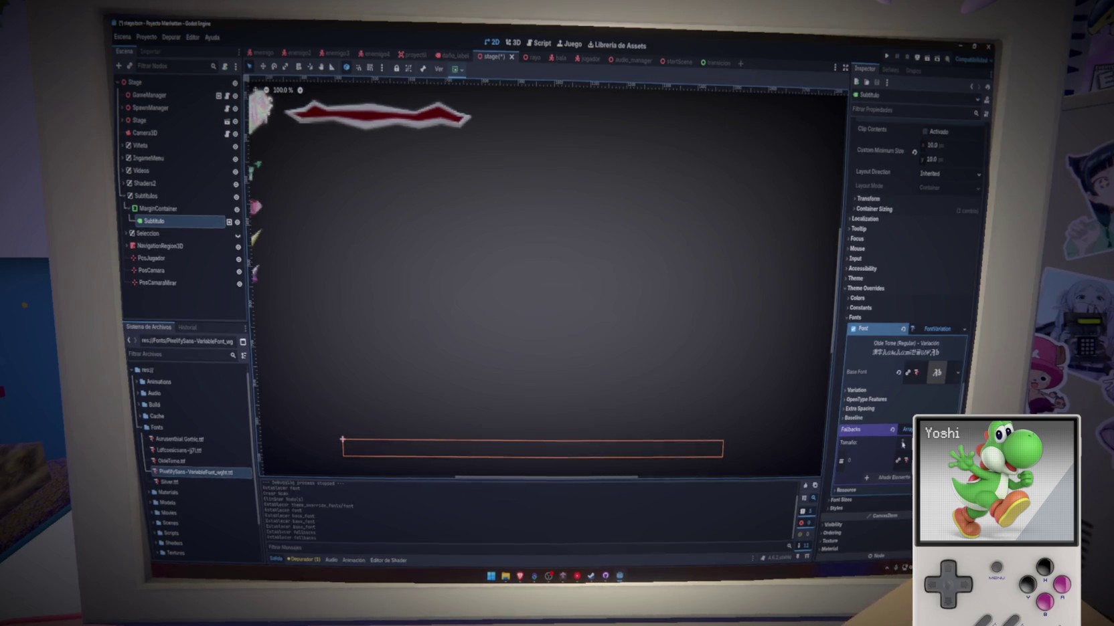
left_click(907, 477)
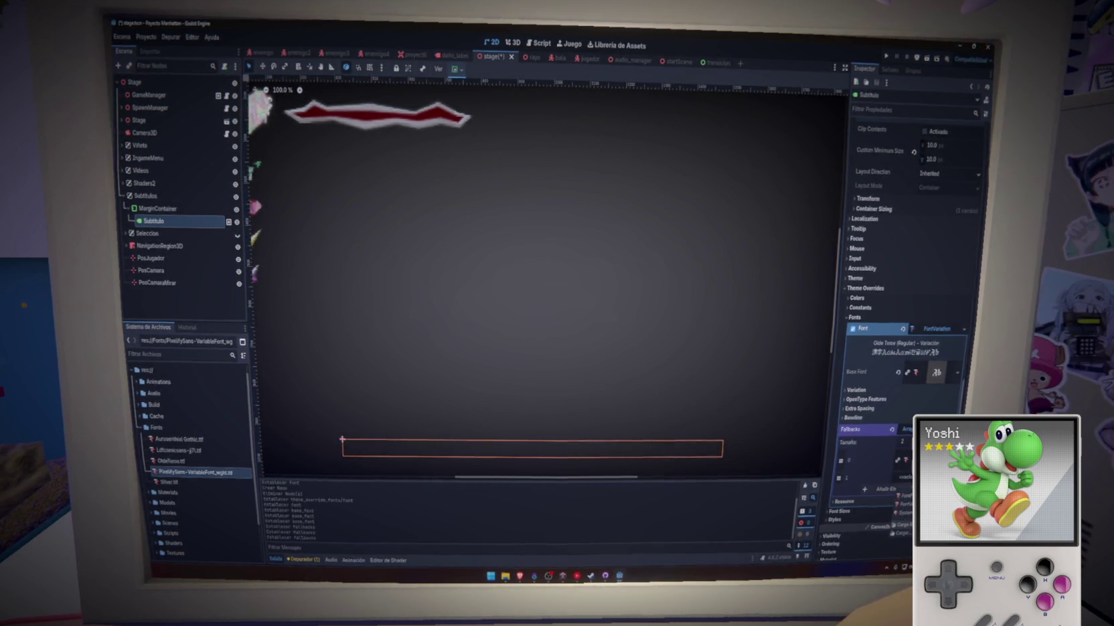
left_click(903, 512)
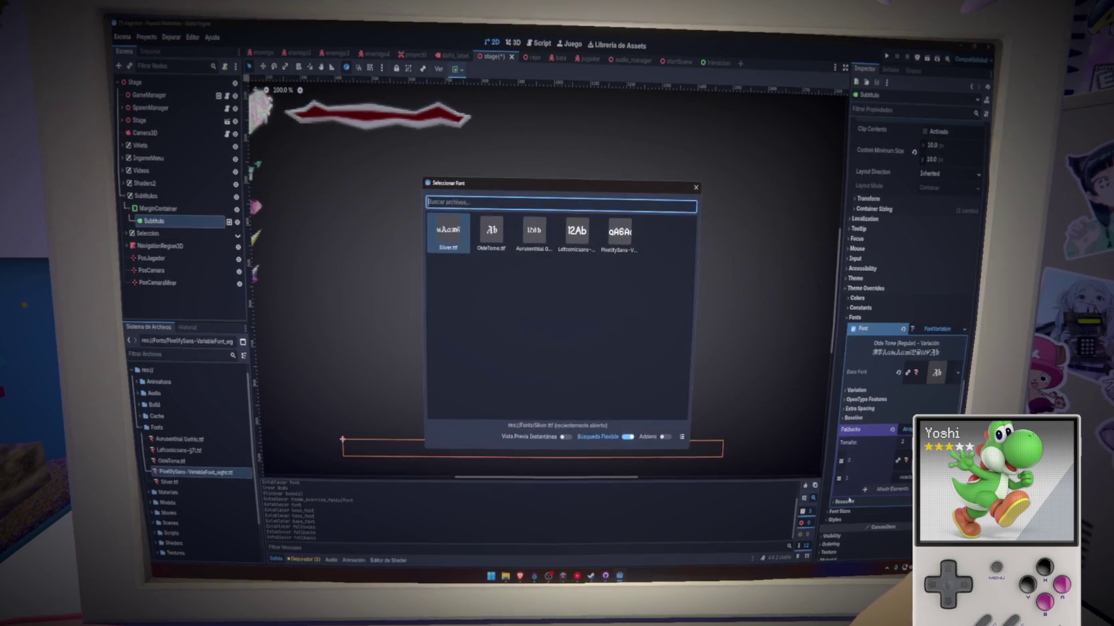
double_click(625, 249)
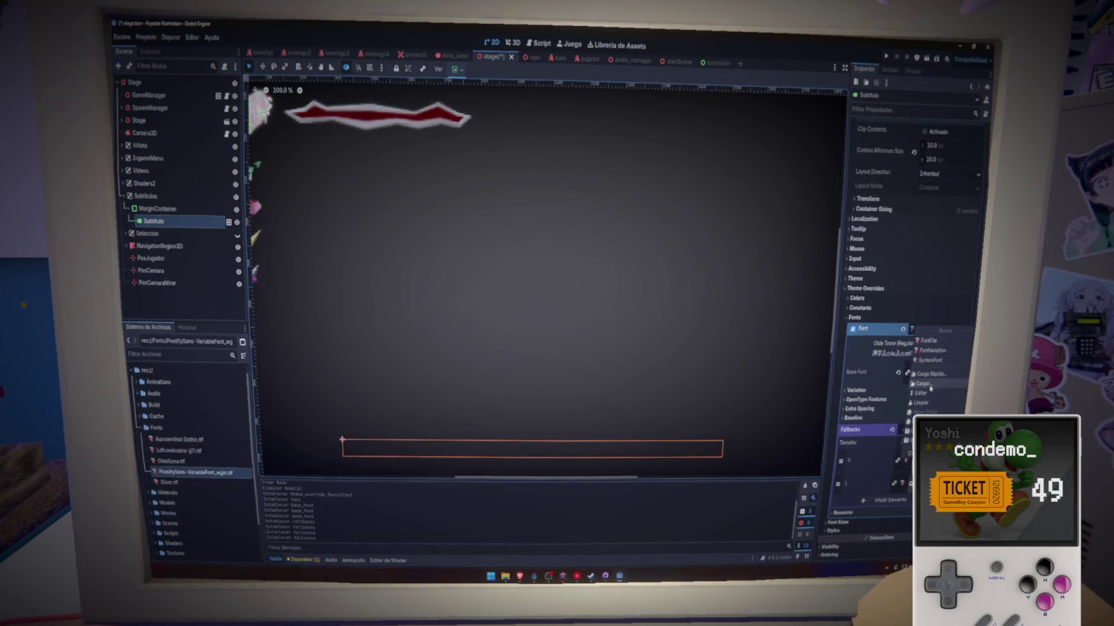
Reconfirm the base font, save the scene with Ctrl+S and run the project
left_click(927, 384)
double_click(629, 235)
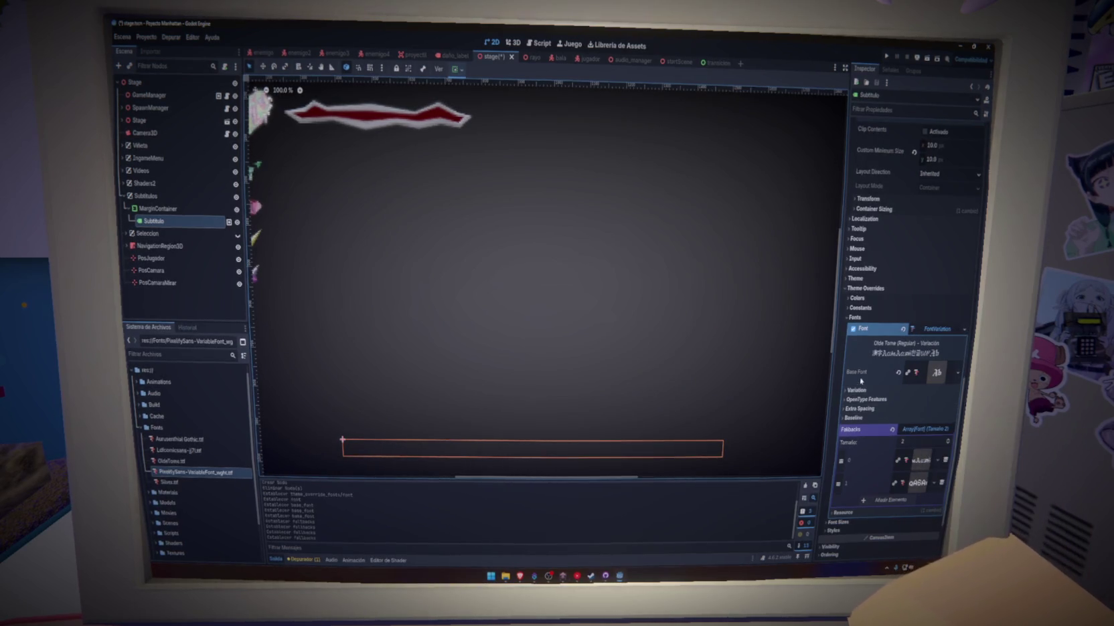
key("ctrl+s")
left_click(124, 195)
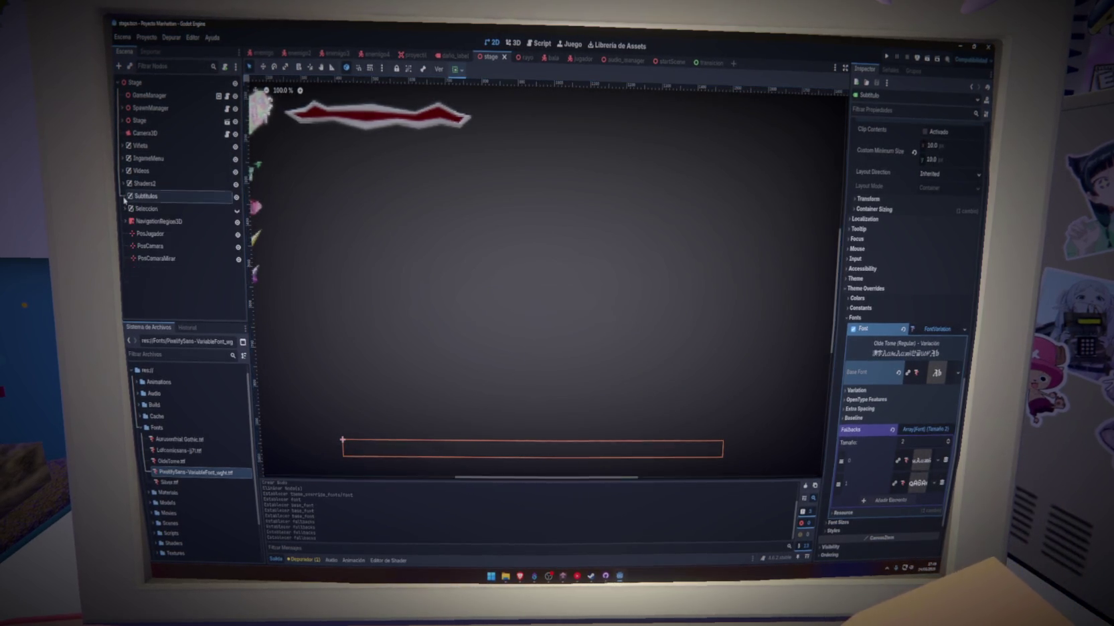
left_click(122, 183)
left_click(122, 183)
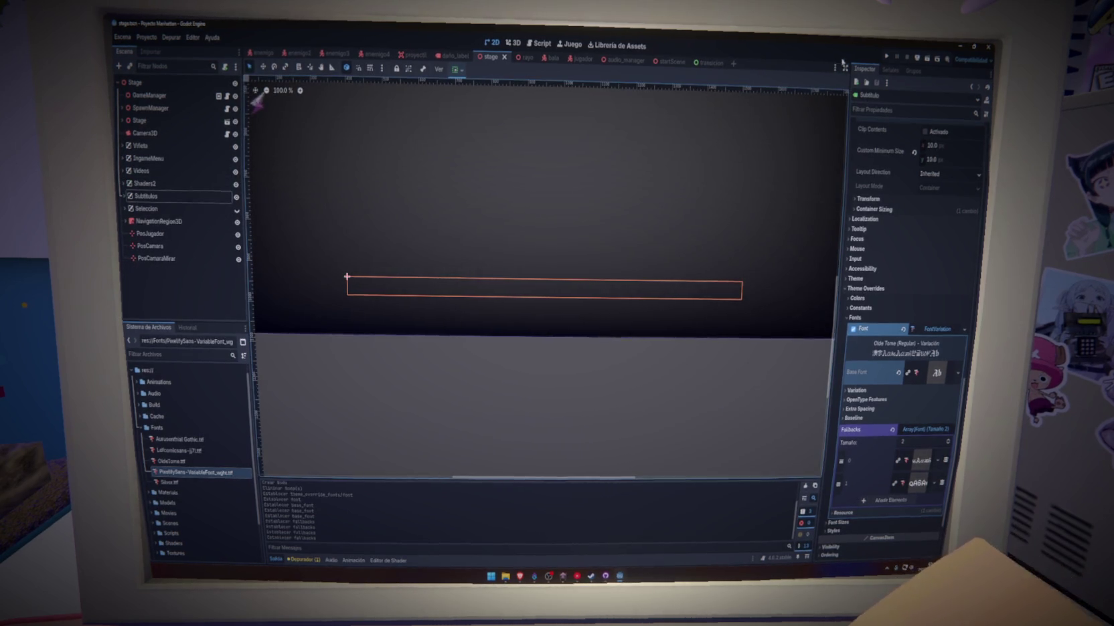
left_click(887, 58)
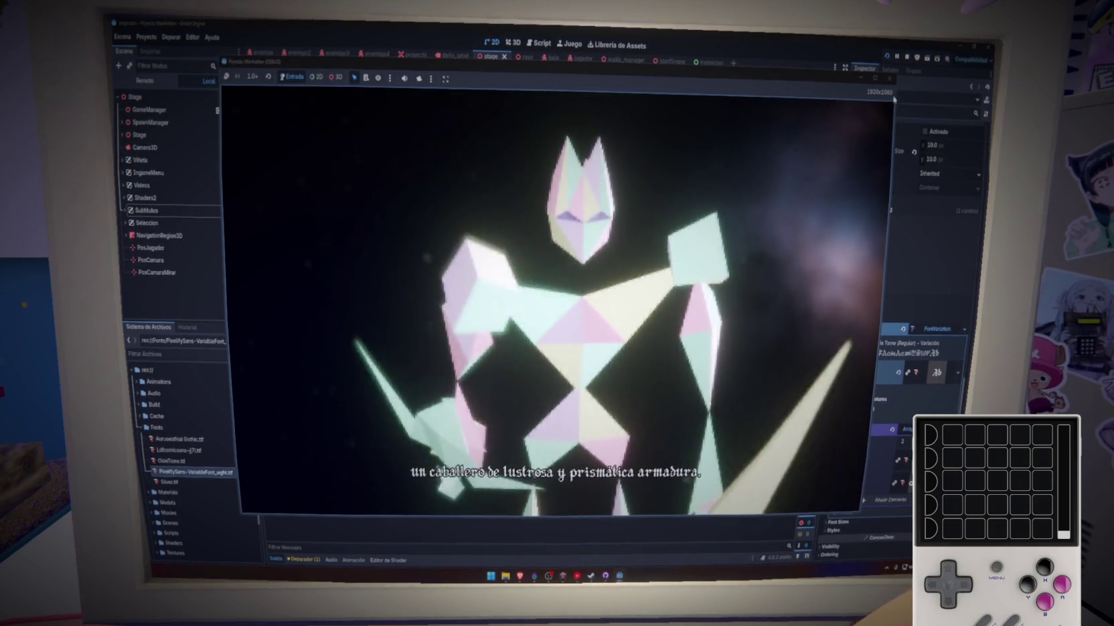
Skip the intro, restart the game, and open the Opciones menu
key("F5")
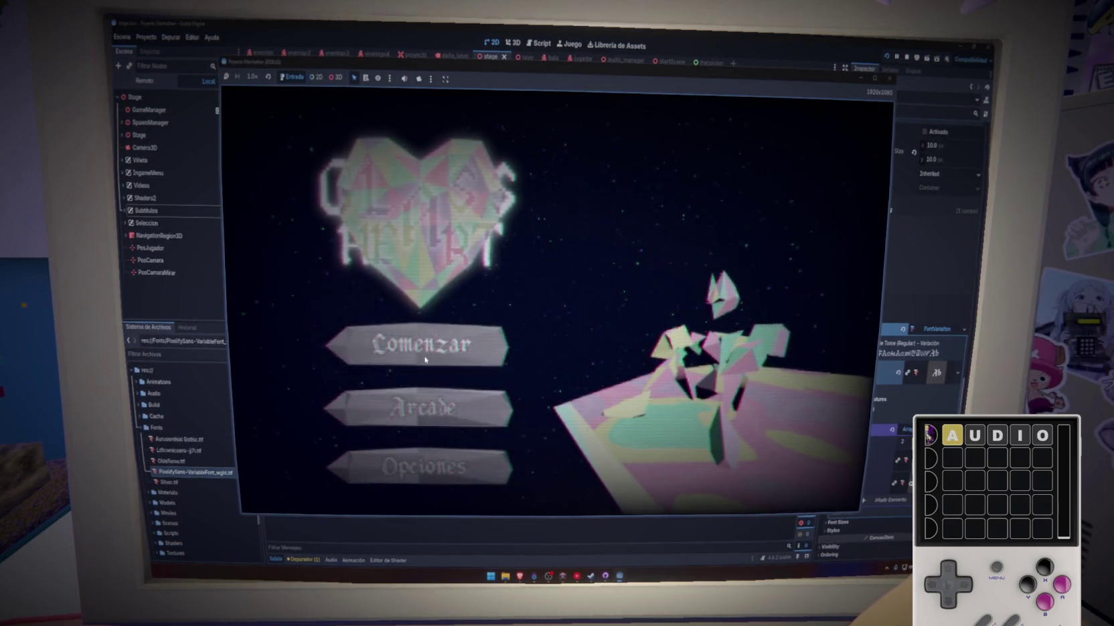
key("F5")
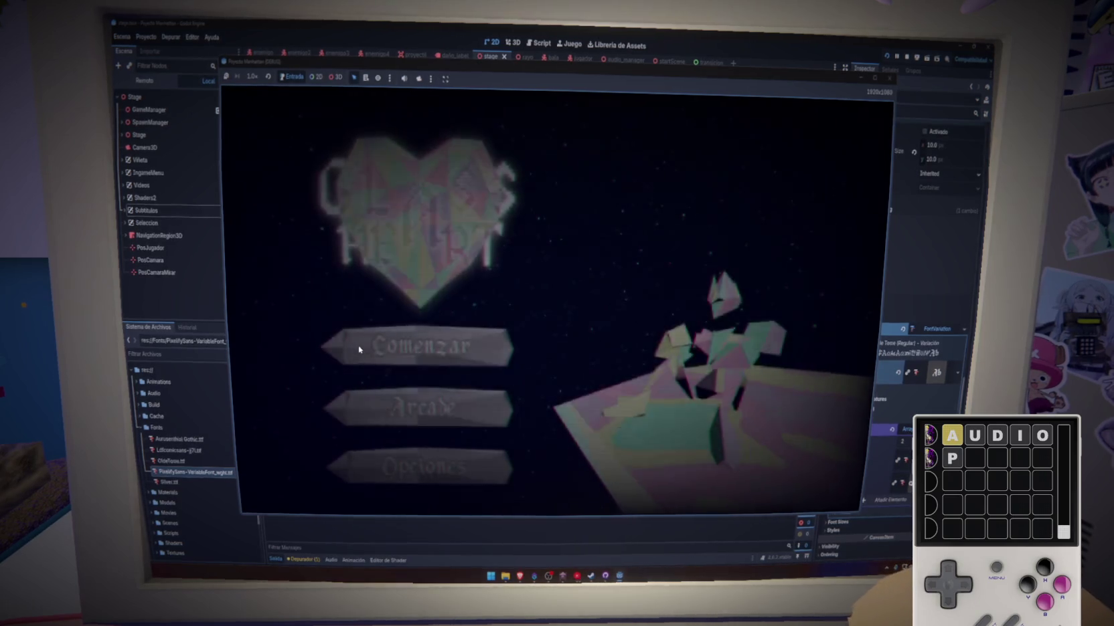
key("Down")
key("Down")
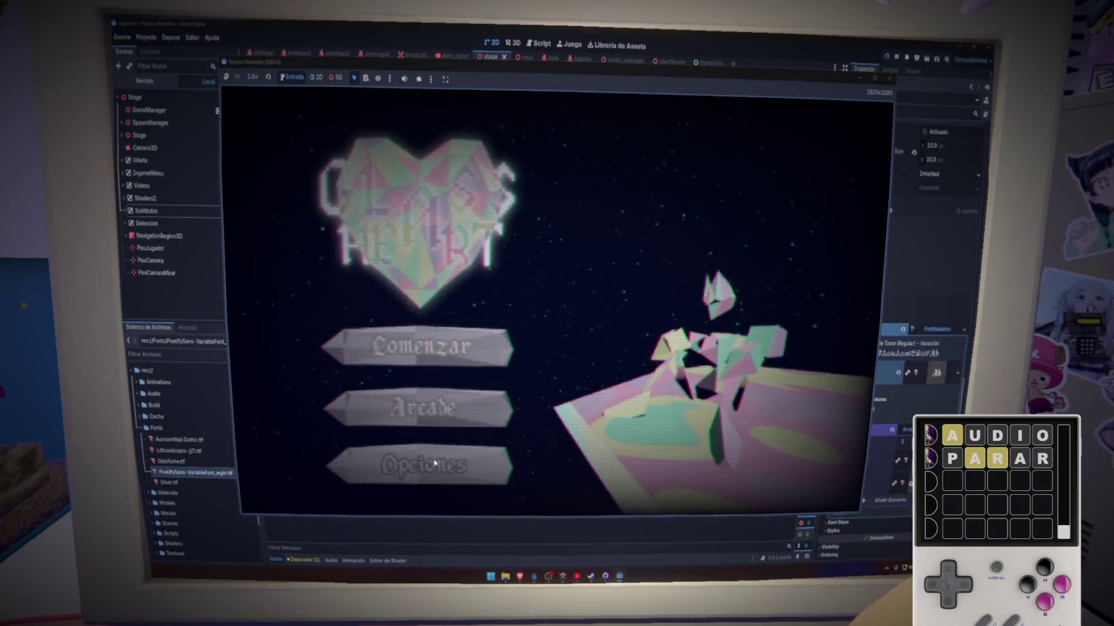
key("Return")
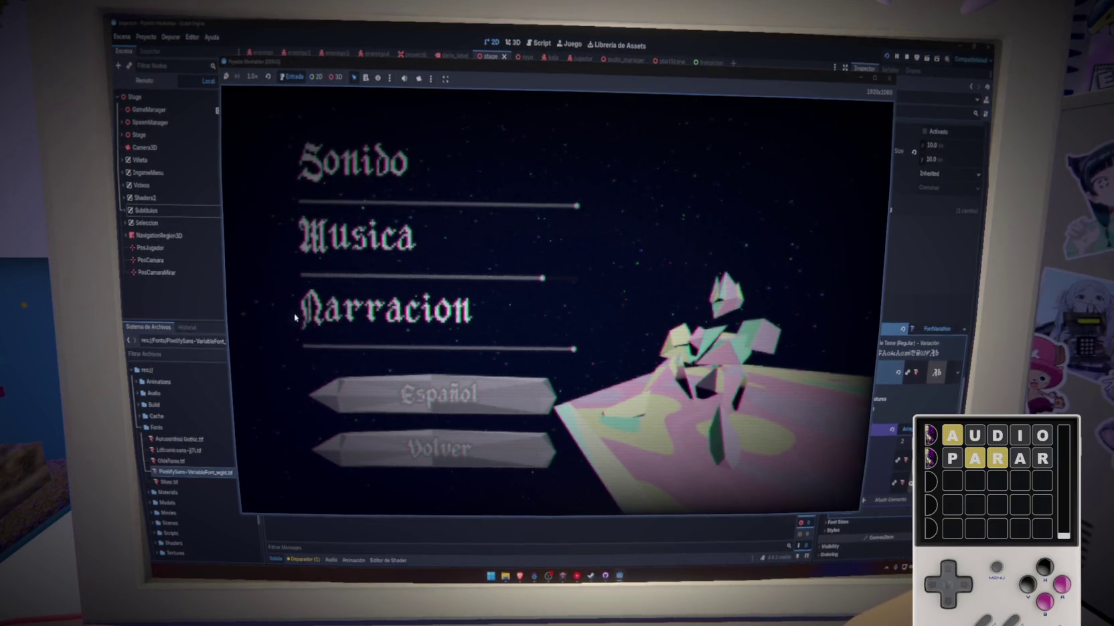
Switch the menus to English, Romanian, then Lithuanian, and start a new game
left_click(431, 395)
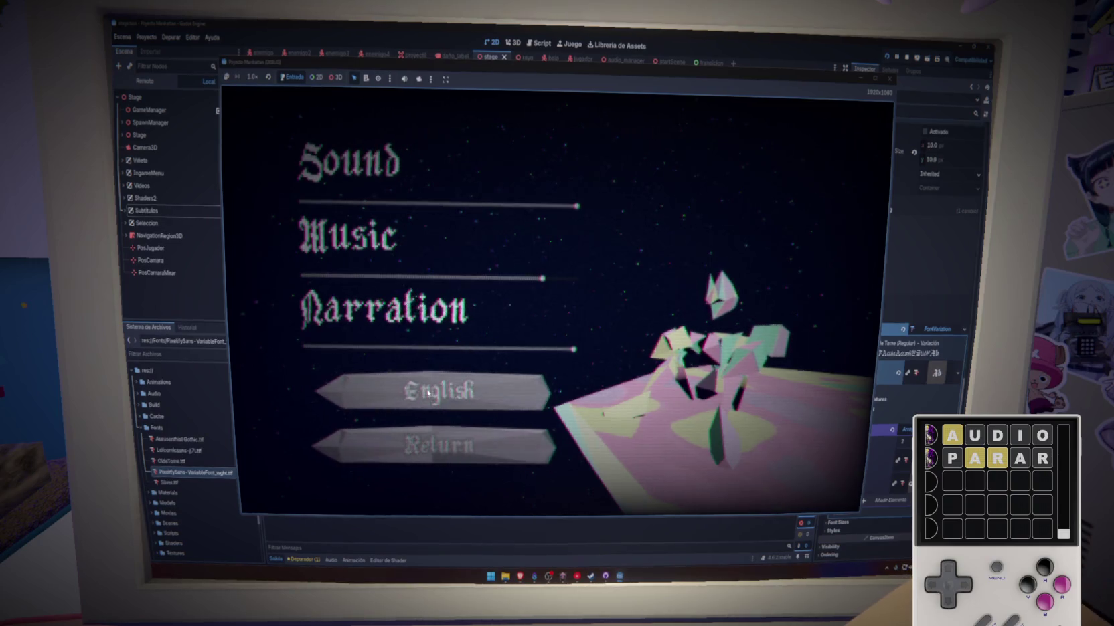
left_click(432, 392)
left_click(461, 489)
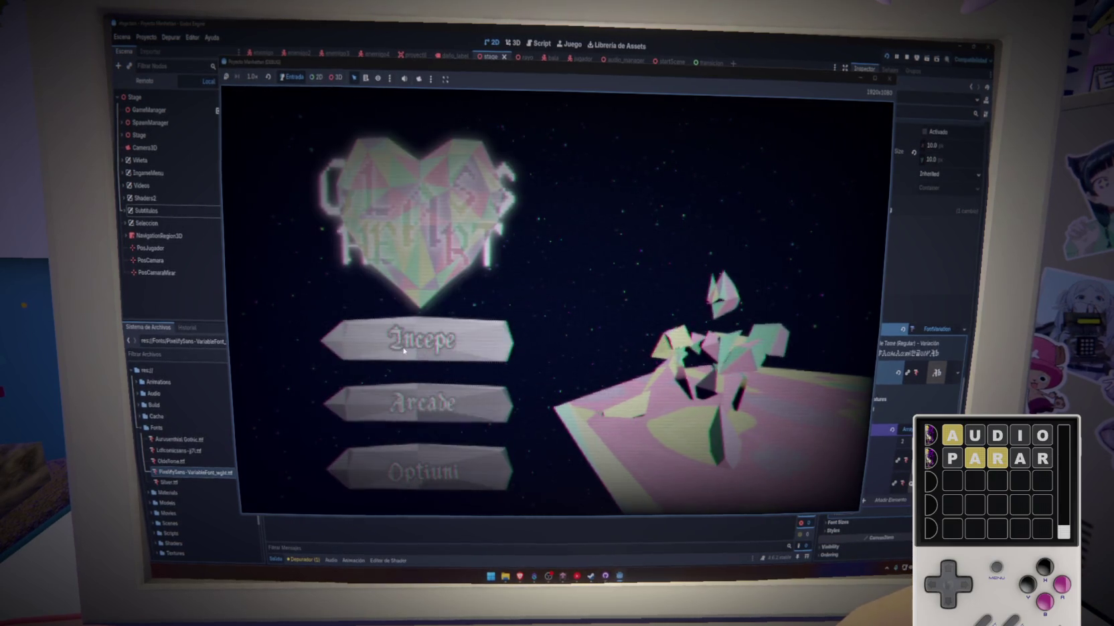
left_click(429, 472)
left_click(441, 438)
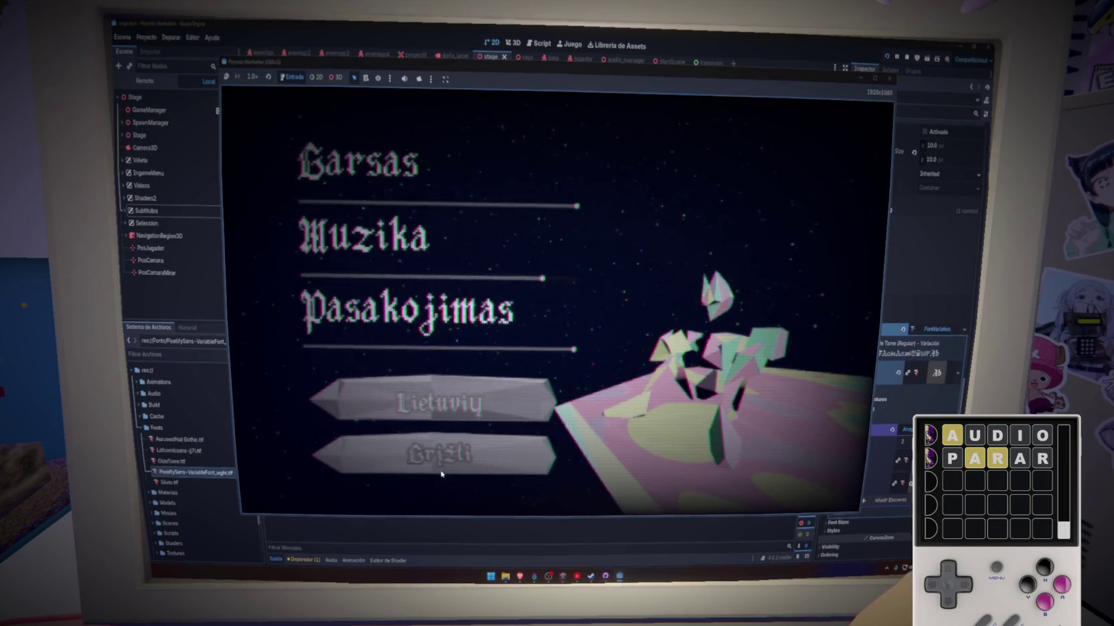
left_click(441, 462)
left_click(411, 353)
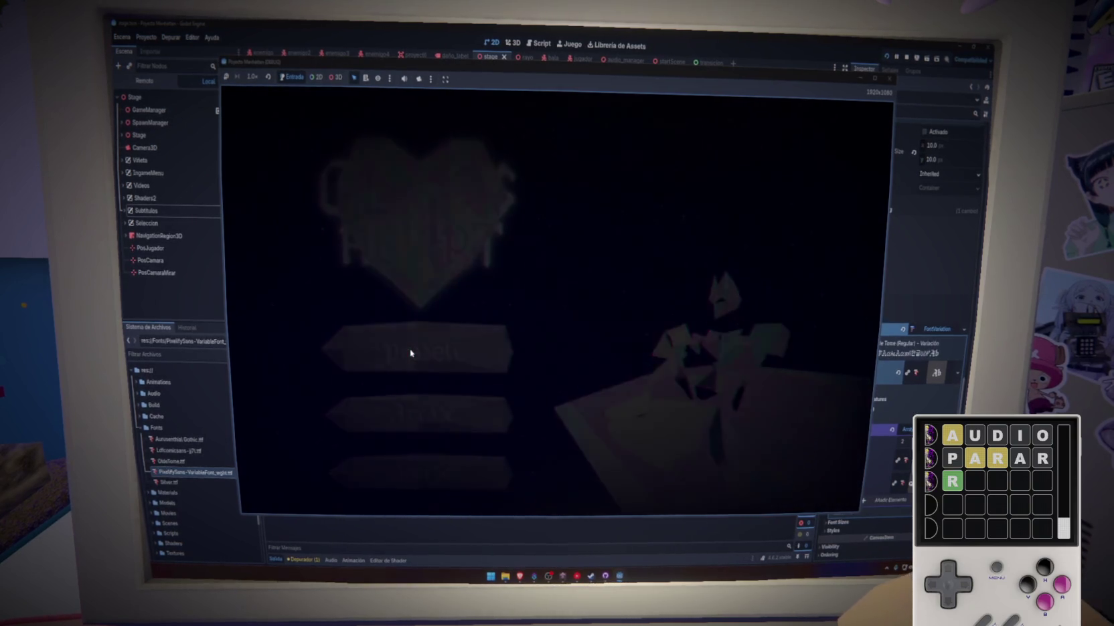
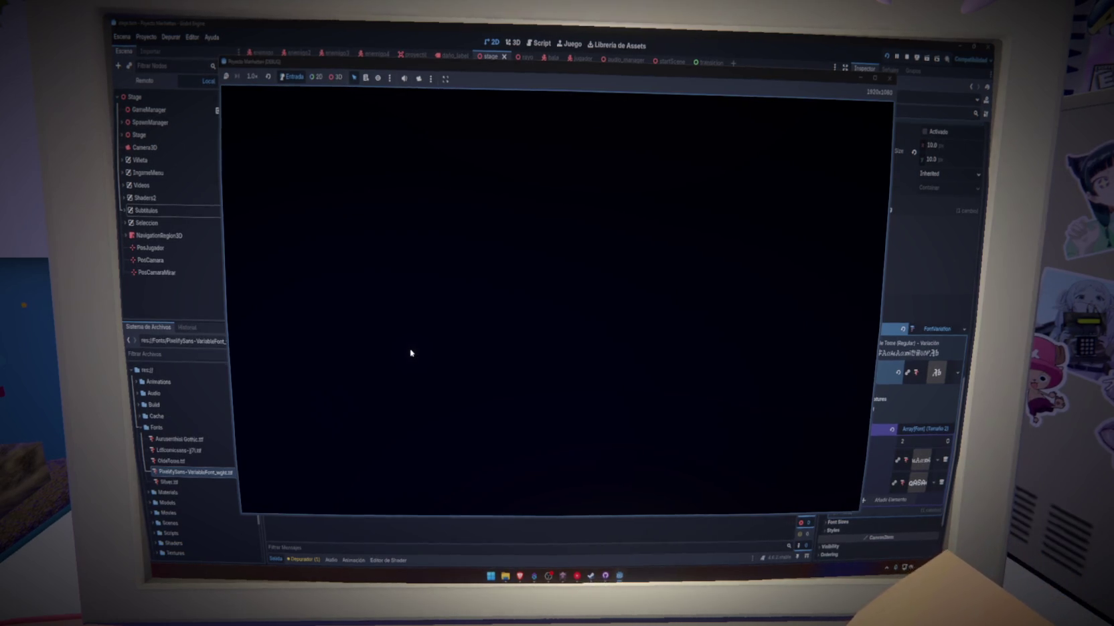
Close the running game, check the font's OpenType and variation settings, and edit the Subtitulos label's Text
left_click(889, 78)
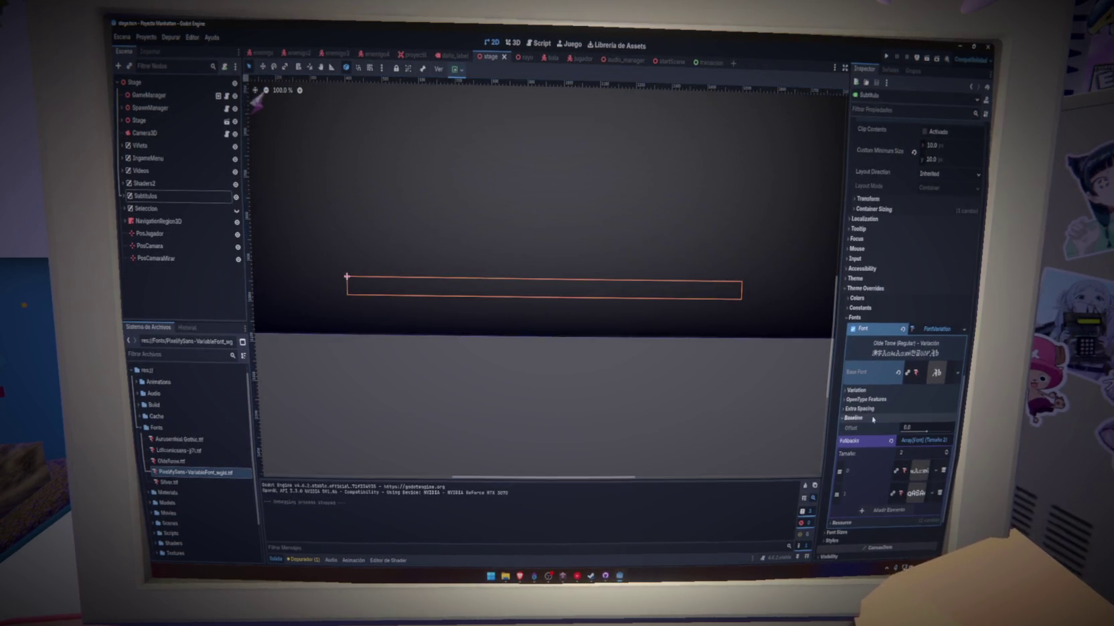
left_click(868, 399)
left_click(865, 390)
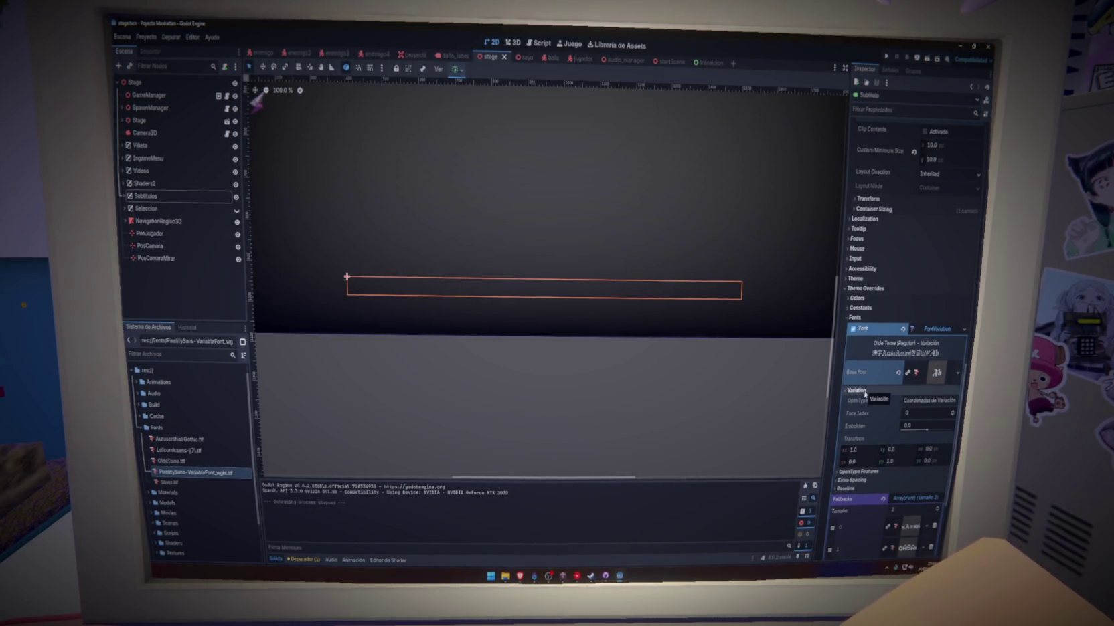
left_click(863, 391)
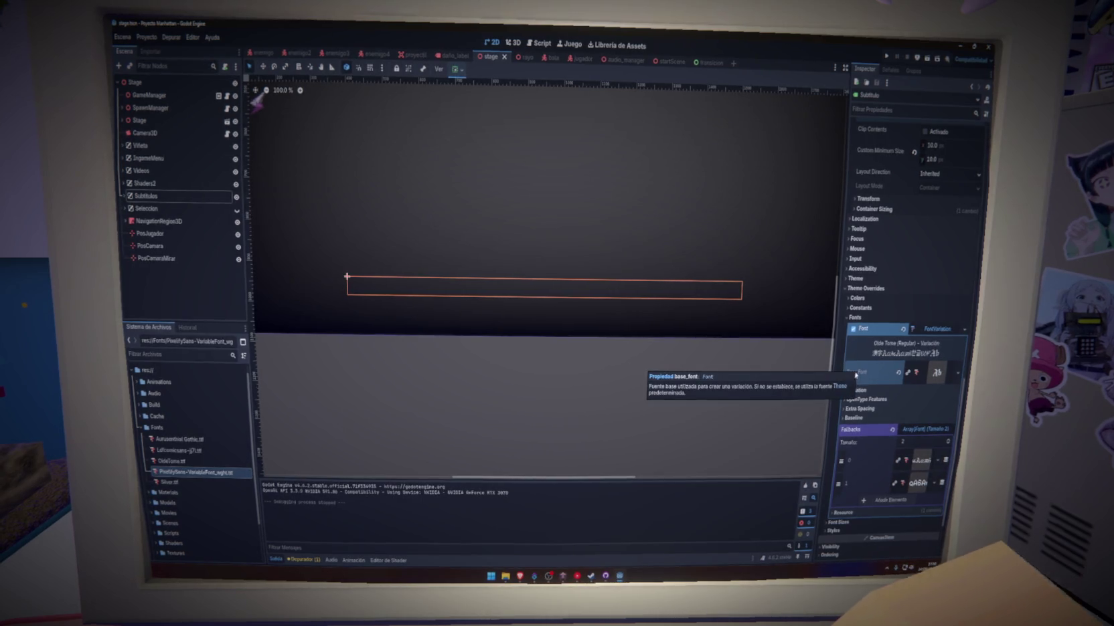
scroll(857, 375, "up", 5)
left_click(888, 167)
type("ghjdt drt")
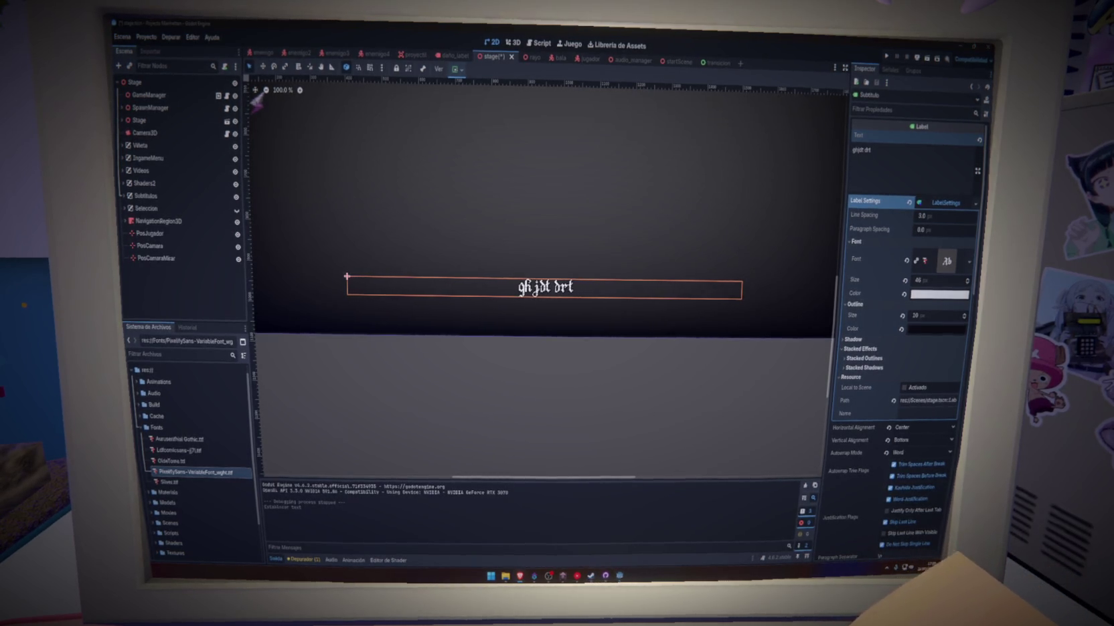
Test the Subtitulos label with a Lithuanian sentence, save, swap in the Romanian subtitle, then clear the text
type("Tačiau ta pati šviesa, kuri gąsdino žvėris, akino kaimo žmones, bandžiusiems į jį pažvelgti.")
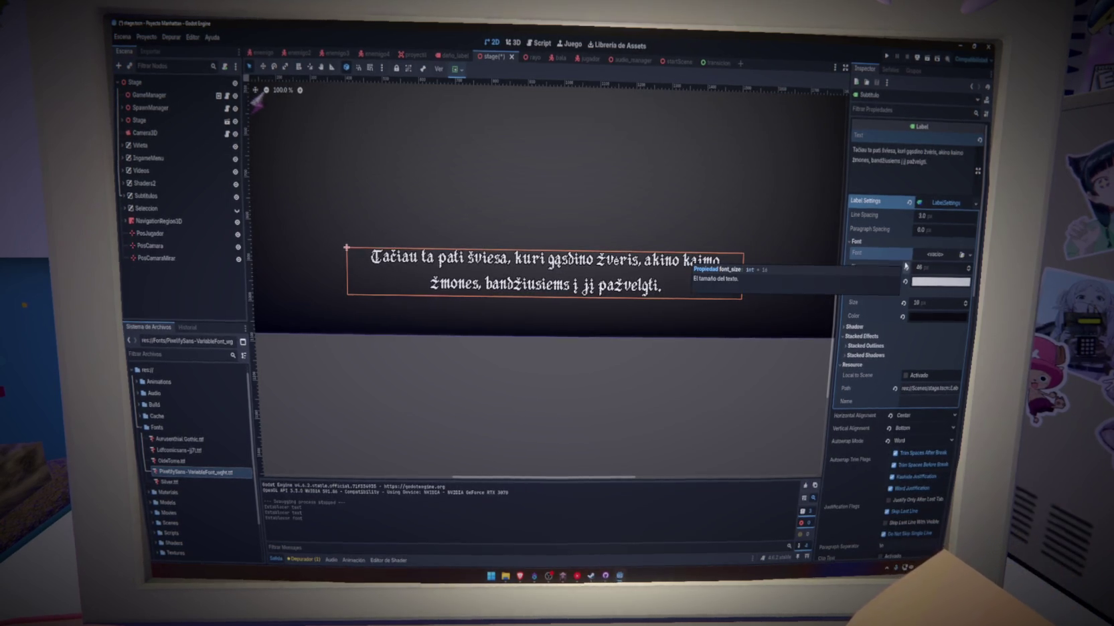
key("ctrl+s")
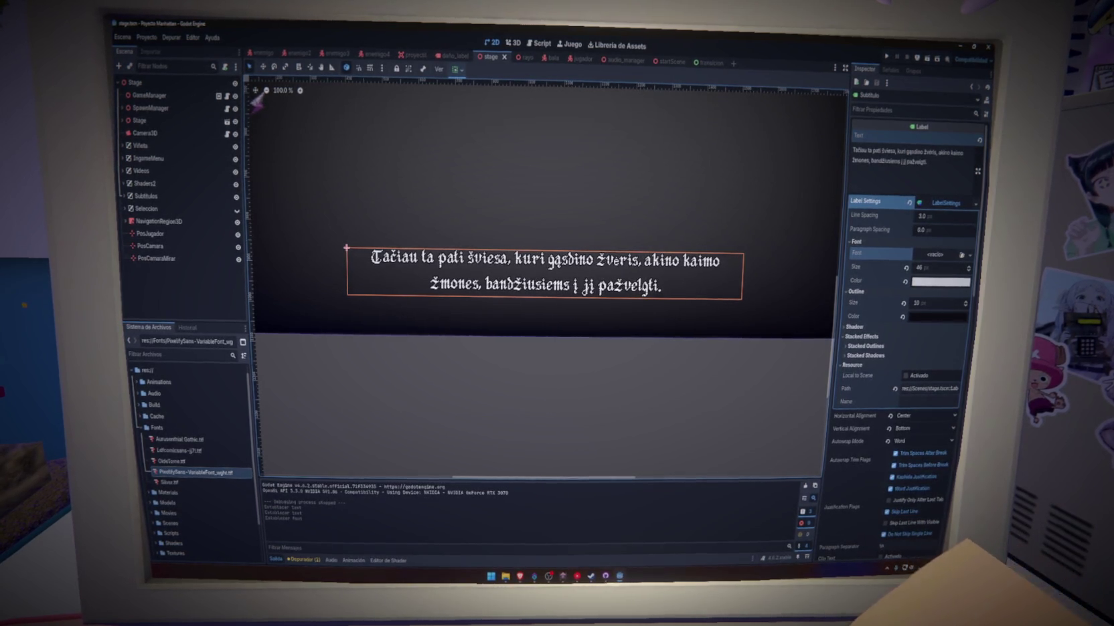
key("ctrl+a")
key("ctrl+v")
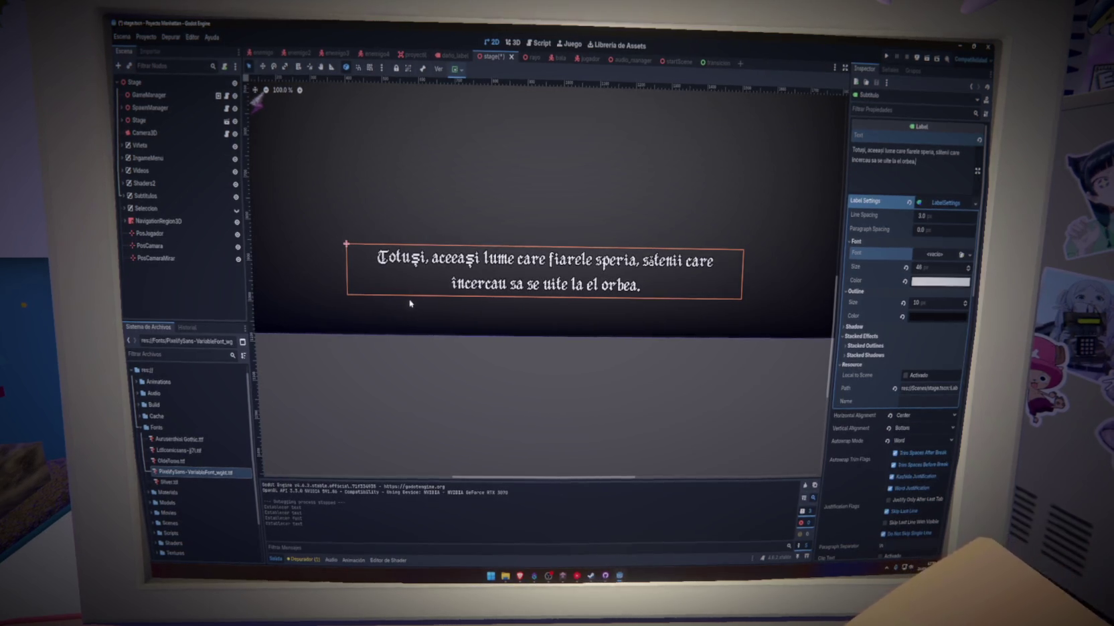
key("ctrl+a")
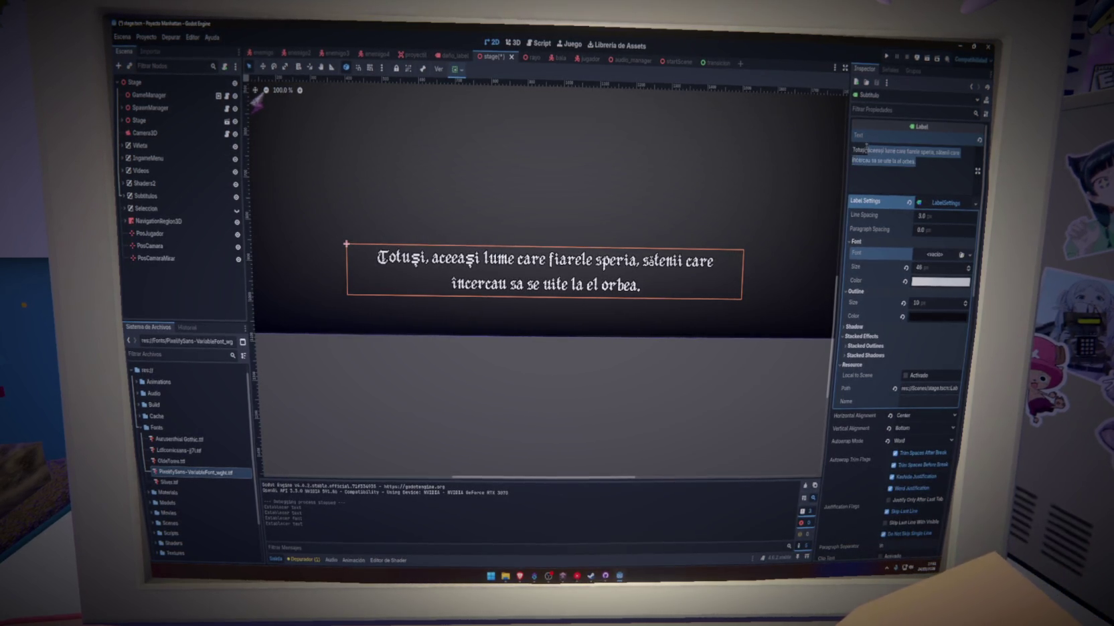
key("BackSpace")
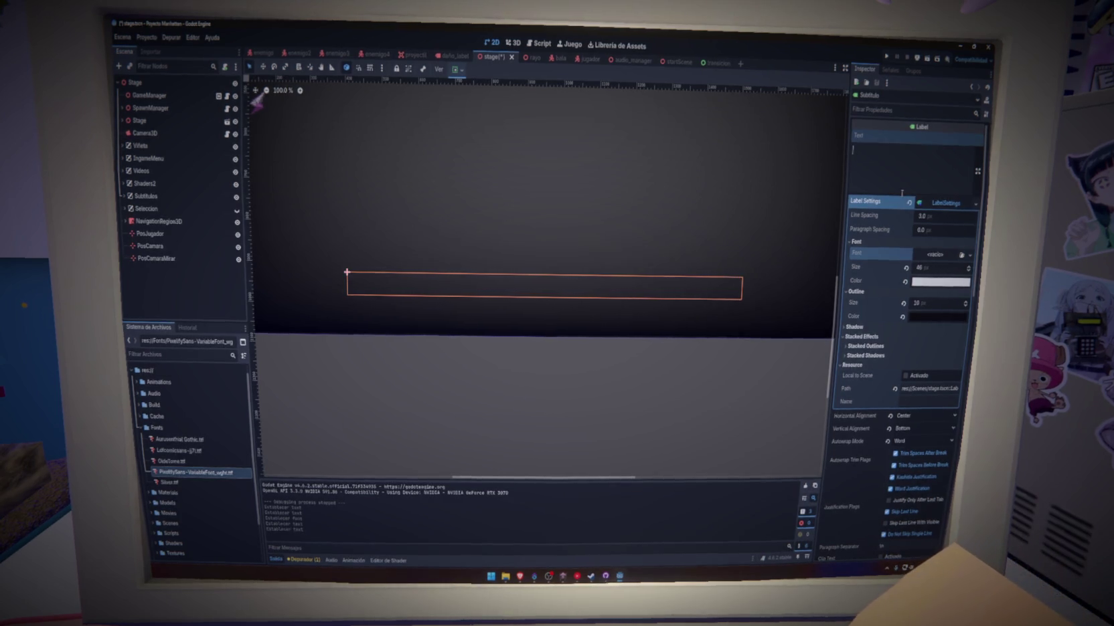
Collapse InGameMenu, expand Seleccion, and select the GREEN card's Label and Label2 together
scroll(881, 317, "down", 2)
scroll(881, 316, "down", 5)
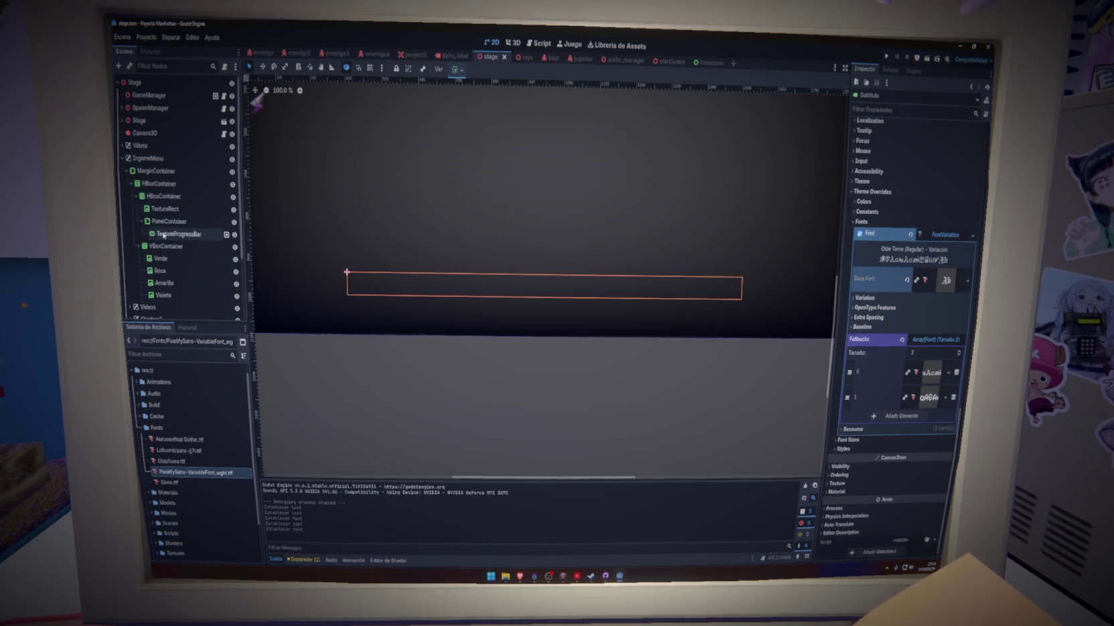
scroll(165, 234, "down", 2)
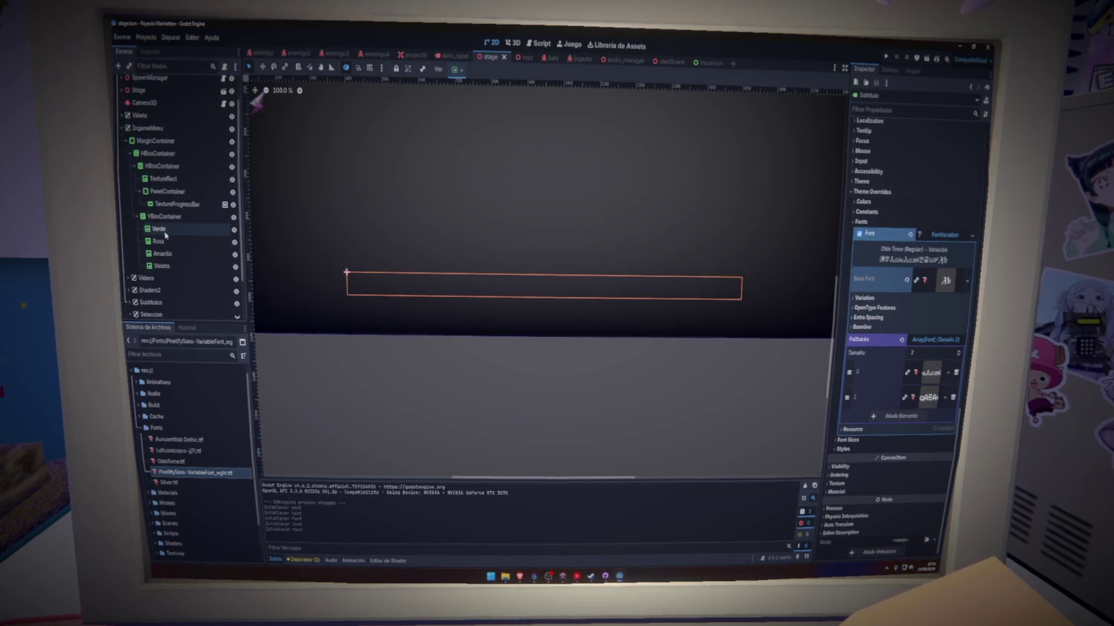
scroll(120, 155, "up", 2)
left_click(123, 156)
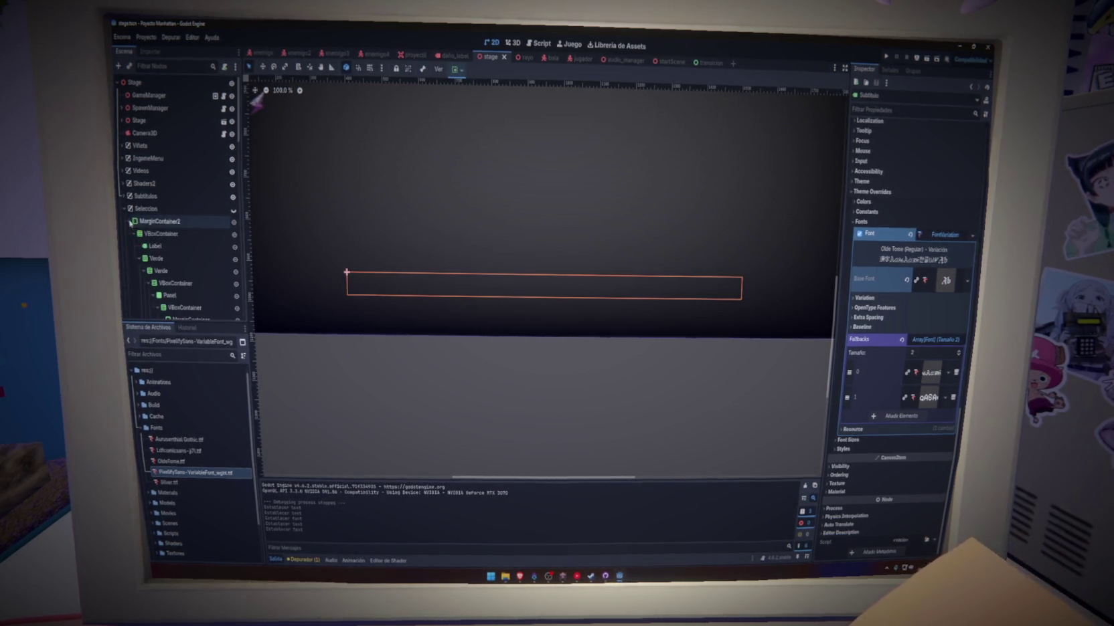
left_click(130, 221)
scroll(174, 221, "down", 5)
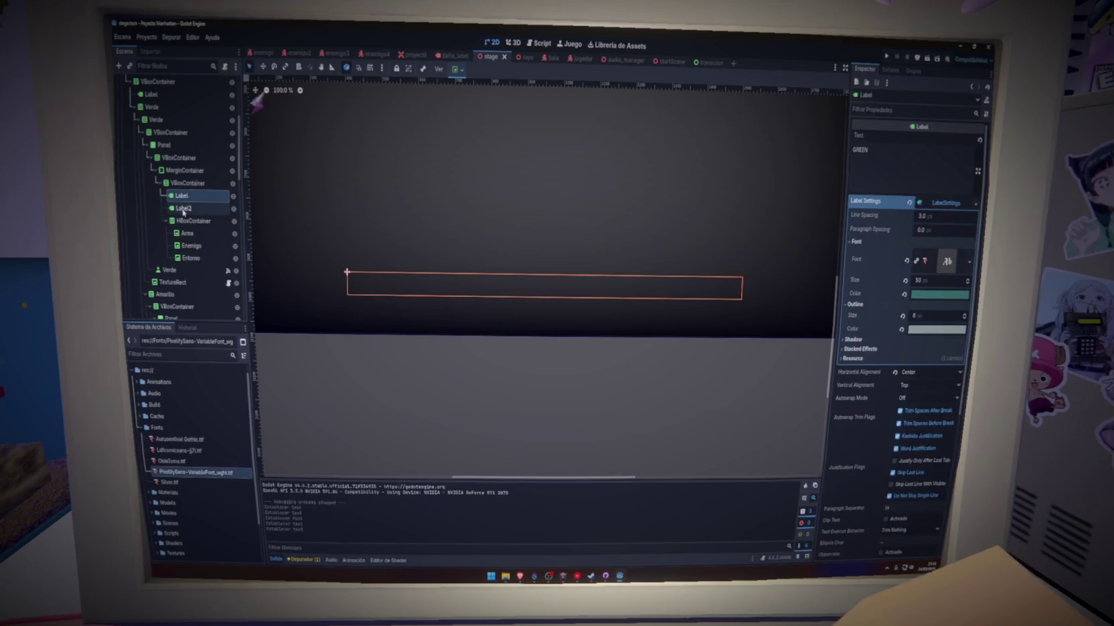
left_click(183, 209, "ctrl")
scroll(186, 214, "down", 3)
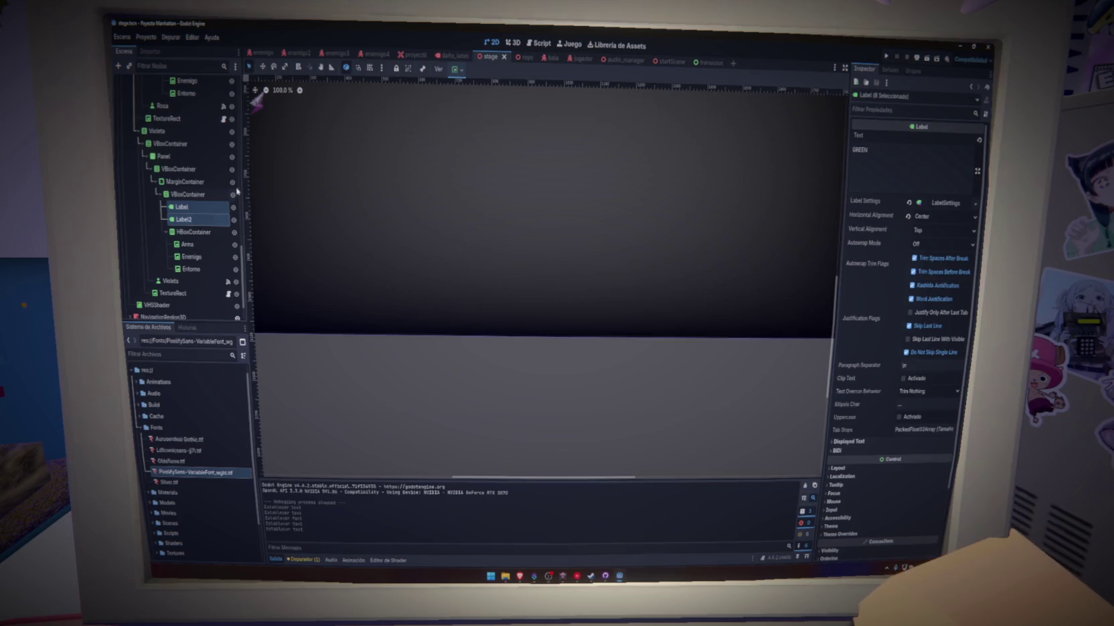
scroll(202, 145, "down", 5)
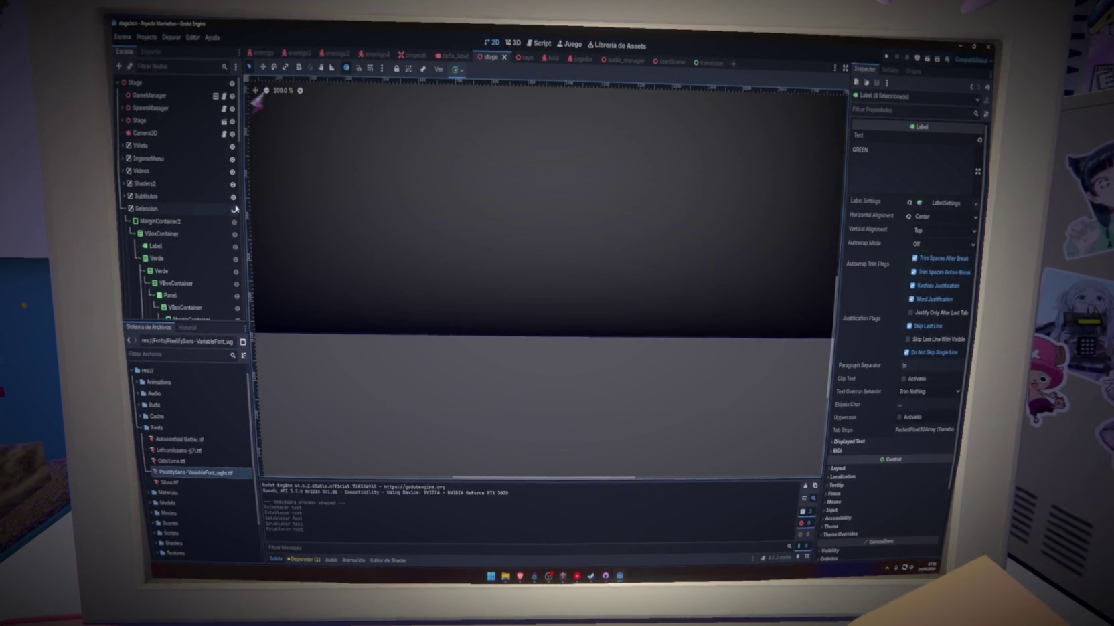
Show the Seleccion screen and test clearing the labels' LabelSettings font, restoring the gothic font
left_click(233, 210)
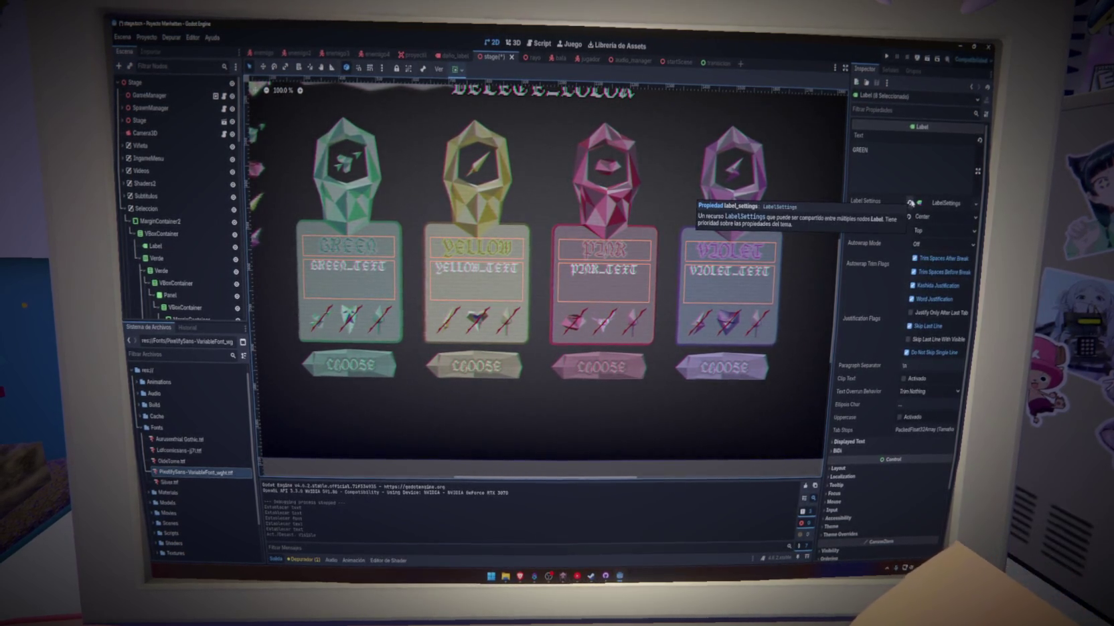
left_click(947, 206)
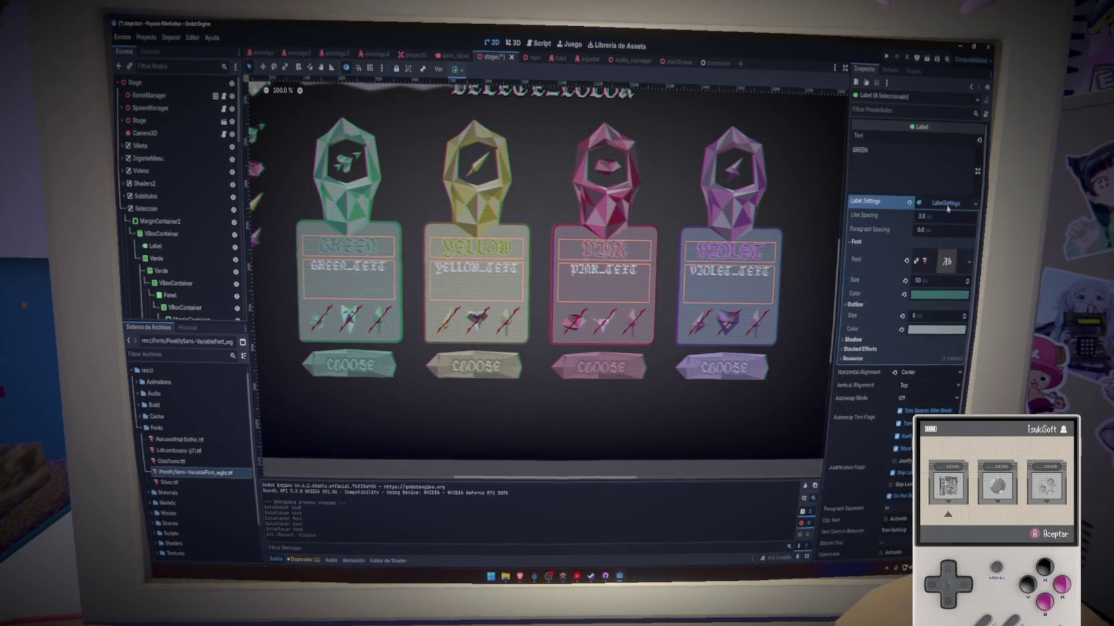
left_click(905, 256)
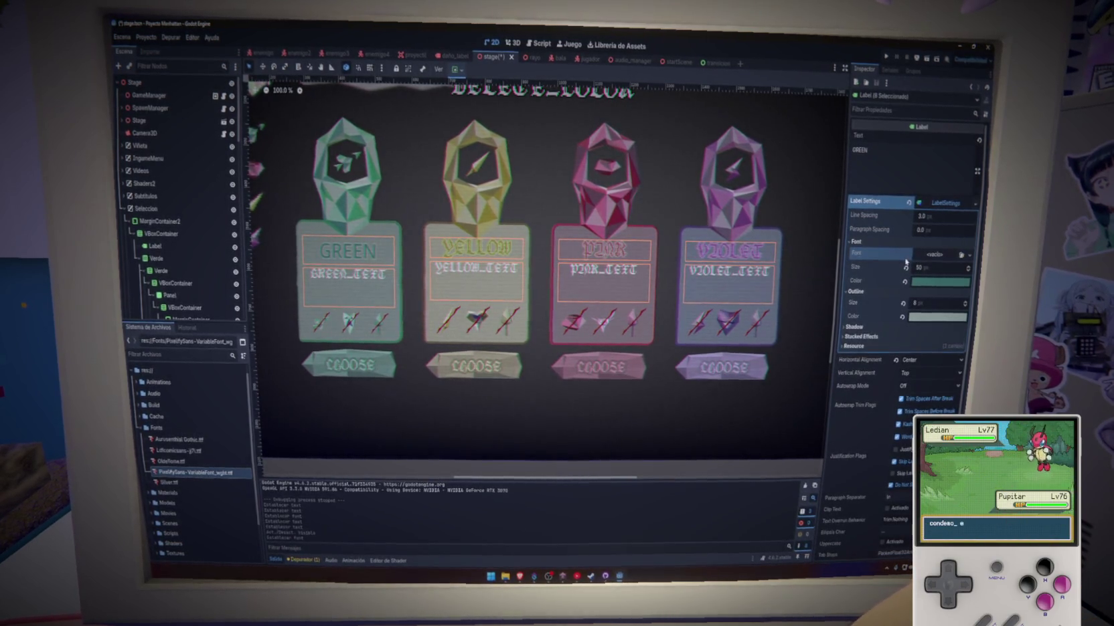
key("ctrl+z")
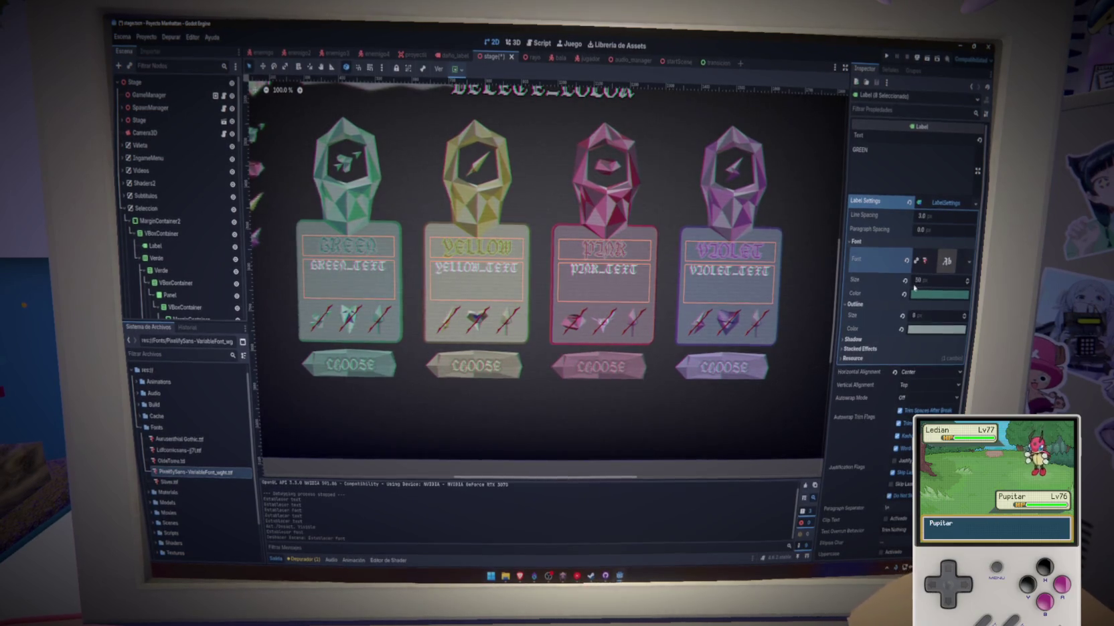
scroll(913, 290, "down", 5)
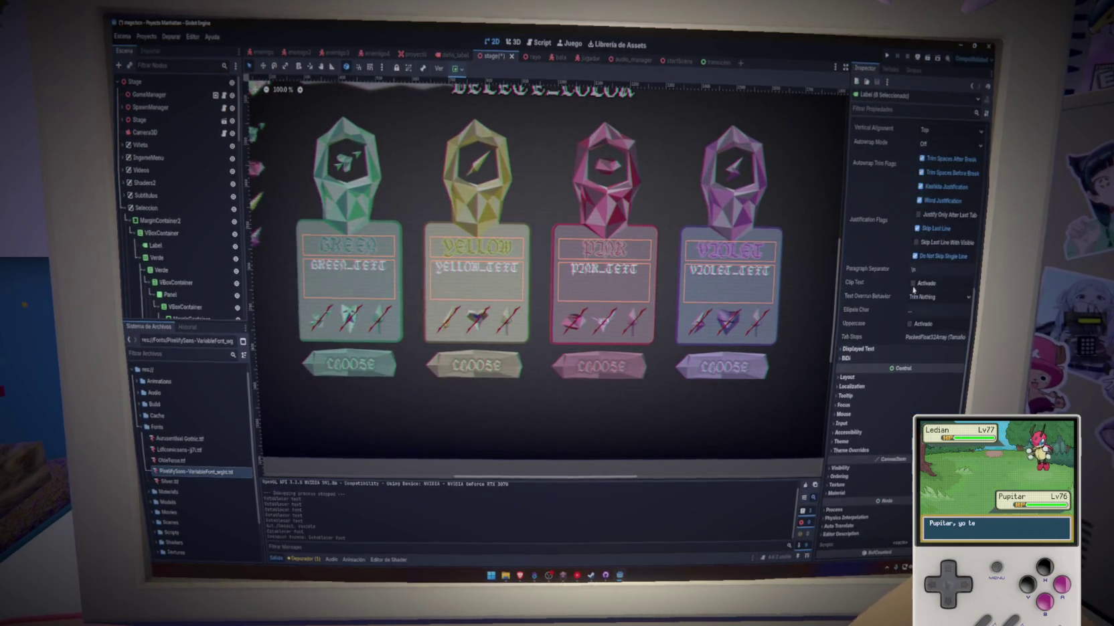
Drag a font file into Theme Overrides > Fonts, then clear the LabelSettings font
left_click(850, 451)
left_click(847, 476)
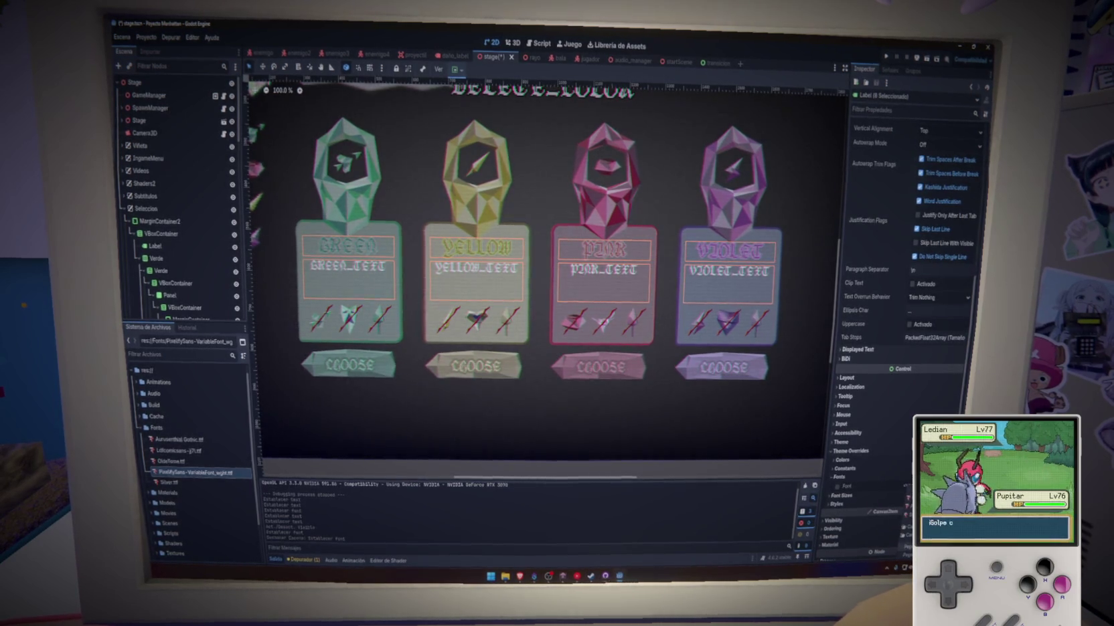
left_click_drag(194, 472, 890, 486)
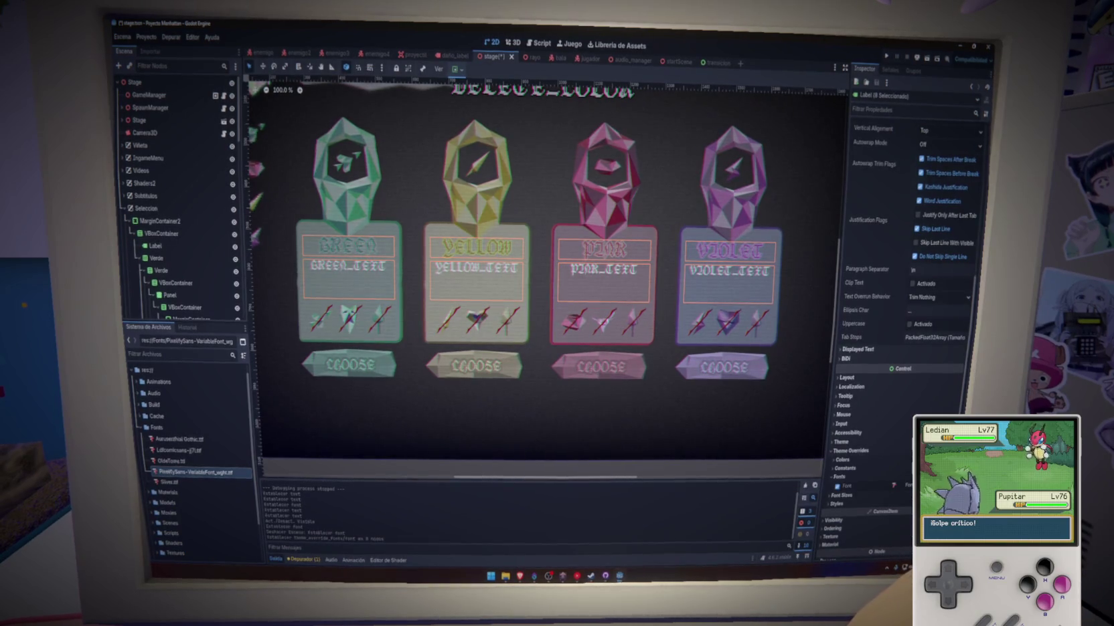
scroll(864, 234, "up", 5)
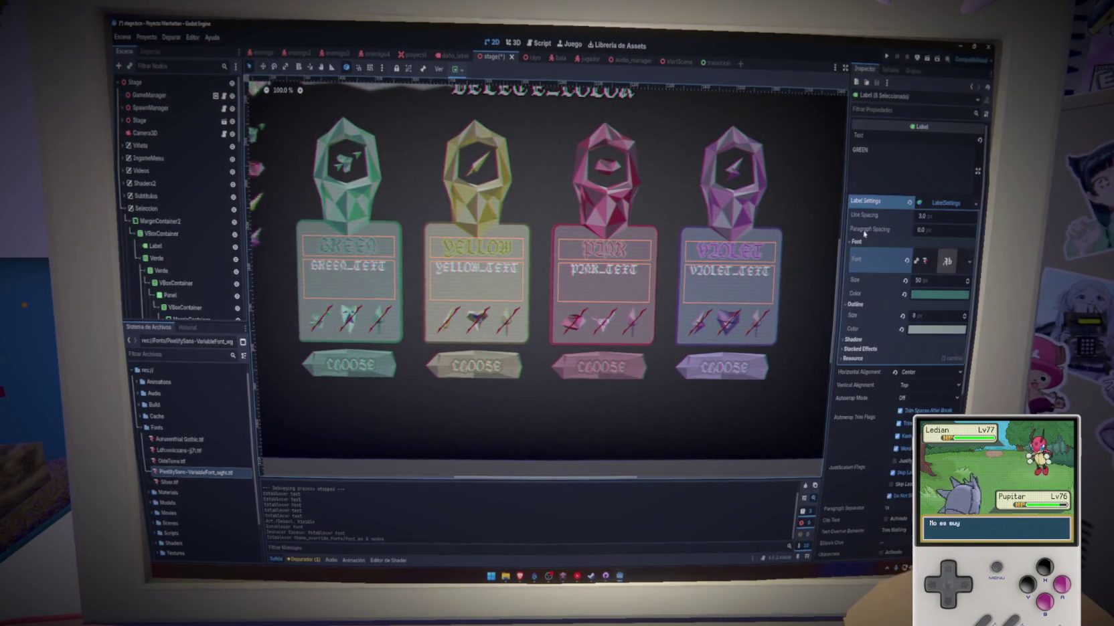
left_click(908, 261)
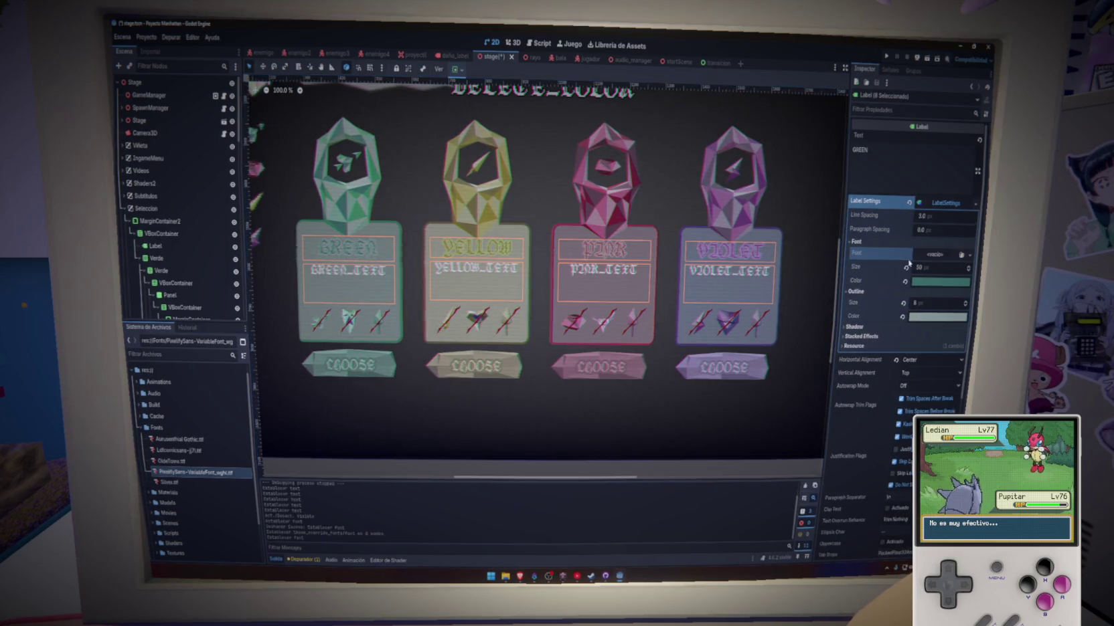
scroll(222, 235, "down", 3)
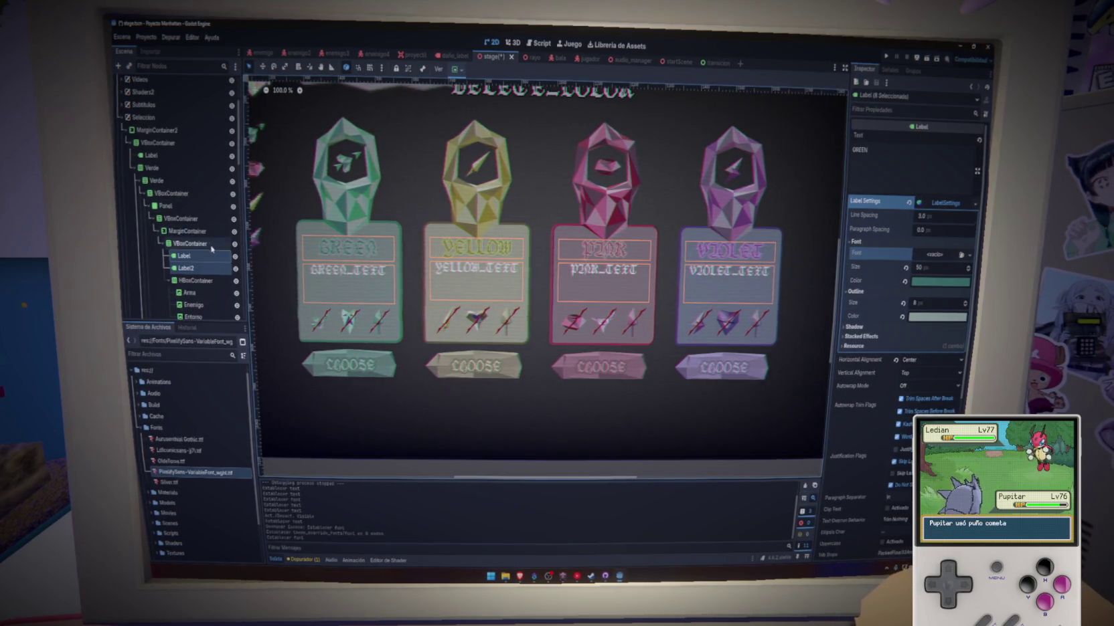
Clear the GREEN_TEXT description label's label-settings font
left_click(200, 257)
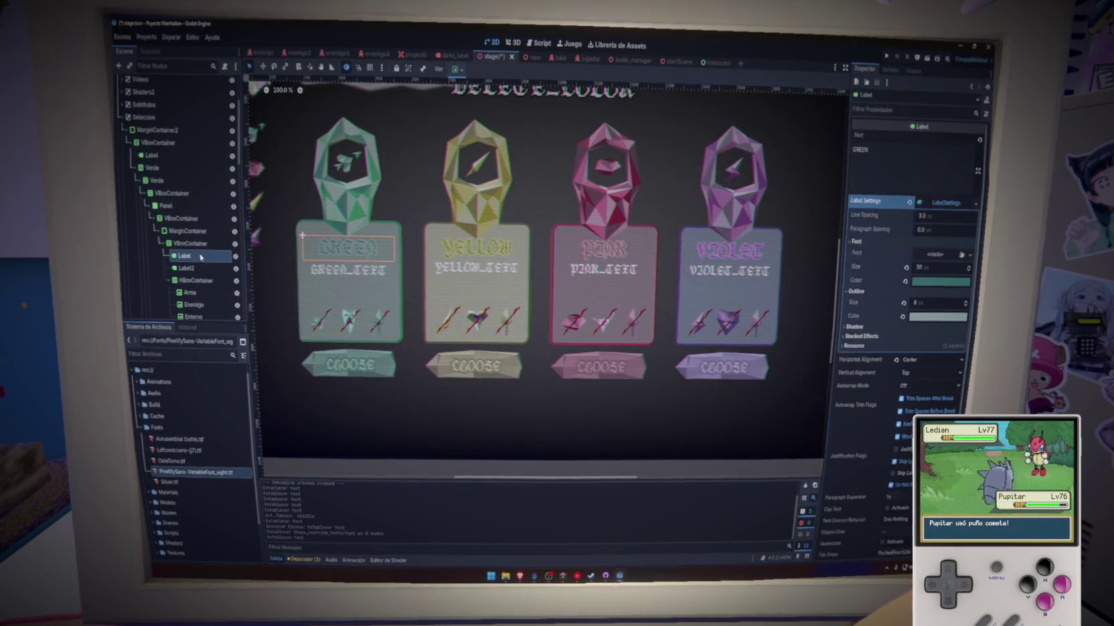
left_click(194, 268)
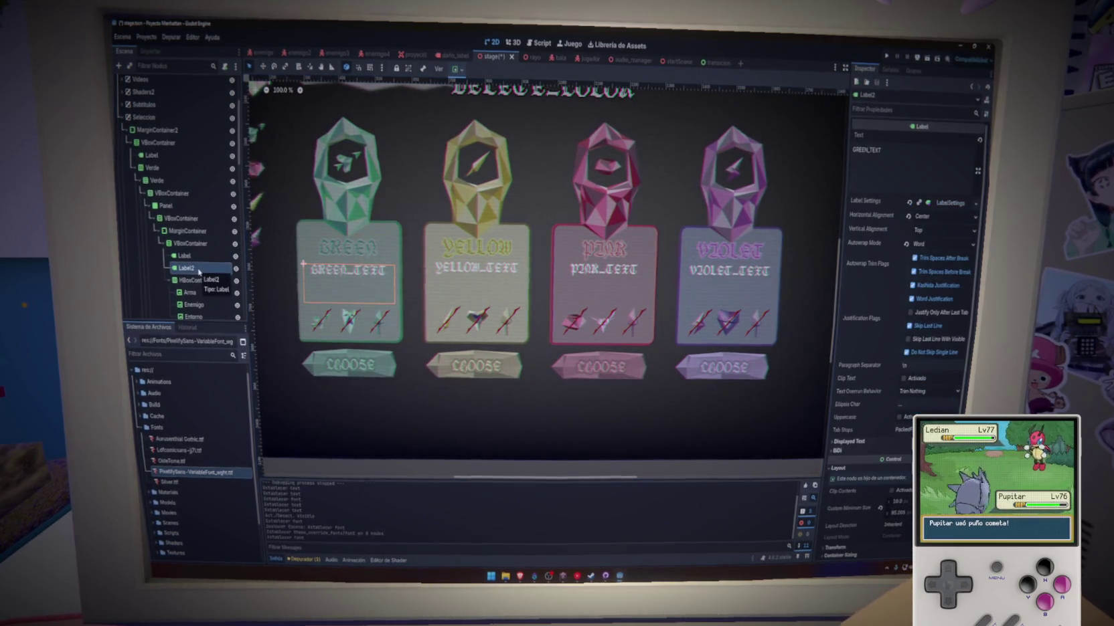
left_click(949, 202)
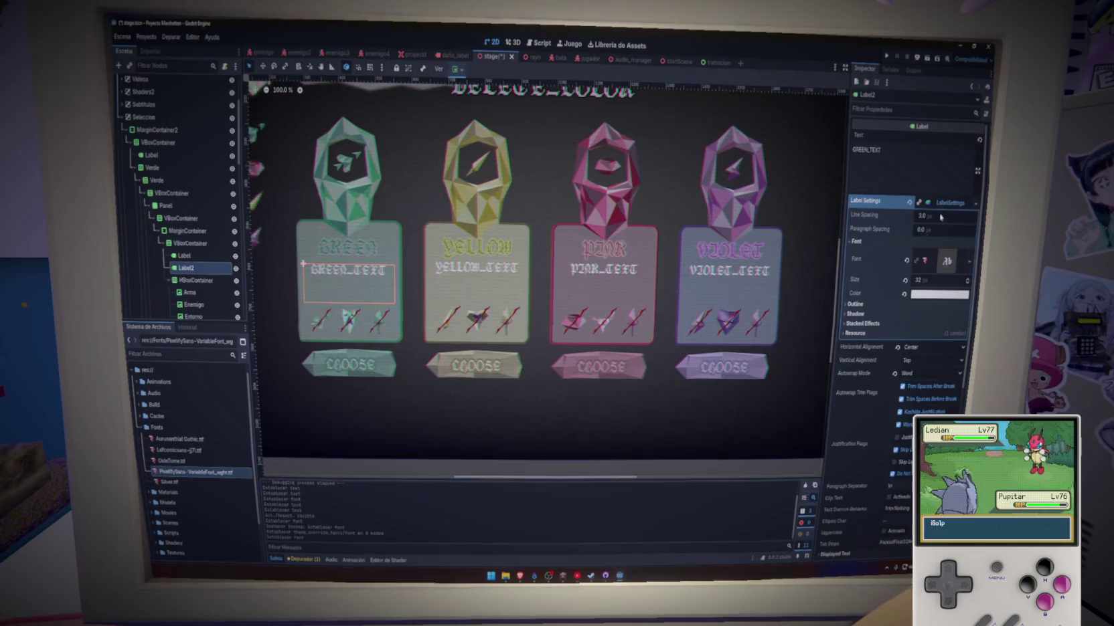
left_click(905, 262)
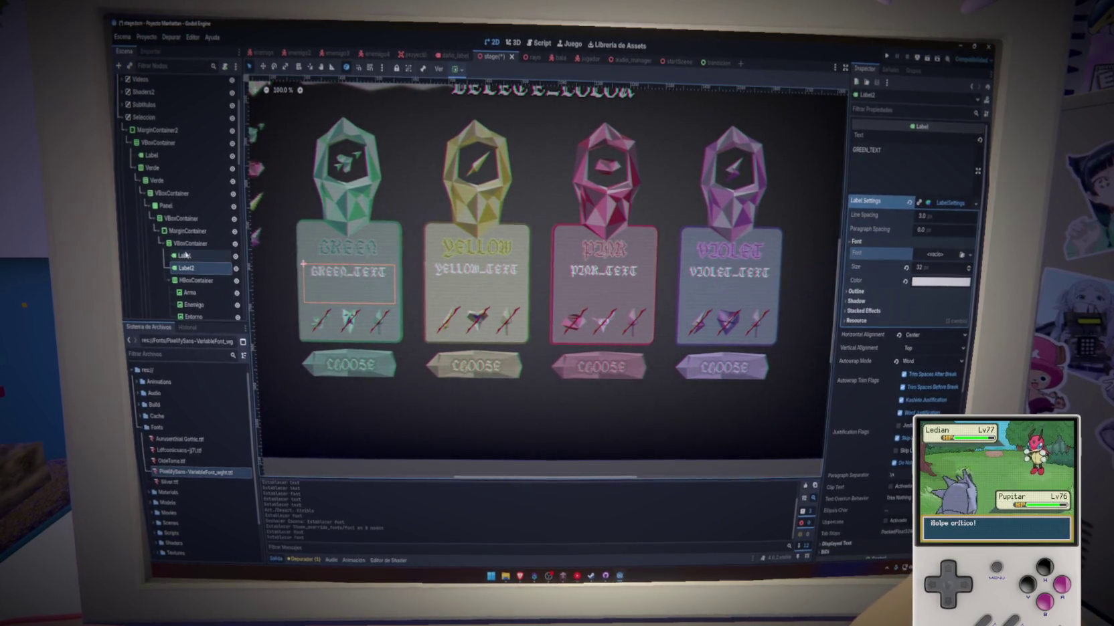
scroll(187, 253, "down", 3)
scroll(187, 254, "down", 3)
Remove the YELLOW title's custom font and inspect the YELLOW_TEXT label settings
left_click(182, 220)
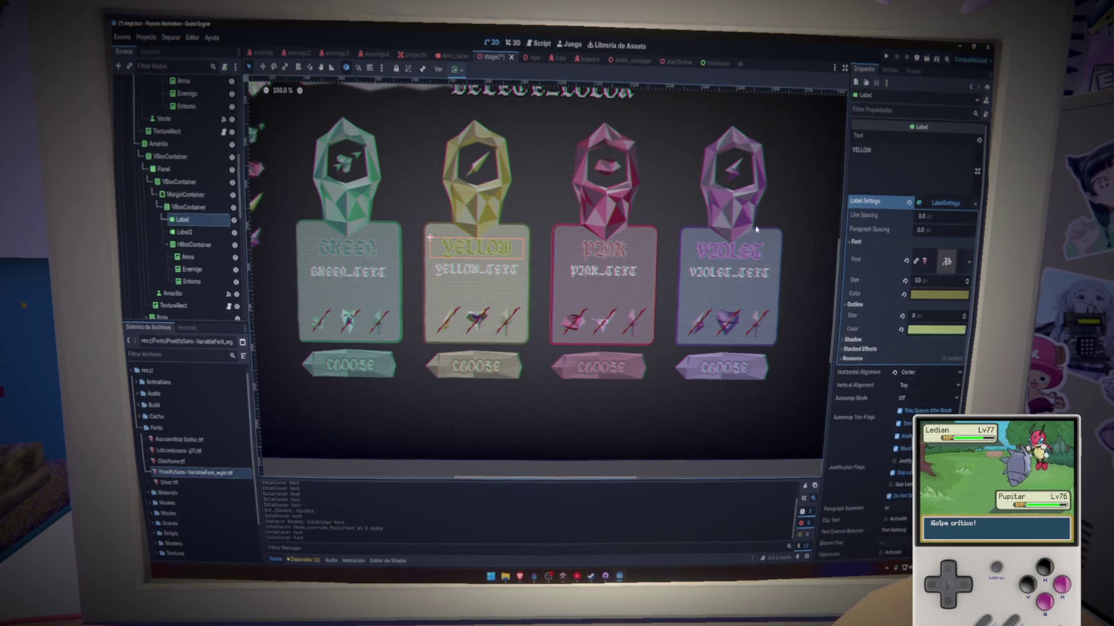
left_click(906, 261)
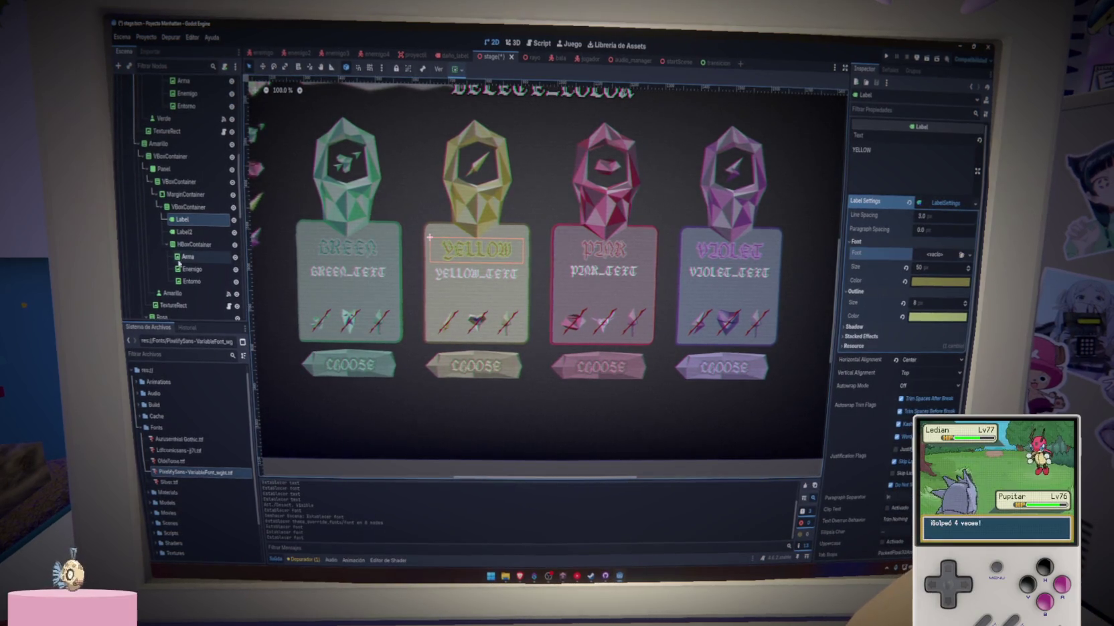
left_click(184, 233)
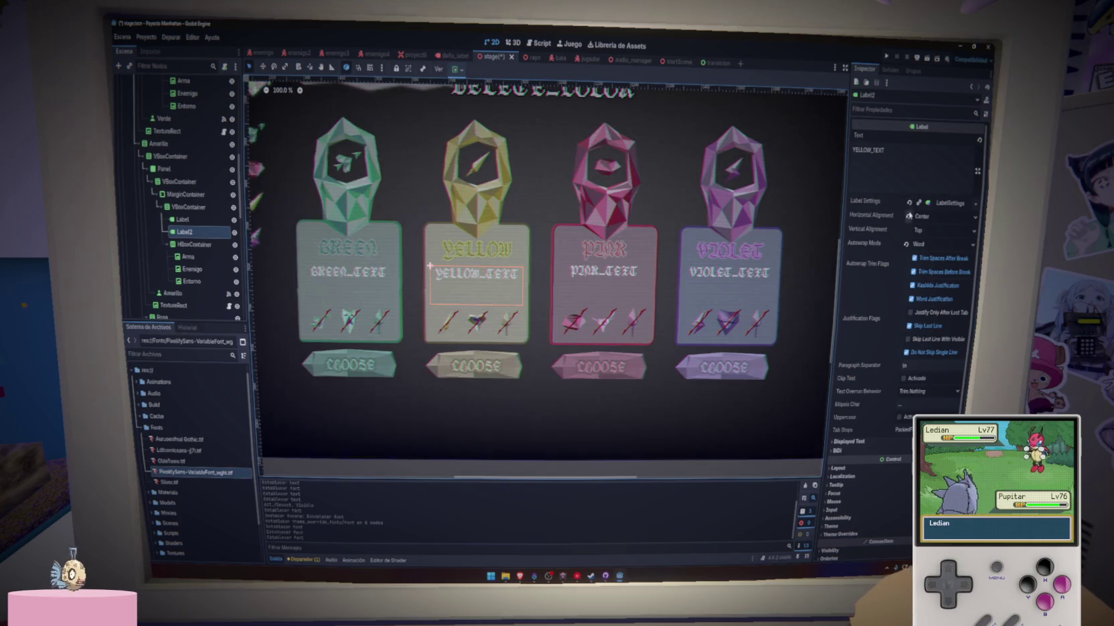
left_click(917, 202)
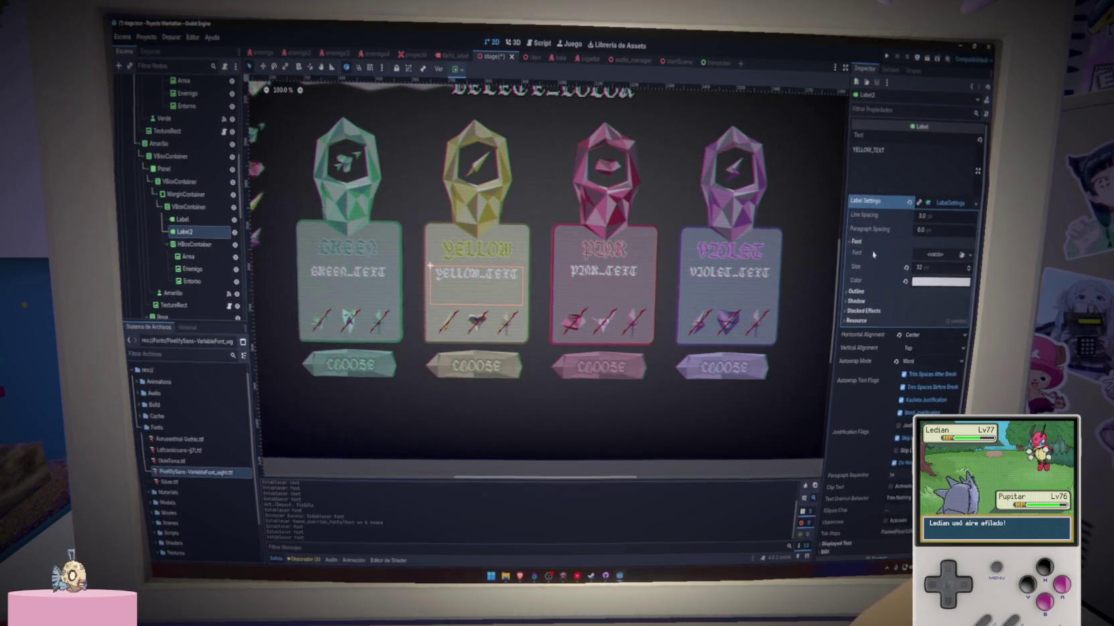
left_click(206, 221)
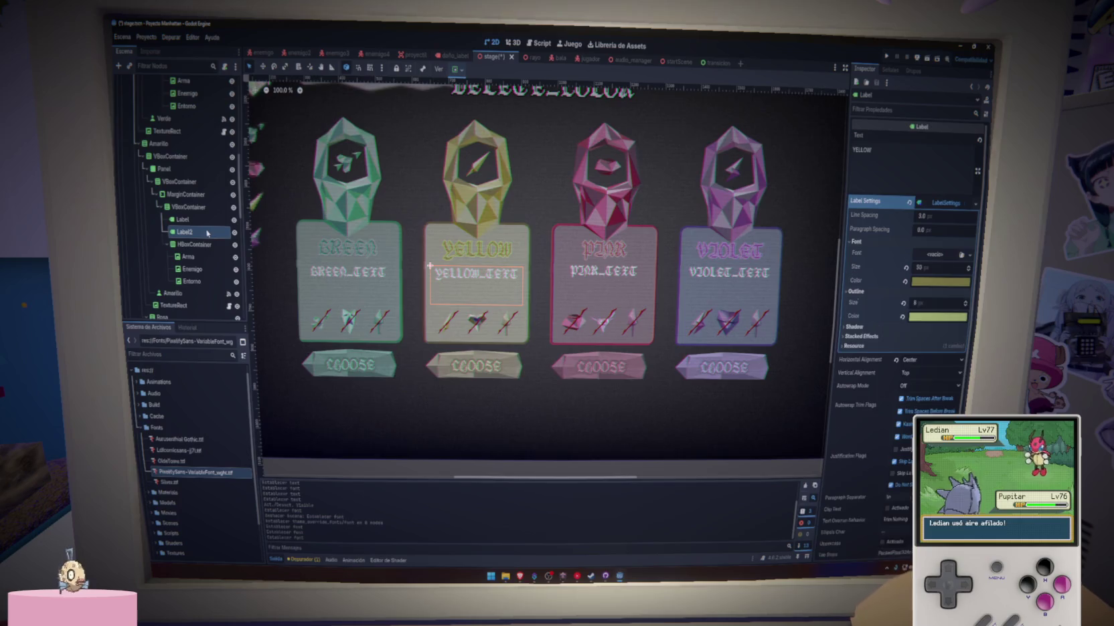
left_click(205, 232)
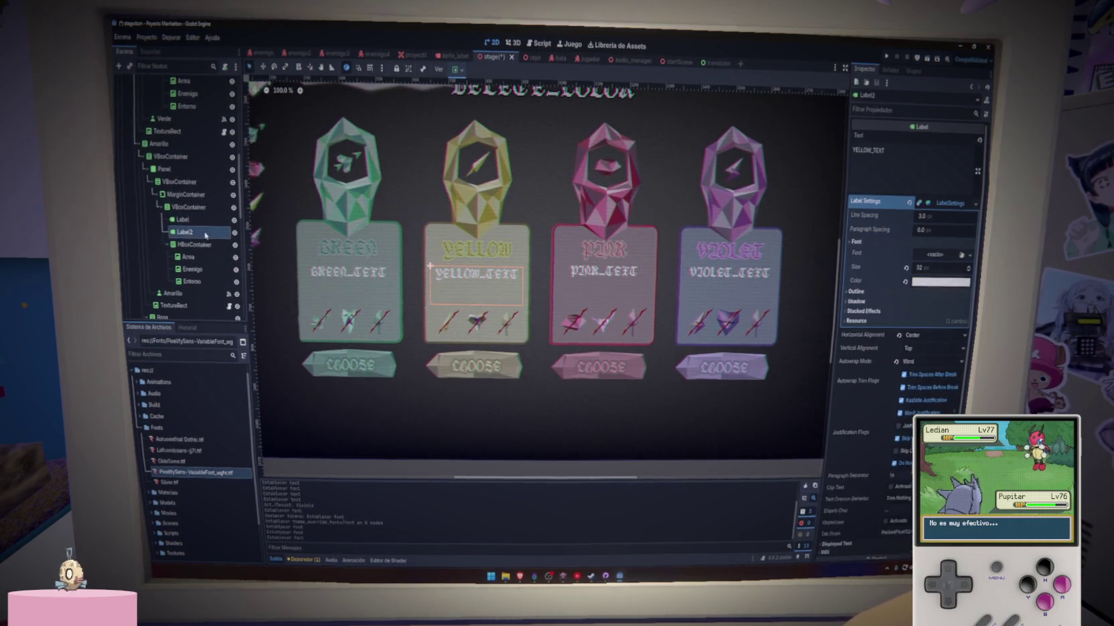
scroll(206, 234, "down", 3)
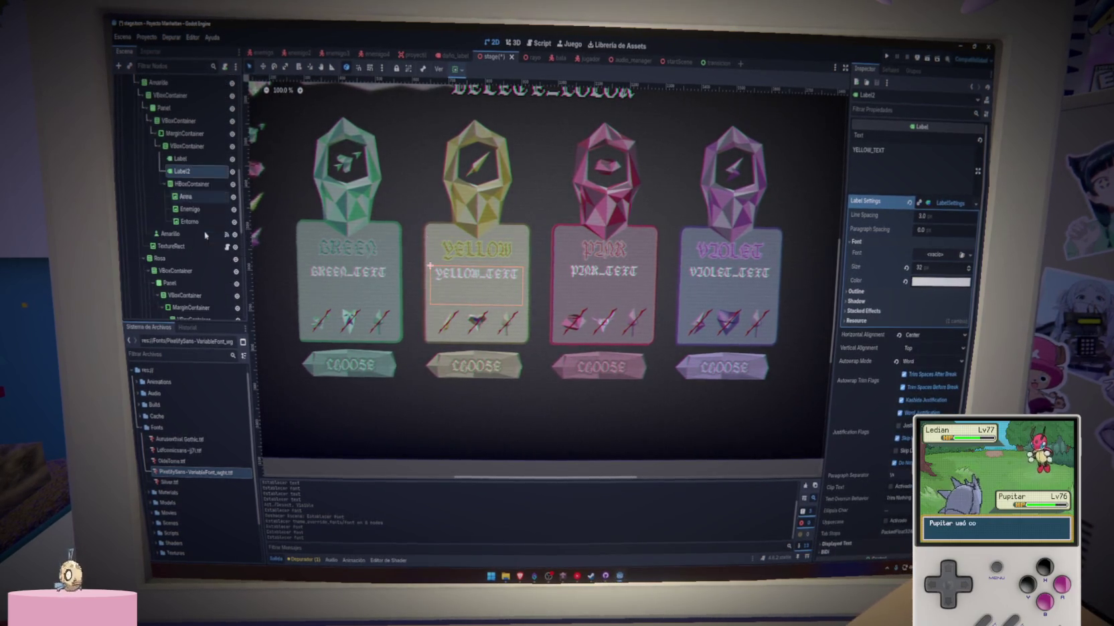
Inspect the PINK_TEXT label's horizontal alignment and label settings
left_click(194, 273)
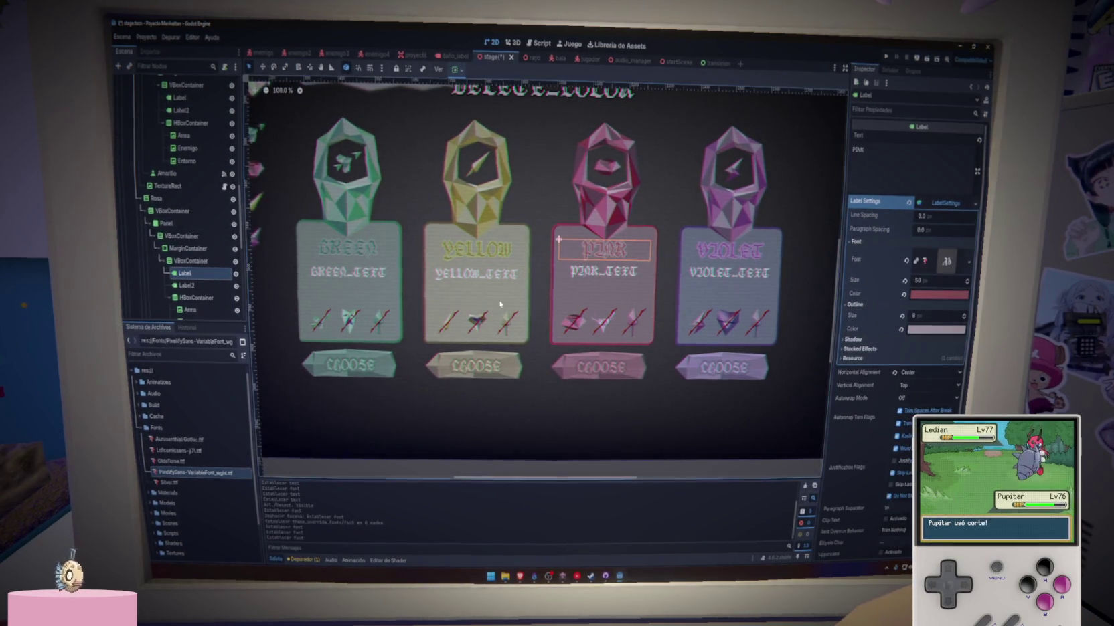
left_click(194, 286)
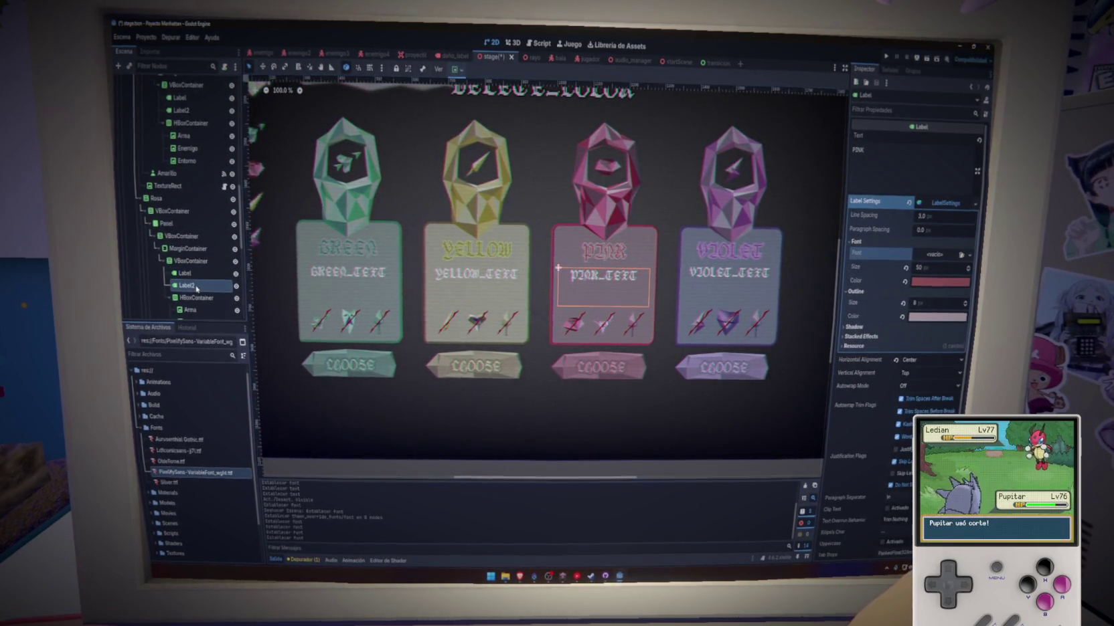
left_click(938, 216)
left_click(944, 203)
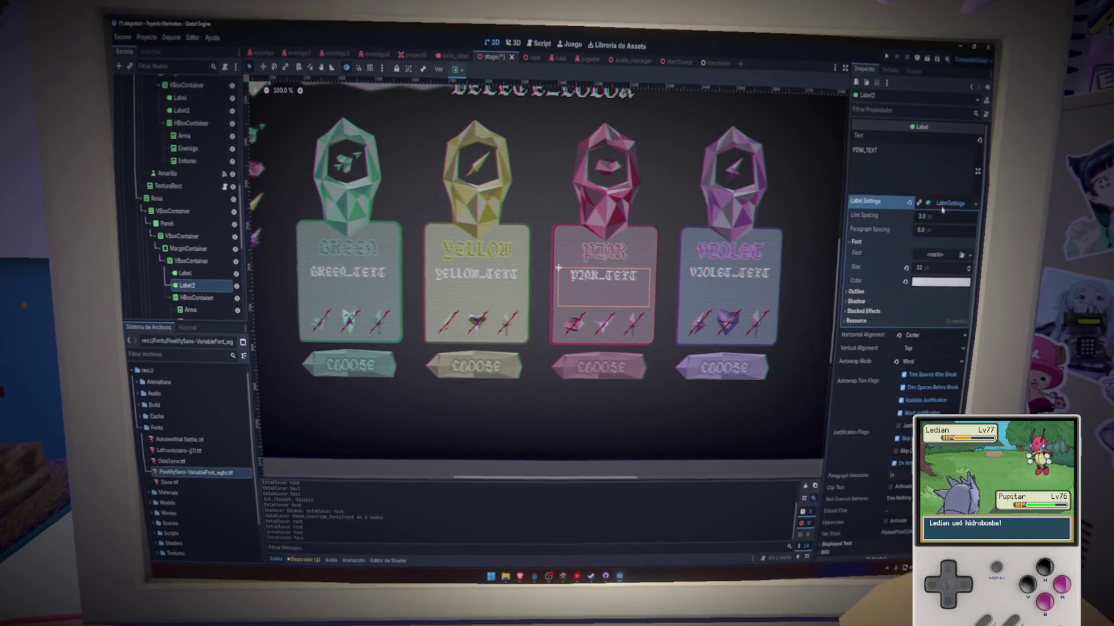
scroll(208, 270, "down", 3)
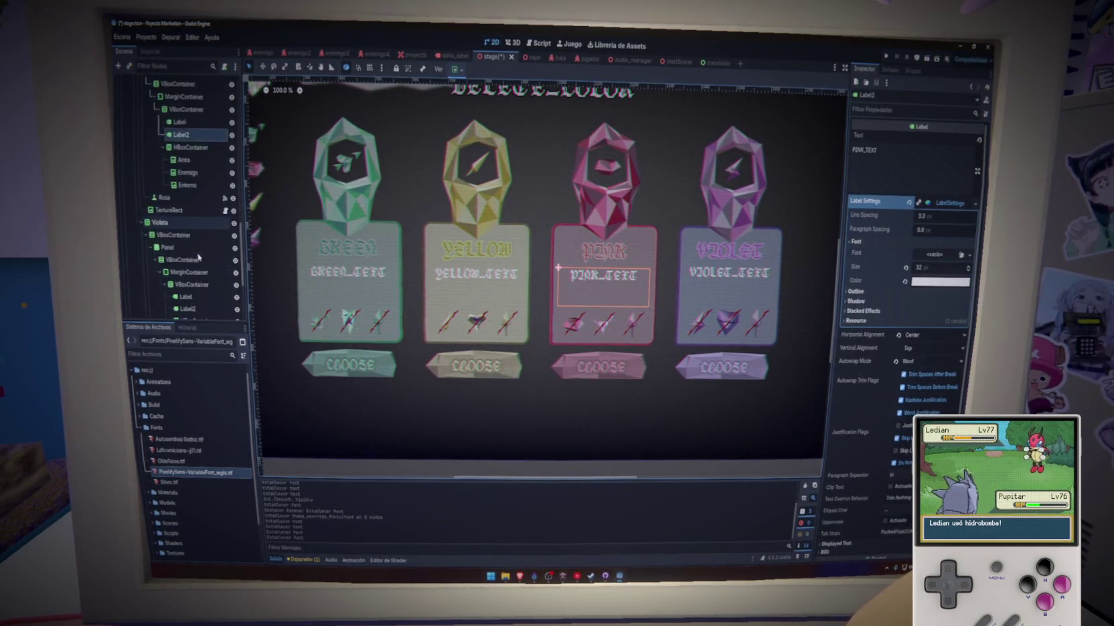
Inspect the VIOLET_TEXT label settings, then select the violet and pink CHOOSE buttons
left_click(198, 267)
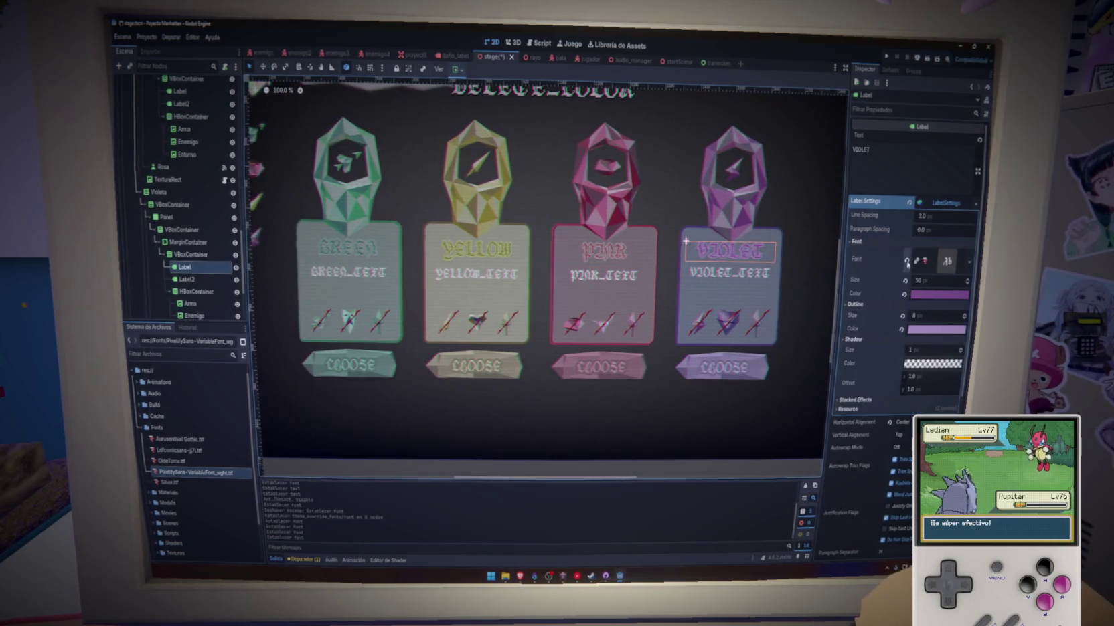
left_click(187, 279)
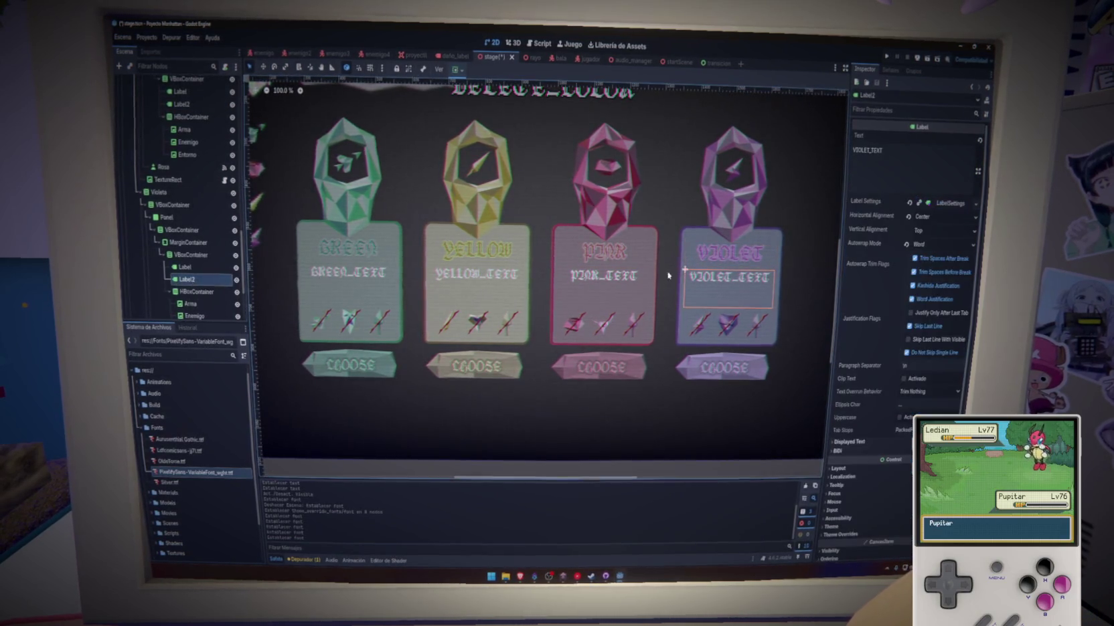
left_click(946, 204)
scroll(191, 251, "down", 3)
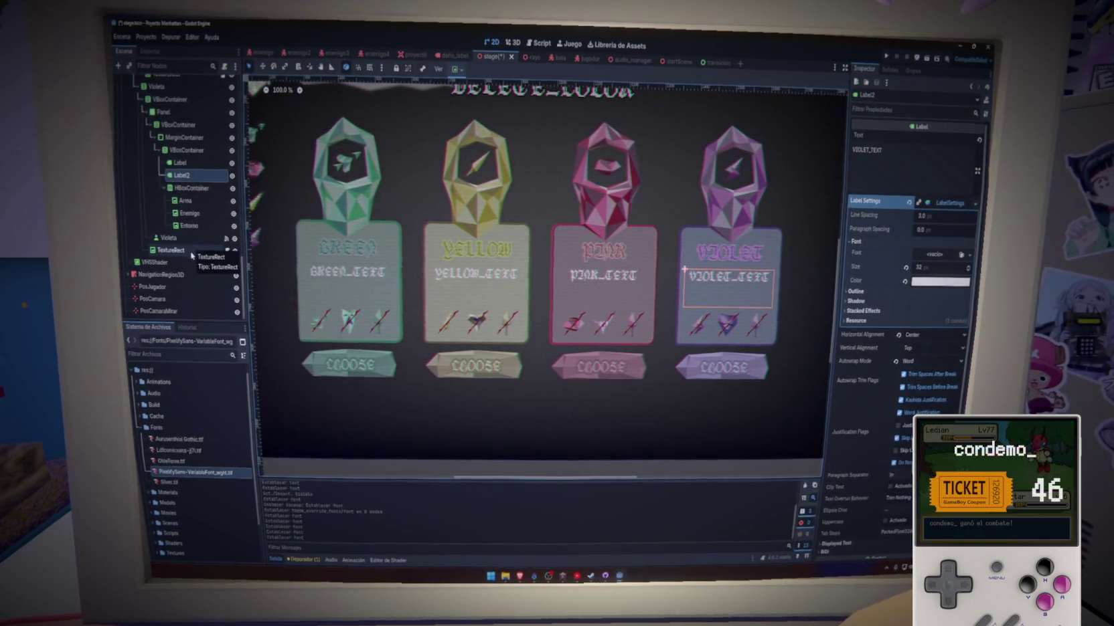
left_click(171, 238)
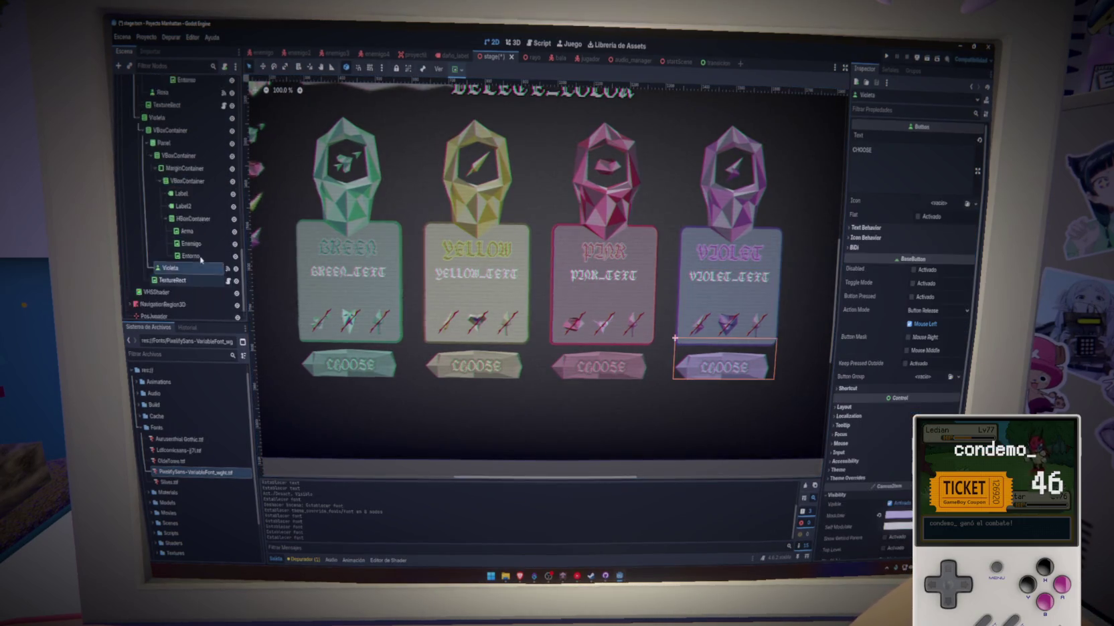
left_click(187, 183, "ctrl")
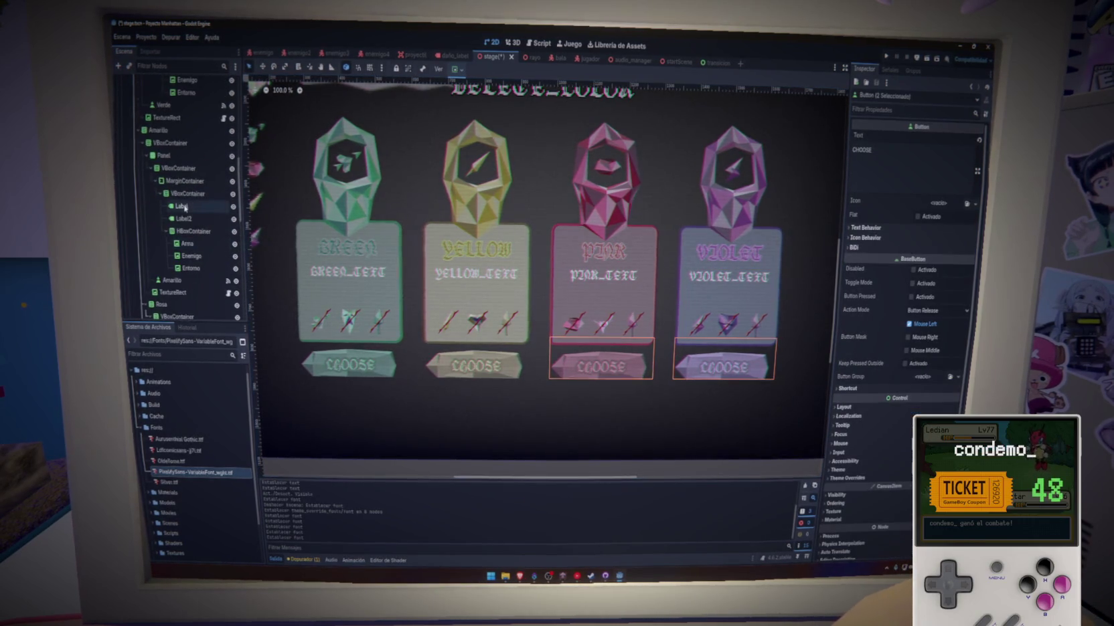
Select all four CHOOSE buttons and assign them one shared Theme Overrides font
scroll(186, 201, "up", 1)
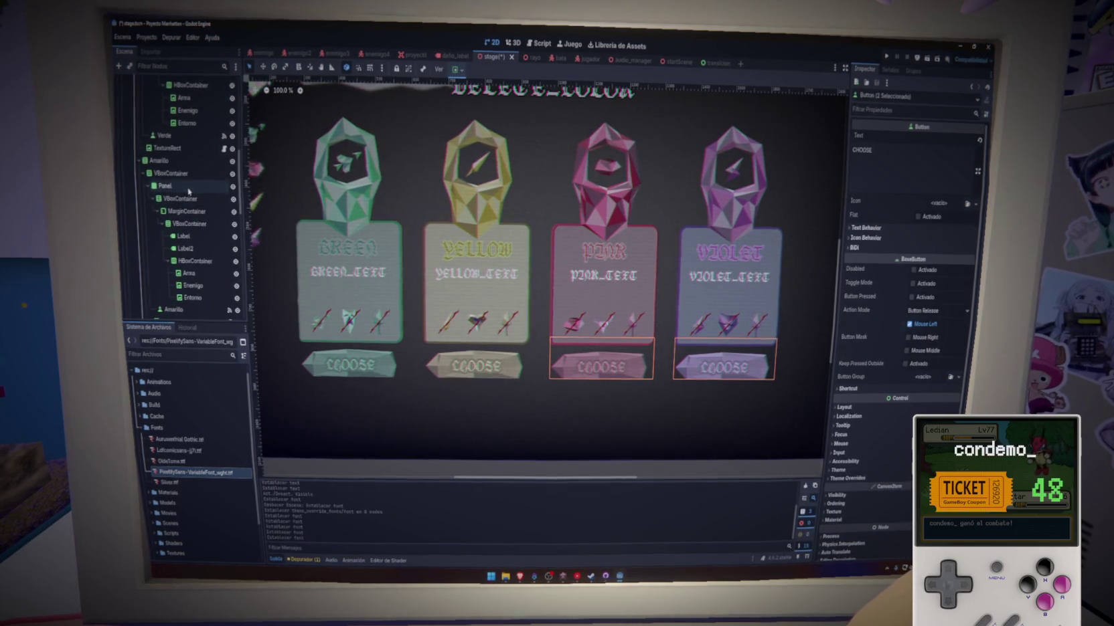
scroll(189, 200, "up", 3)
left_click(194, 217, "ctrl")
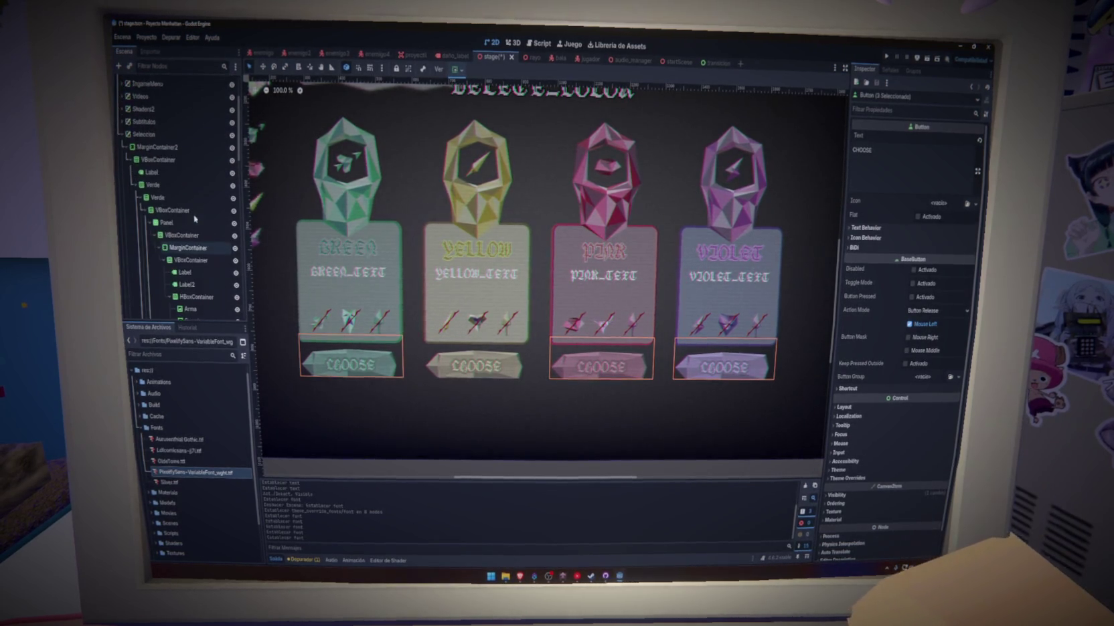
scroll(192, 200, "down", 3)
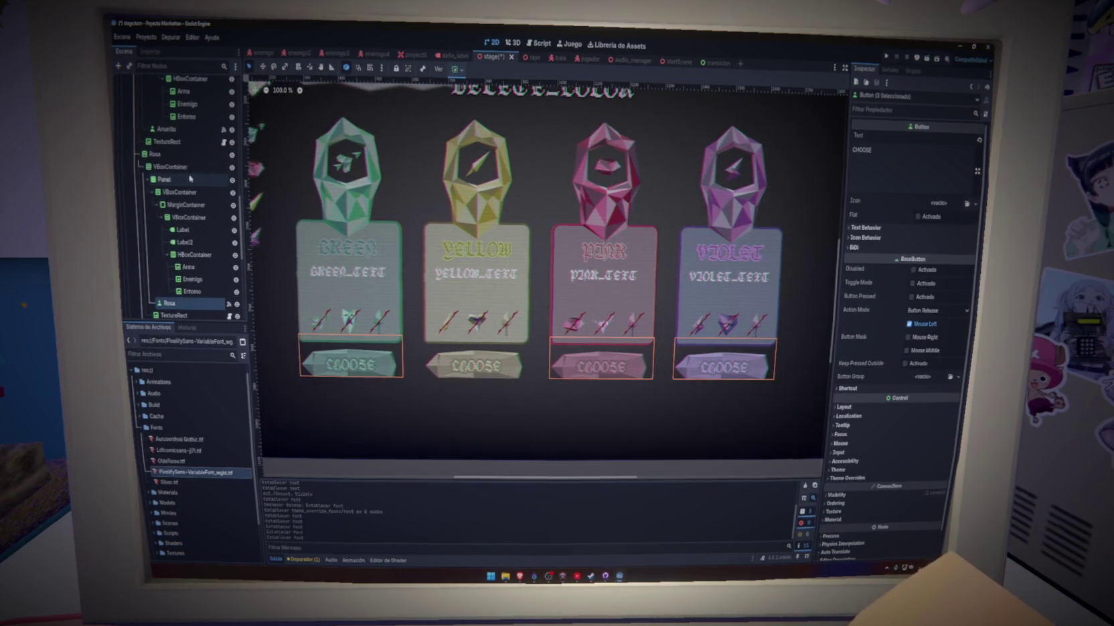
left_click(168, 128, "ctrl")
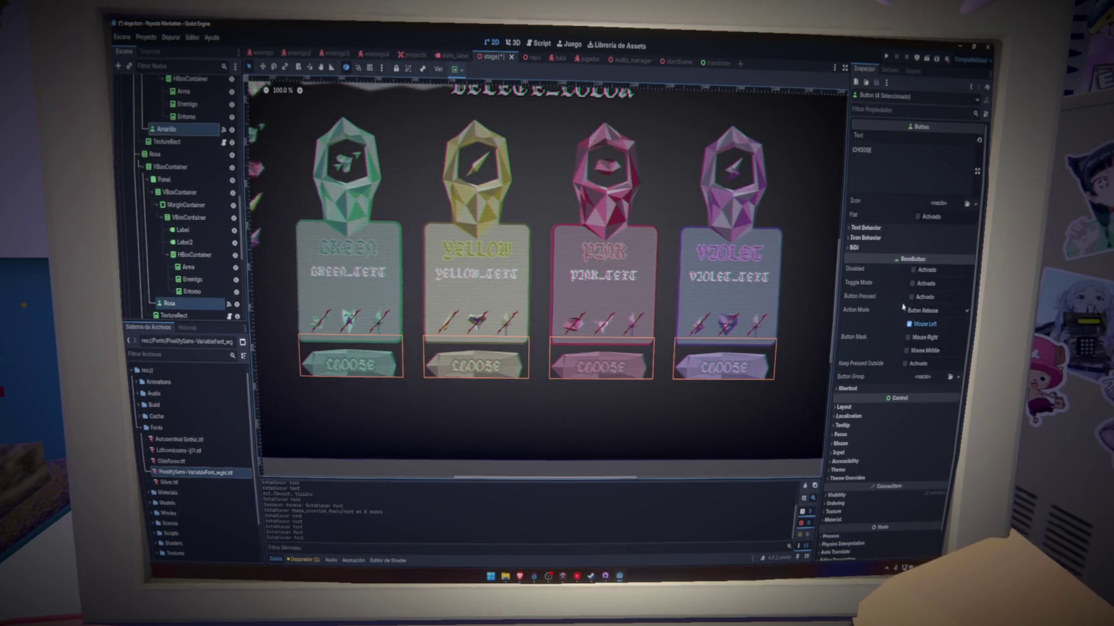
left_click(867, 228)
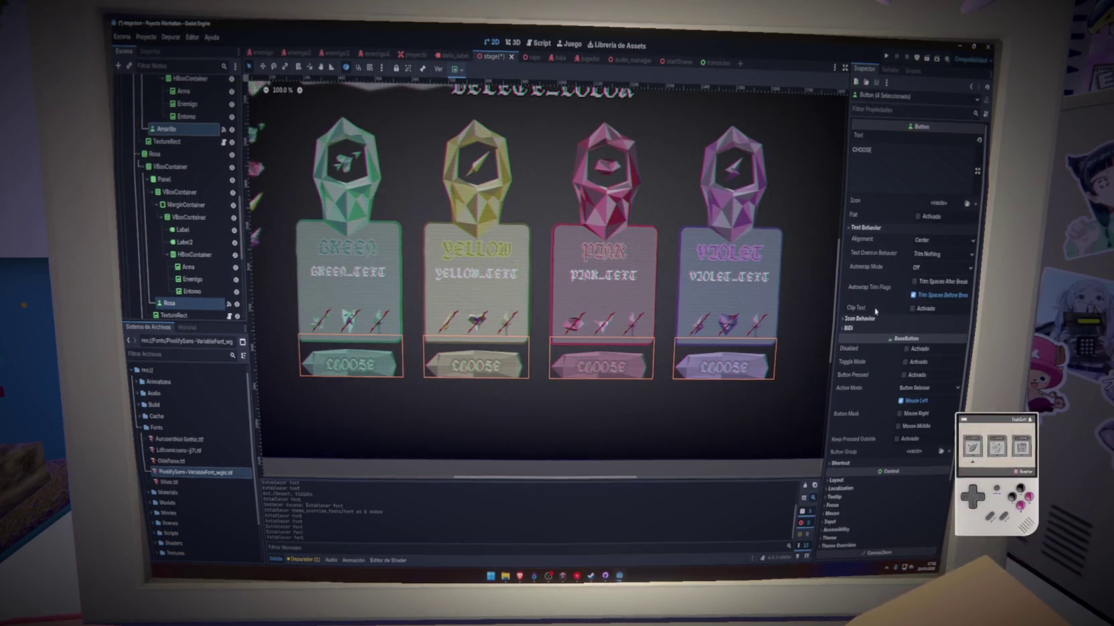
left_click(867, 228)
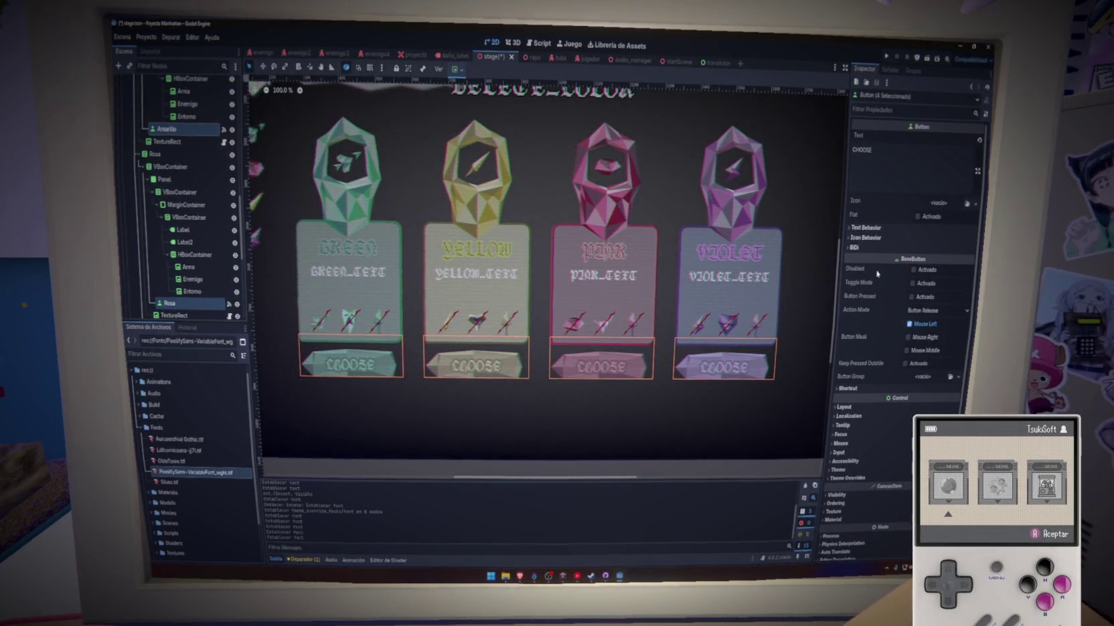
left_click(847, 478)
scroll(851, 429, "down", 3)
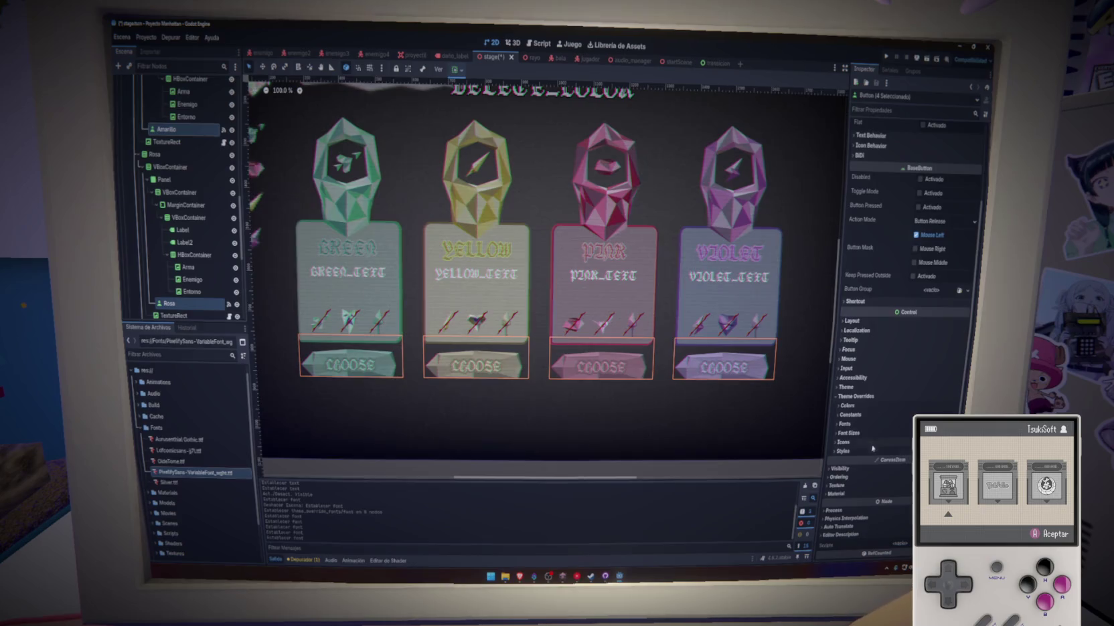
left_click(844, 423)
left_click(937, 440)
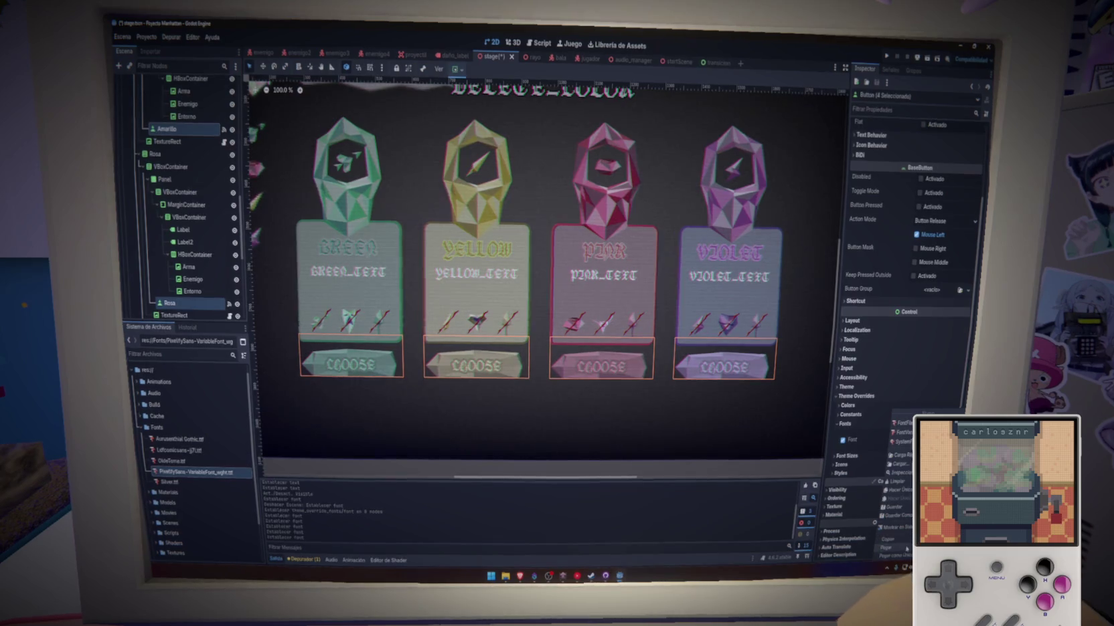
left_click(884, 548)
left_click(841, 406)
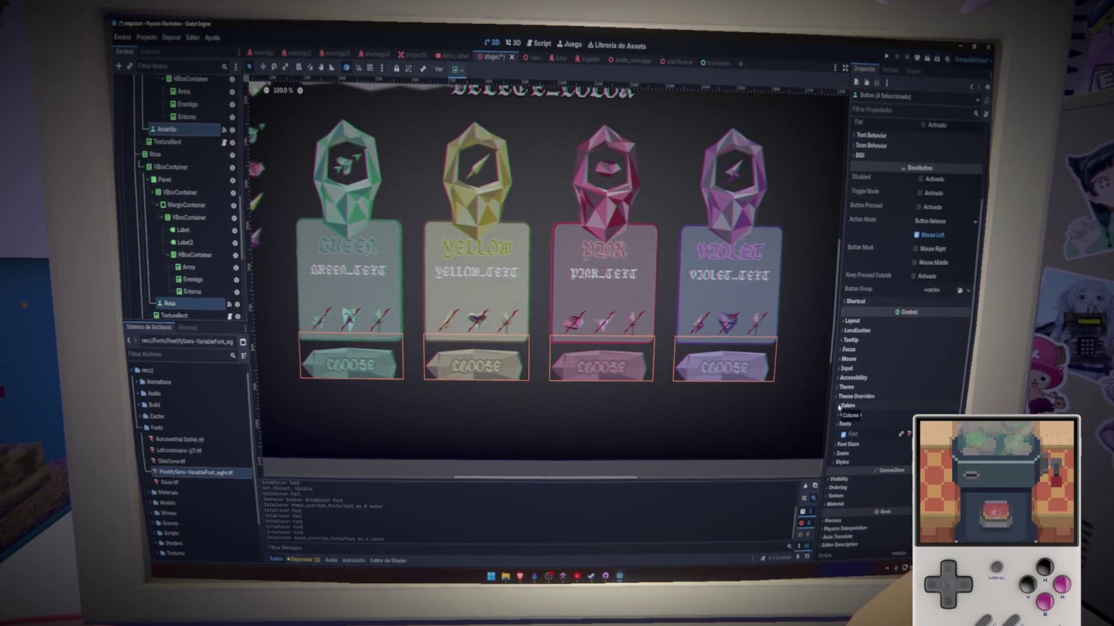
Save the stage scene, hide the Seleccion cards, and switch to the startScene
key("ctrl+s")
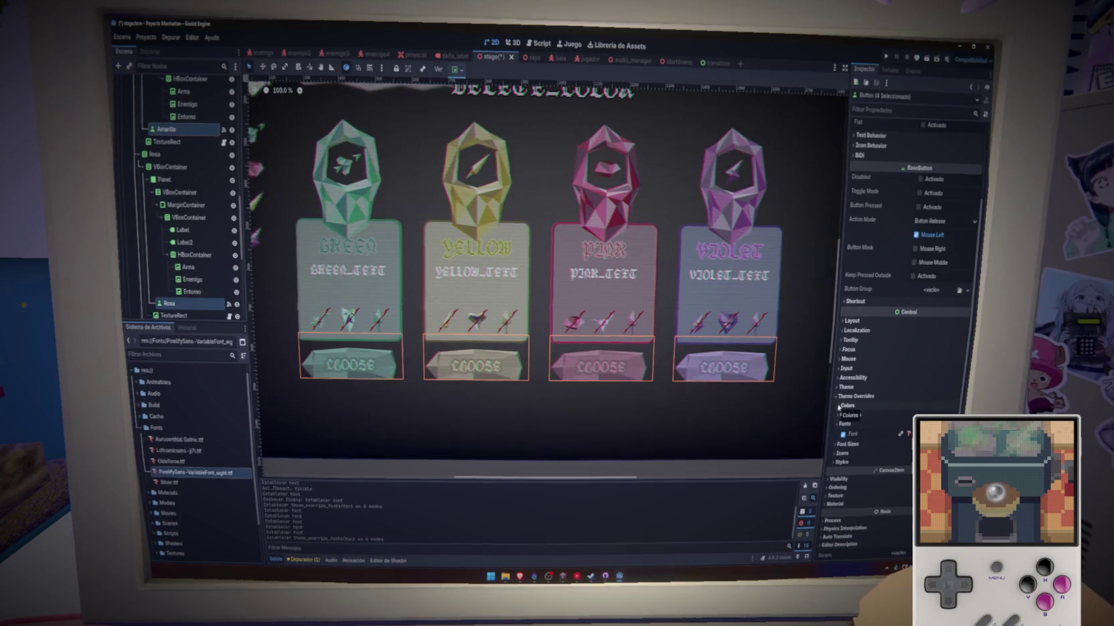
scroll(263, 221, "up", 3)
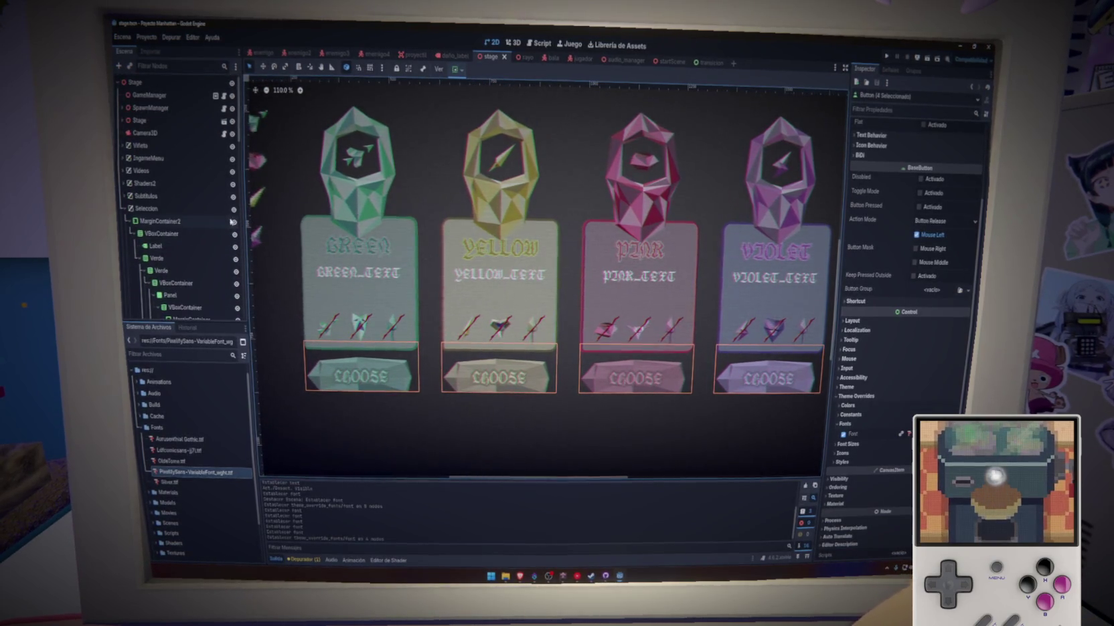
scroll(235, 241, "up", 5)
left_click(234, 210)
left_click(668, 62)
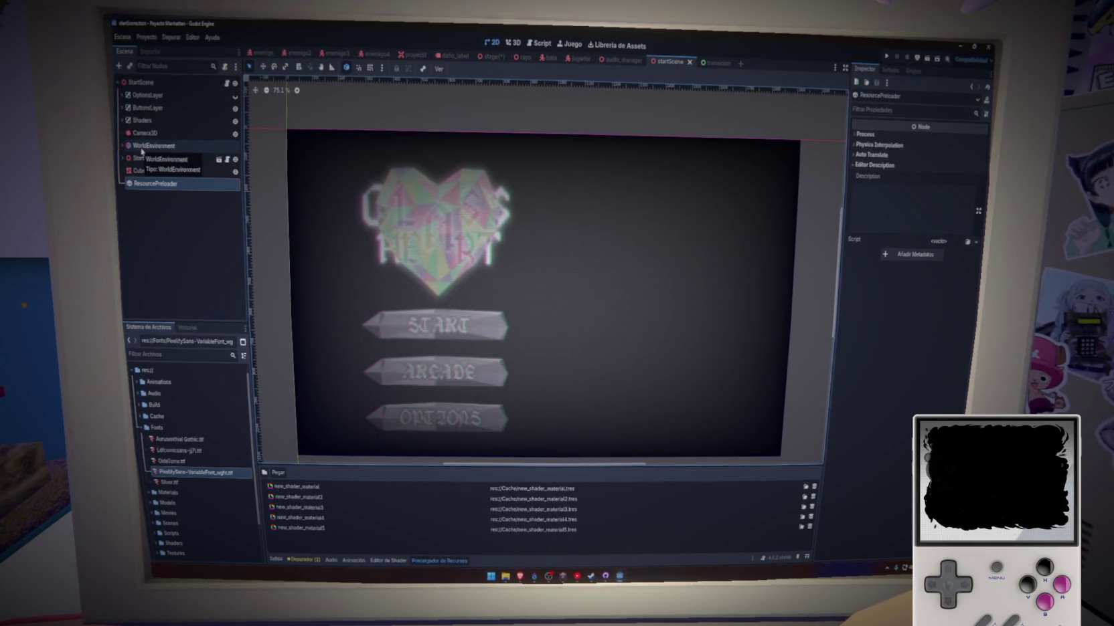
Expand the scene tree groups and briefly toggle the options menu layer's visibility
left_click(123, 120)
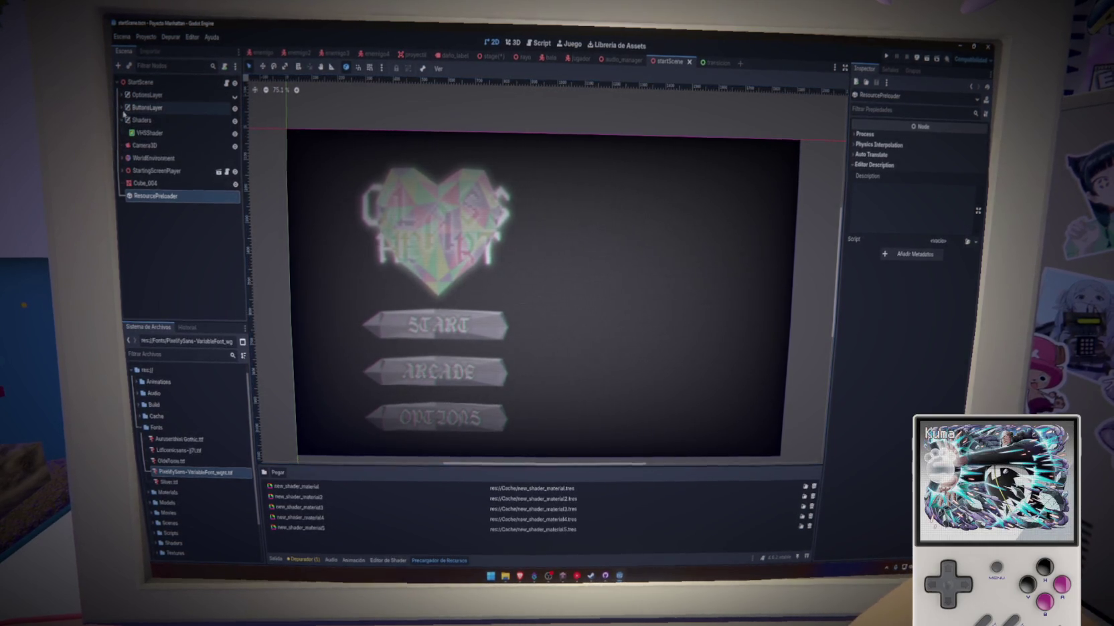
left_click(122, 108)
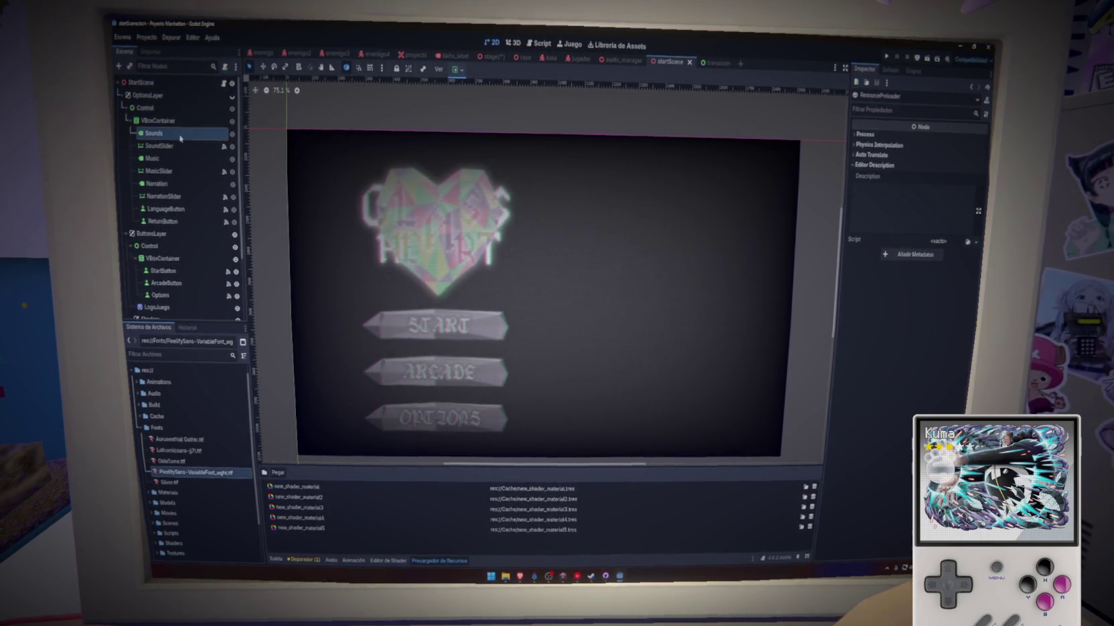
left_click(180, 138)
left_click(232, 96)
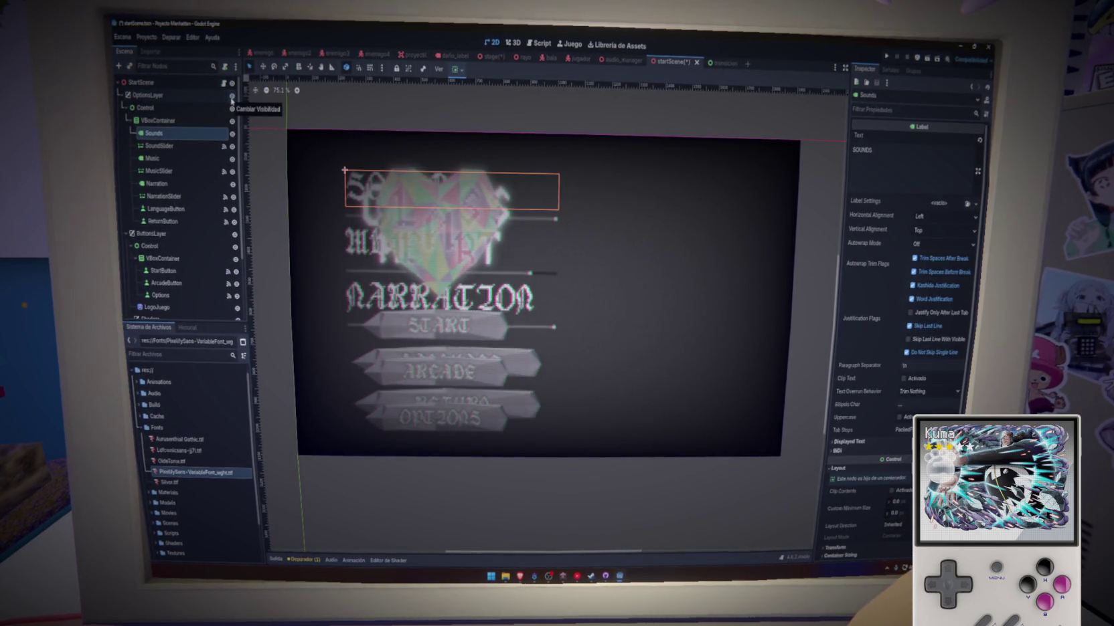
left_click(232, 99)
left_click(120, 95)
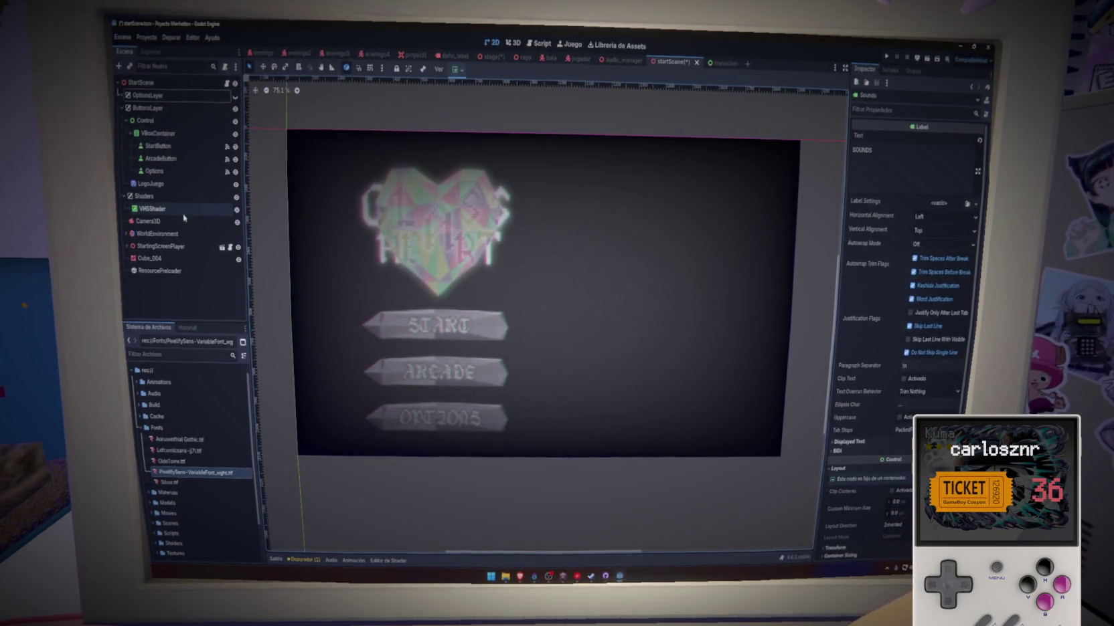
Give START, ARCADE and OPTIONS a shared new FontVariation font override and save the scene
left_click(157, 146)
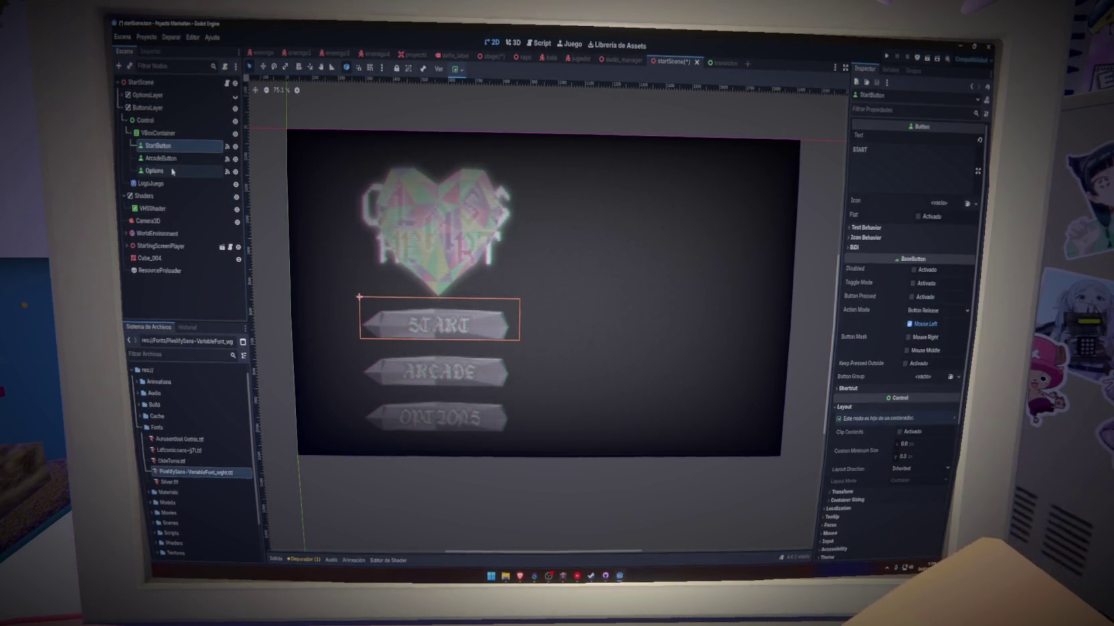
left_click(155, 171, "shift")
left_click(848, 478)
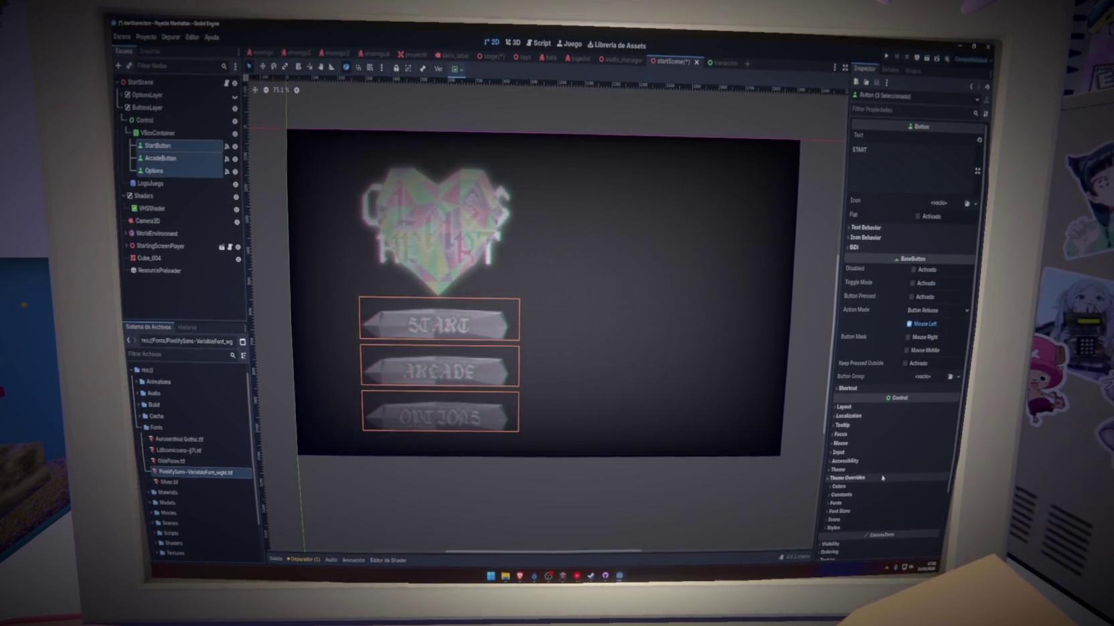
left_click(836, 503)
scroll(863, 482, "down", 3)
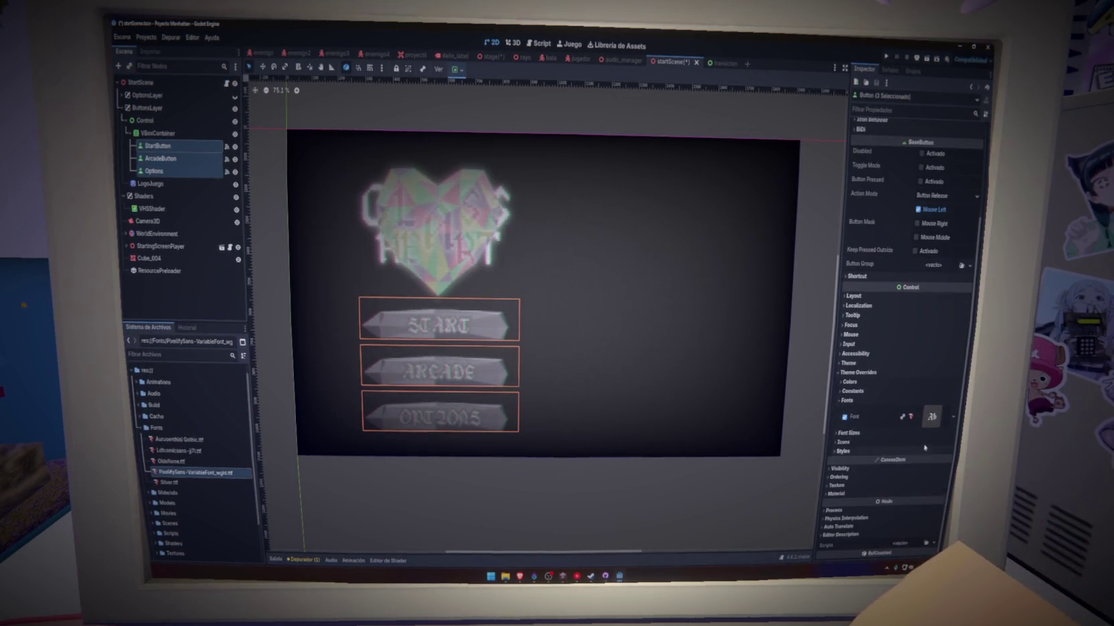
left_click(844, 417)
left_click(930, 417)
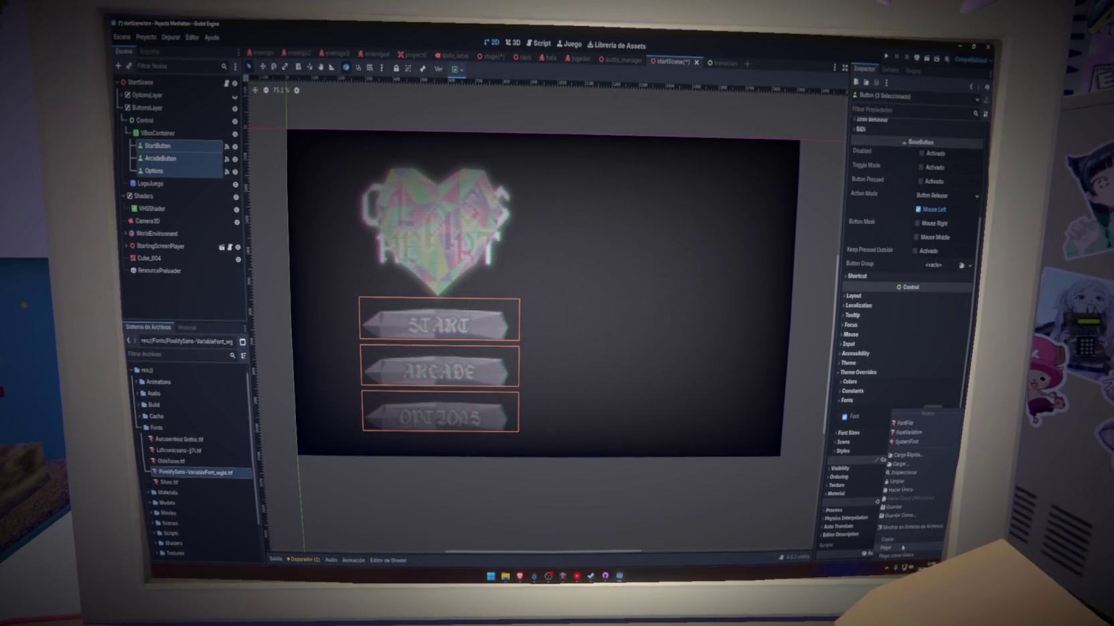
left_click(909, 433)
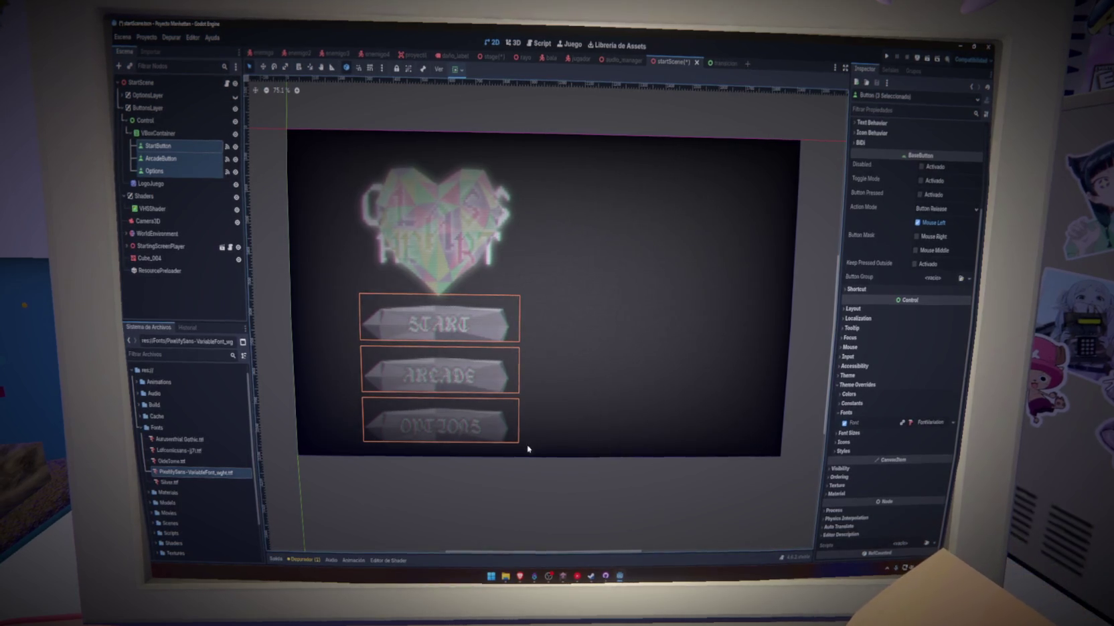
key("ctrl+s")
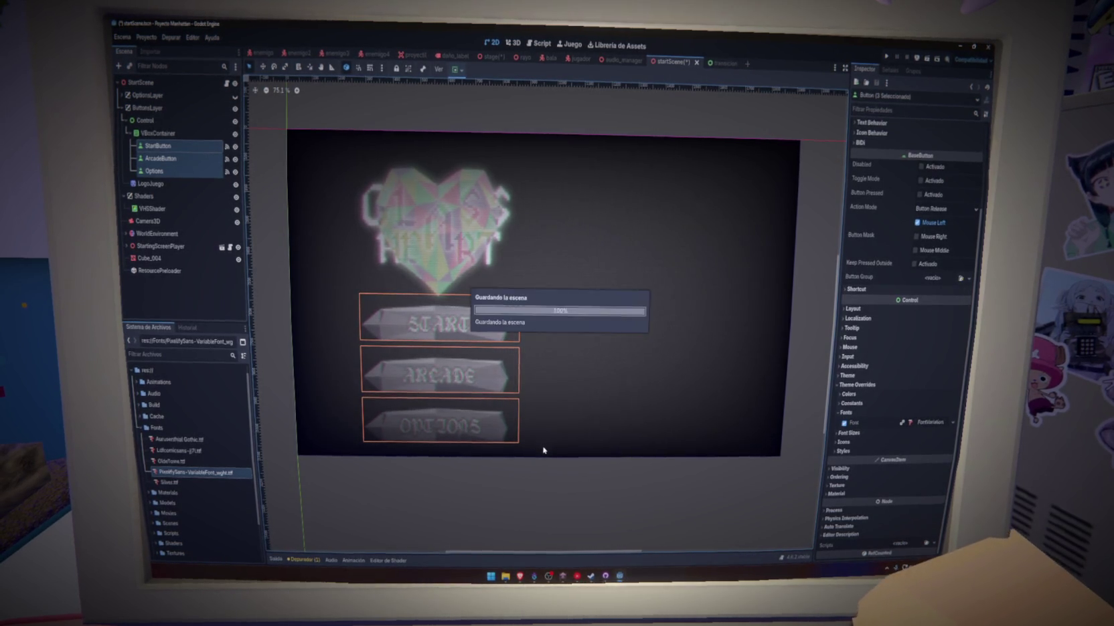
left_click(197, 303)
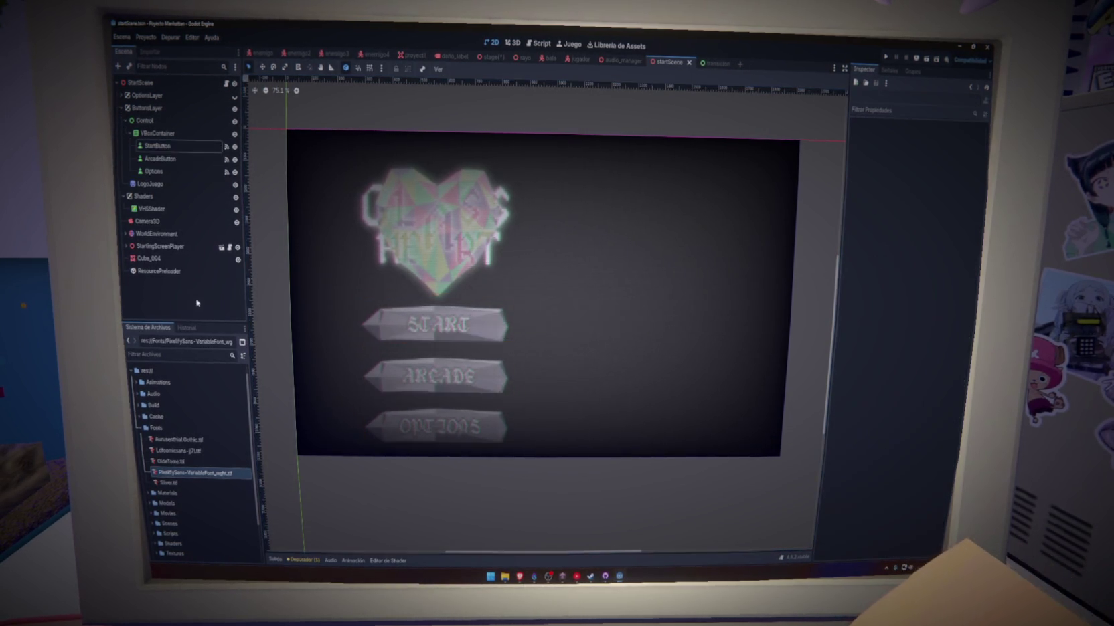
left_click(190, 150)
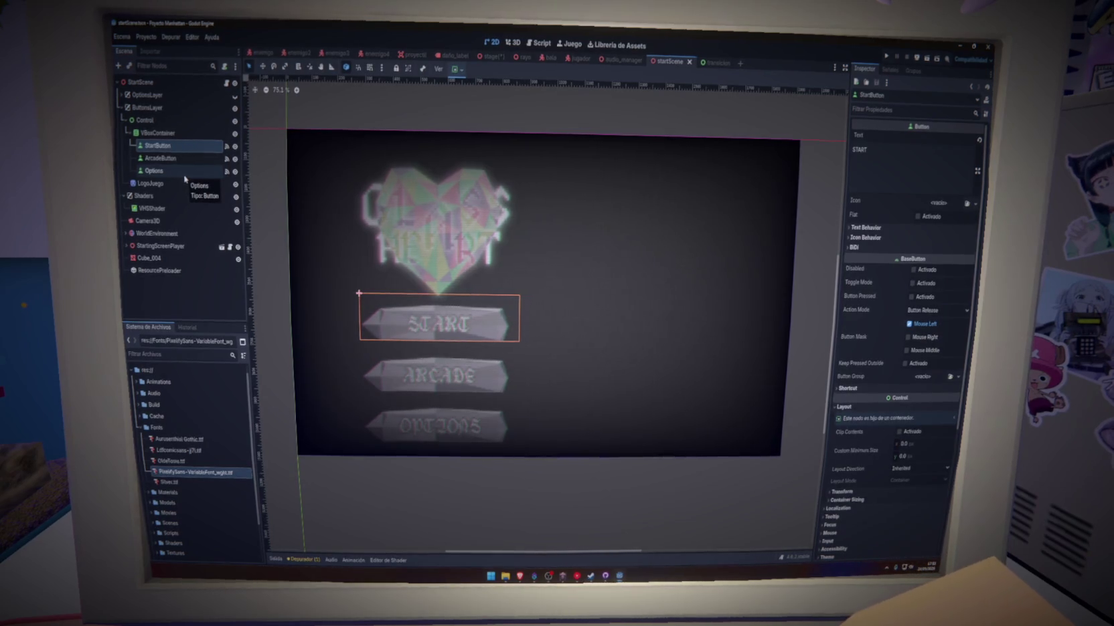
Check the three menu buttons, then hide the main menu ButtonsLayer
left_click(185, 175)
left_click(180, 158)
left_click(177, 147)
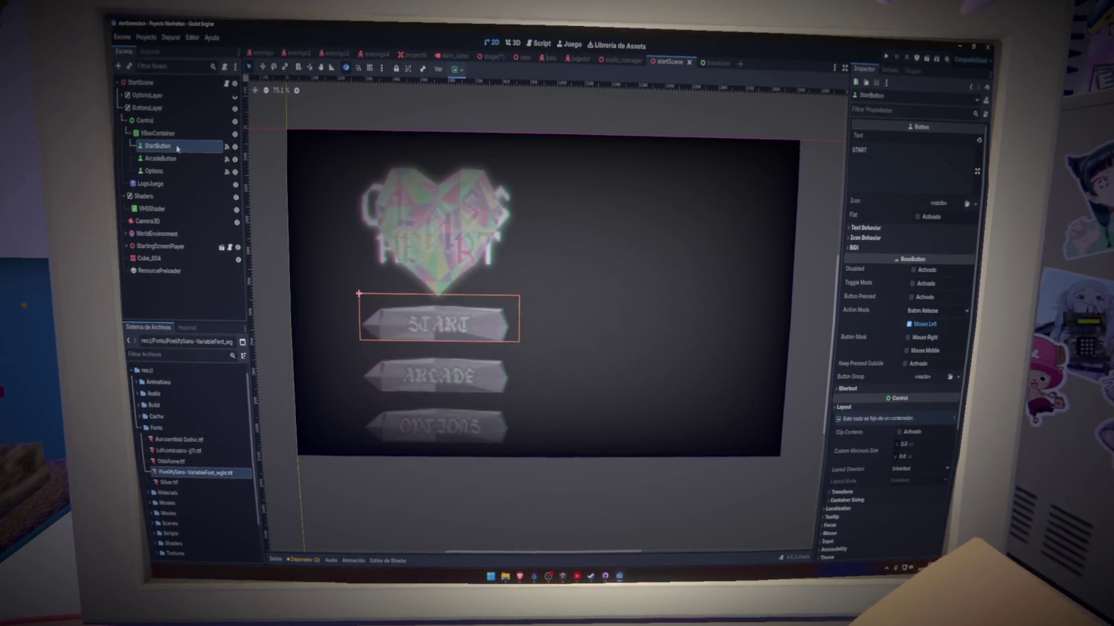
left_click(175, 160)
left_click(176, 173)
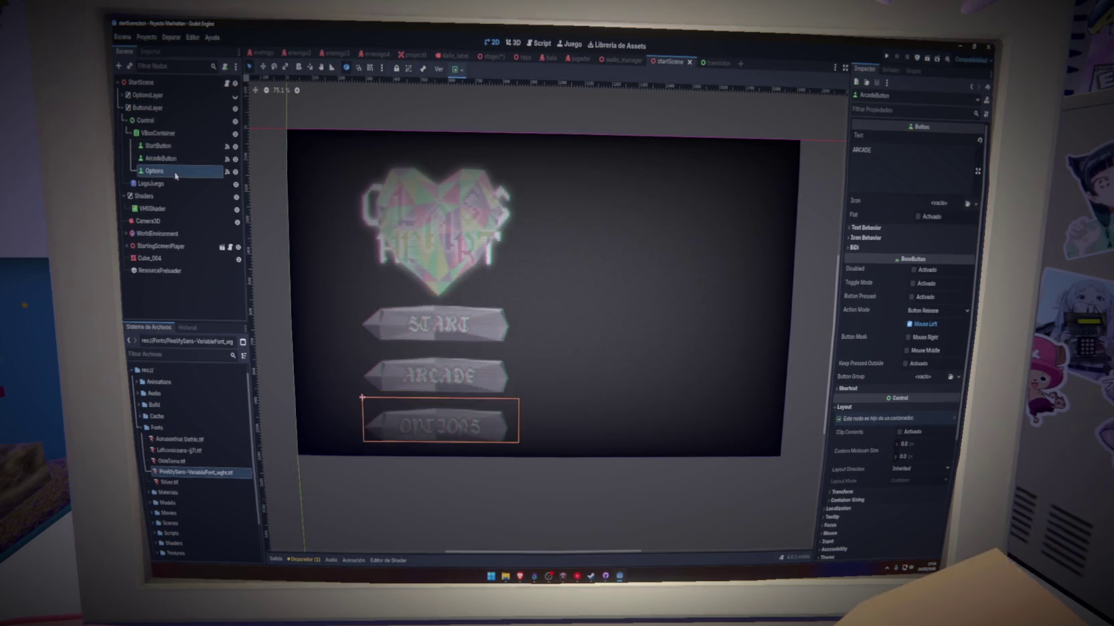
left_click(235, 109)
Apply the Full Rect anchor preset to the options menu's Control node
left_click(121, 97)
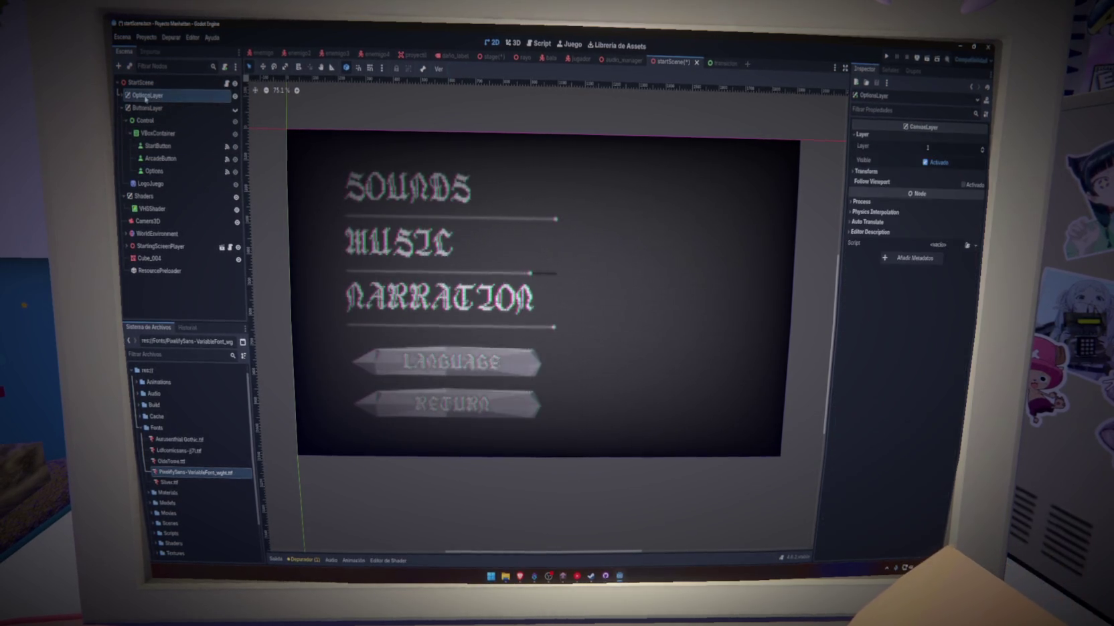
left_click(153, 110)
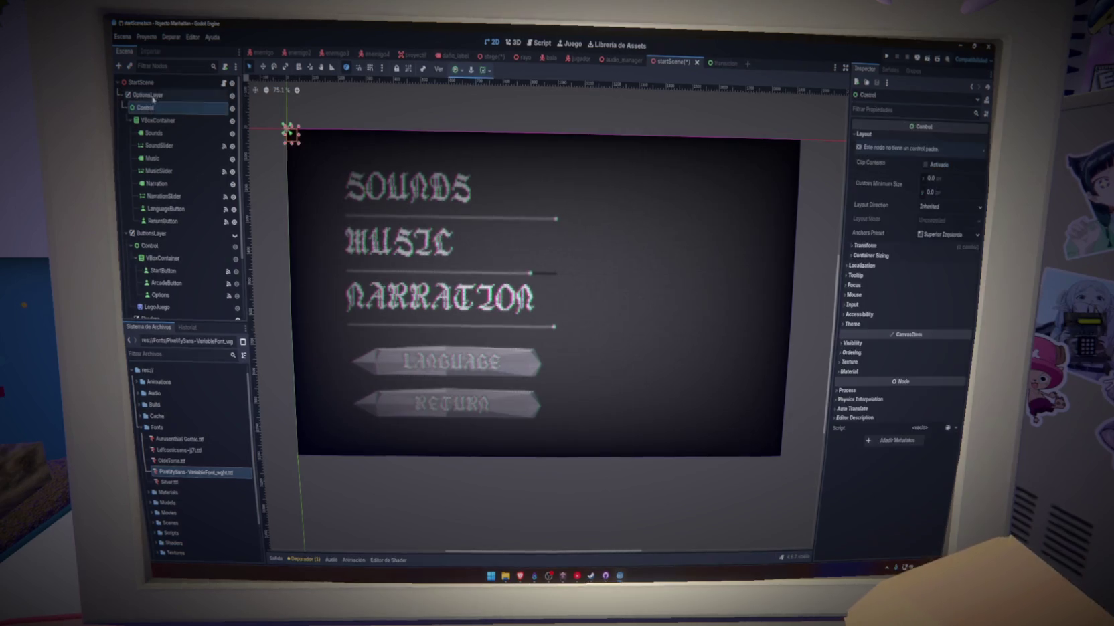
left_click(155, 96)
left_click(156, 108)
left_click(455, 70)
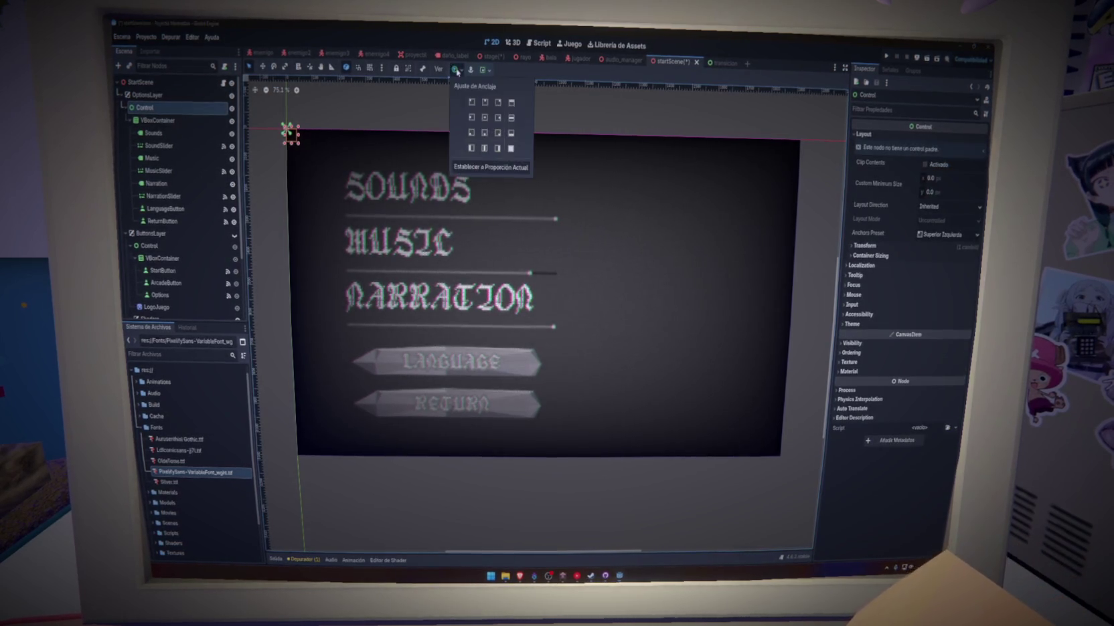
left_click(510, 148)
left_click(176, 125)
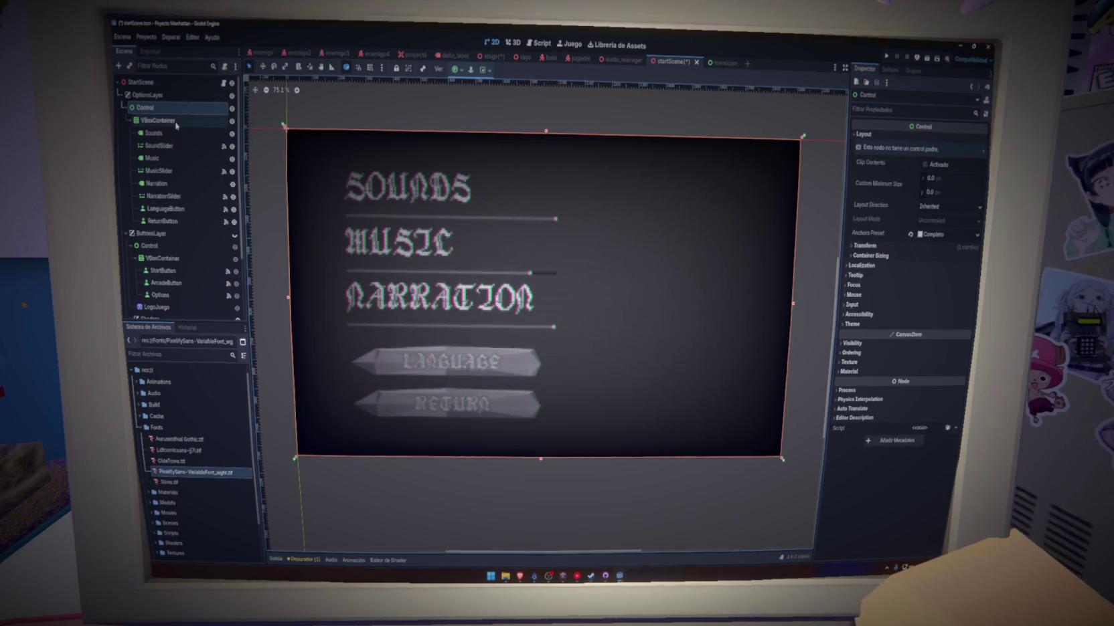
Apply the Full Rect anchor preset to the options VBoxContainer
left_click(177, 125)
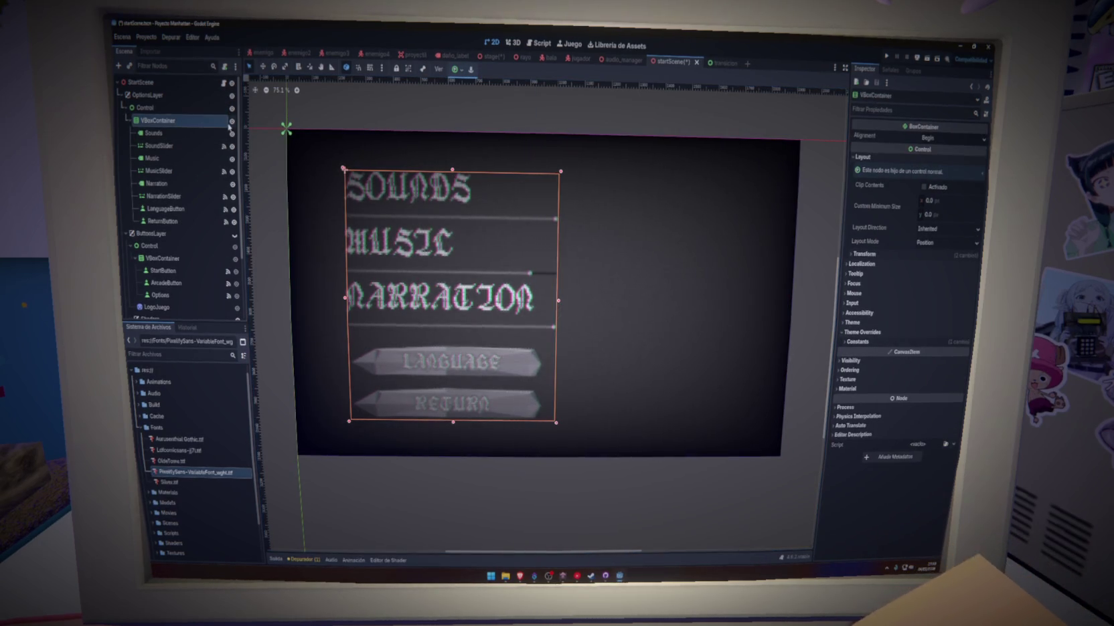
left_click(455, 70)
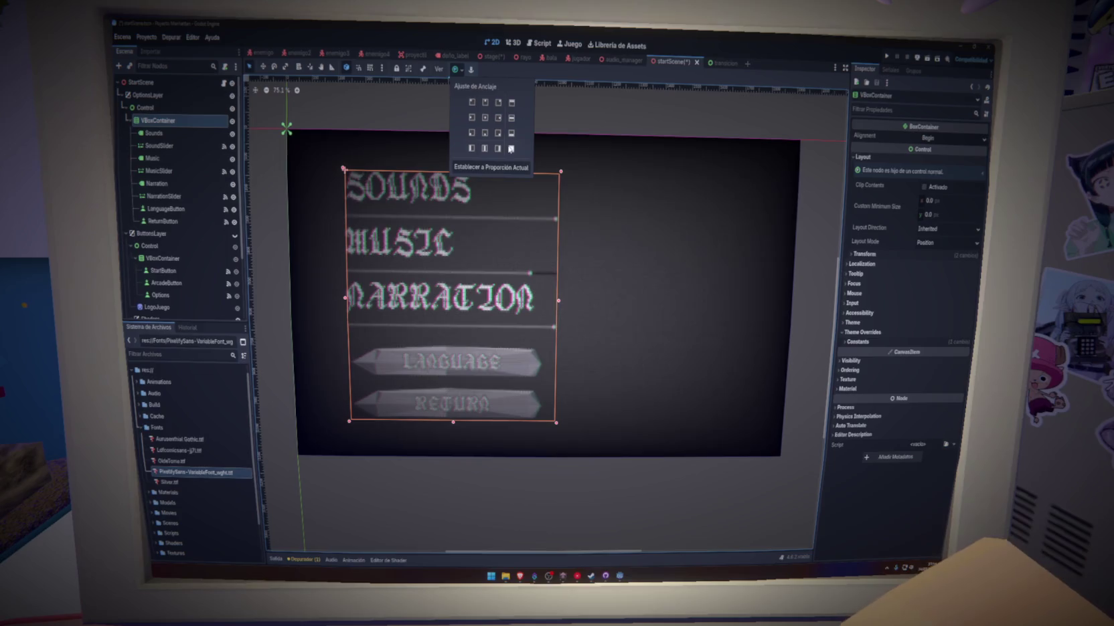
left_click(510, 148)
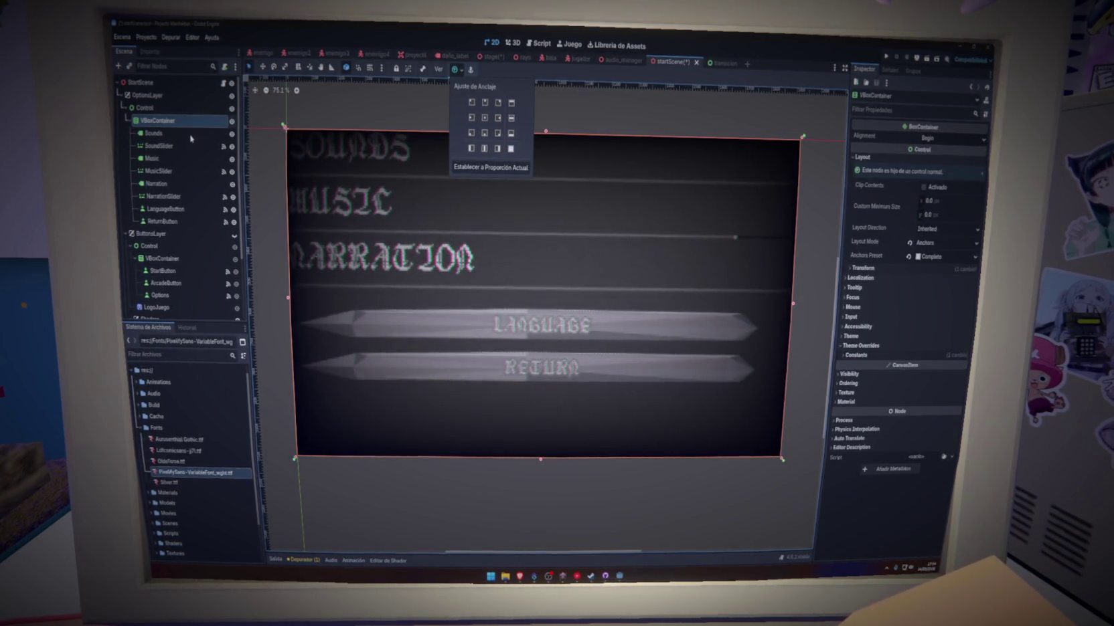
left_click(145, 131)
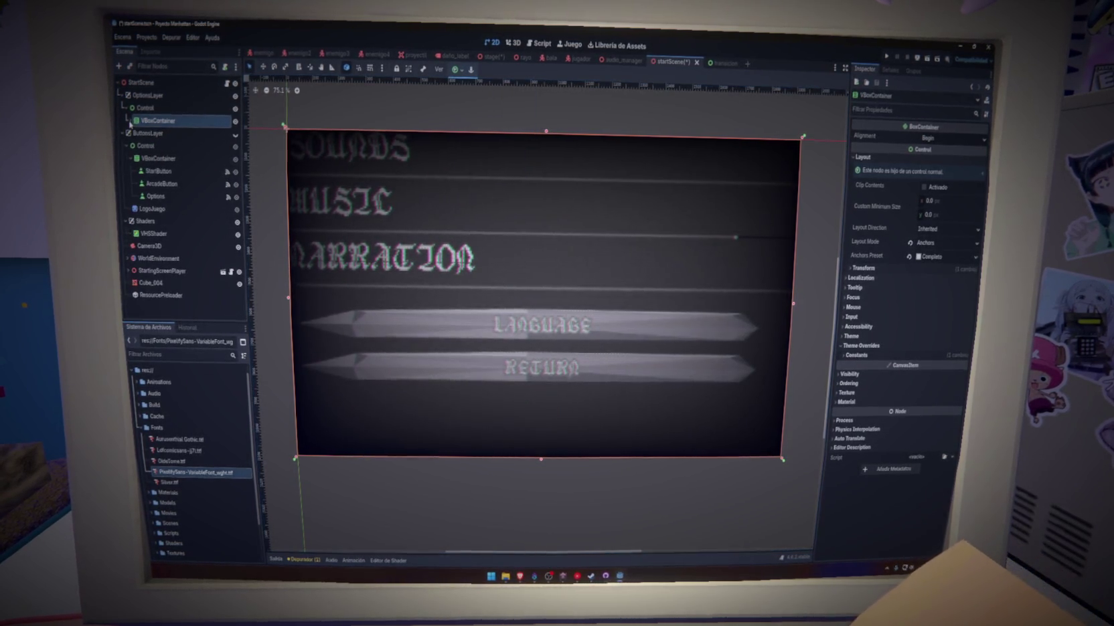
right_click(156, 108)
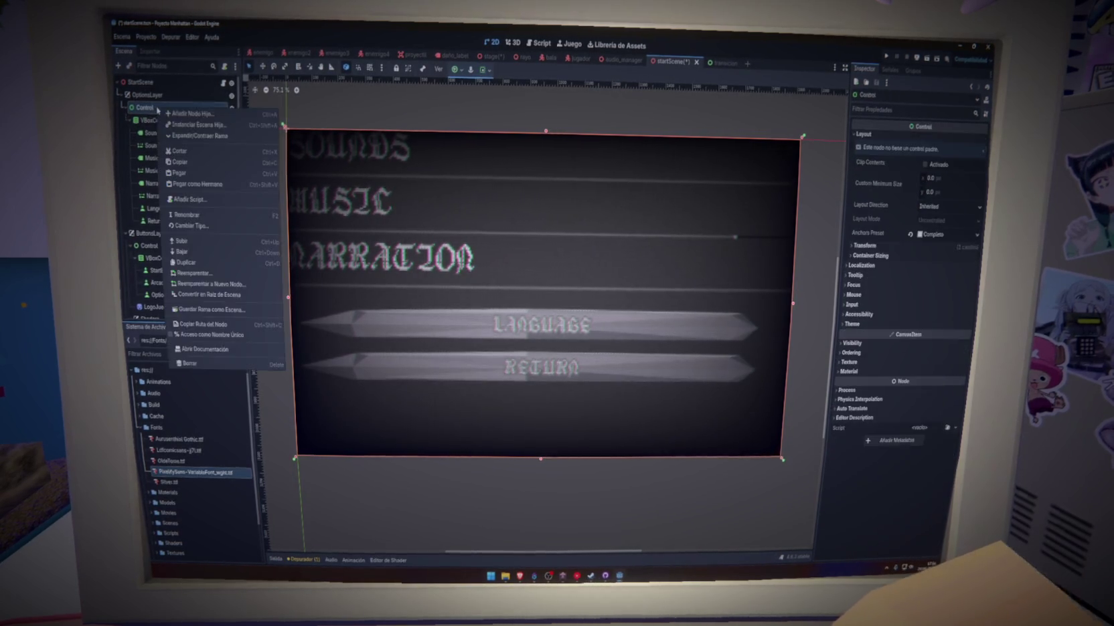
Add a MarginContainer under Control, nest the VBoxContainer inside it, and anchor it Full Rect
left_click(187, 114)
type("margin")
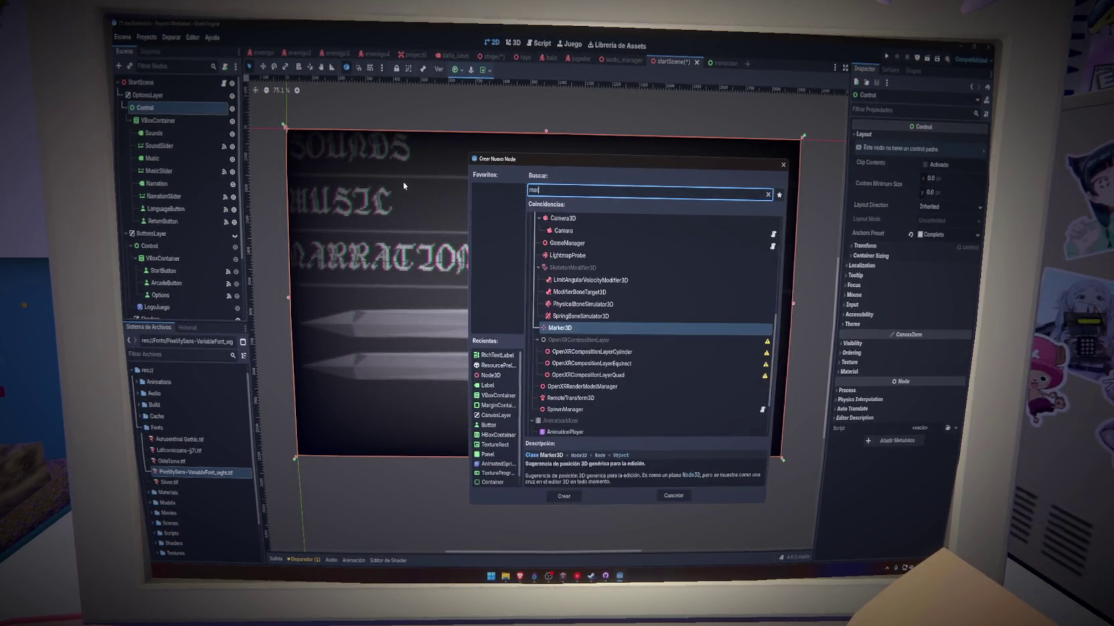
left_click(564, 493)
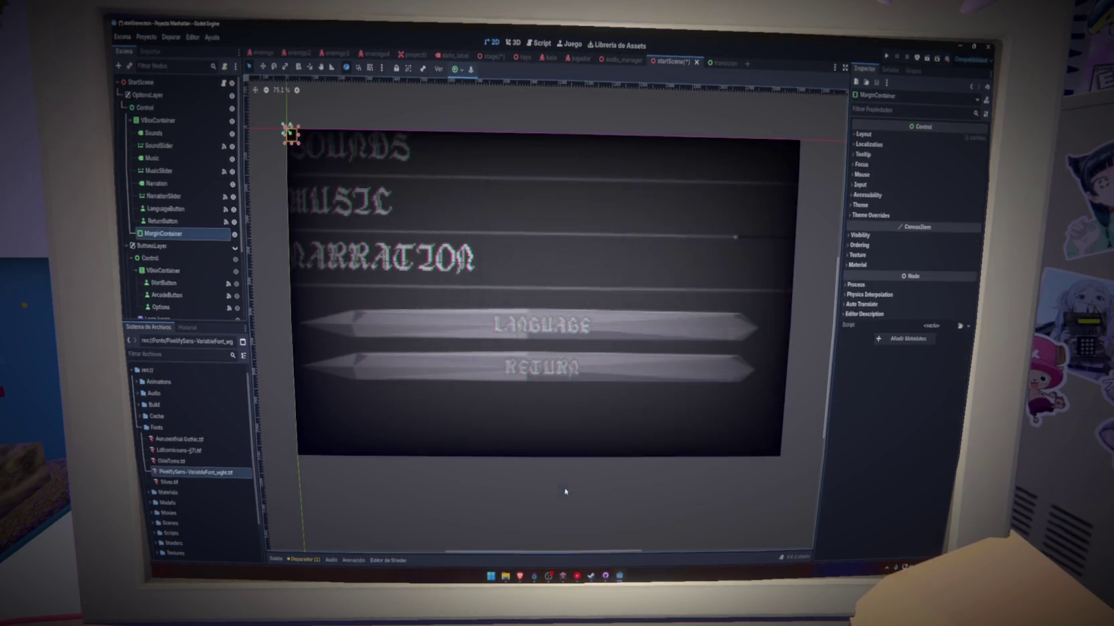
left_click_drag(171, 239, 159, 123)
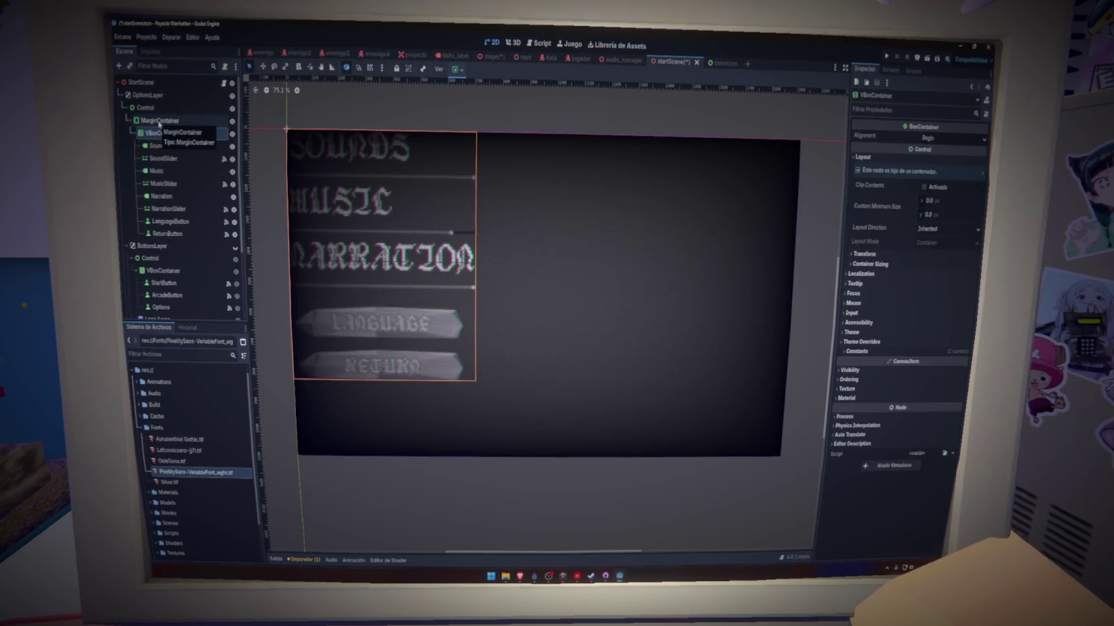
left_click(160, 120)
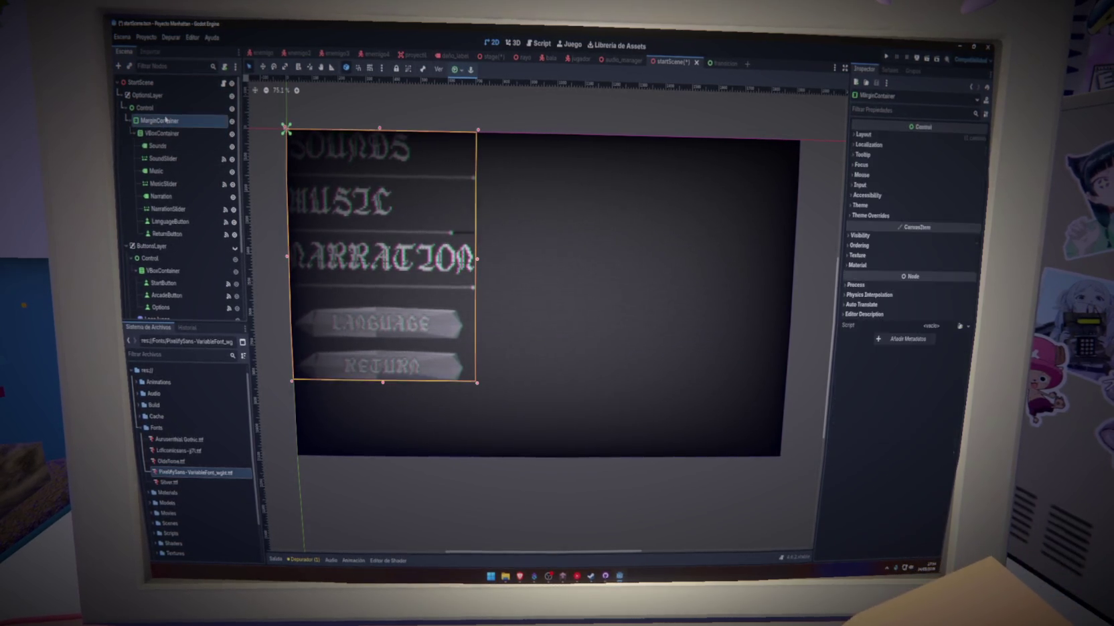
left_click(456, 69)
left_click(510, 149)
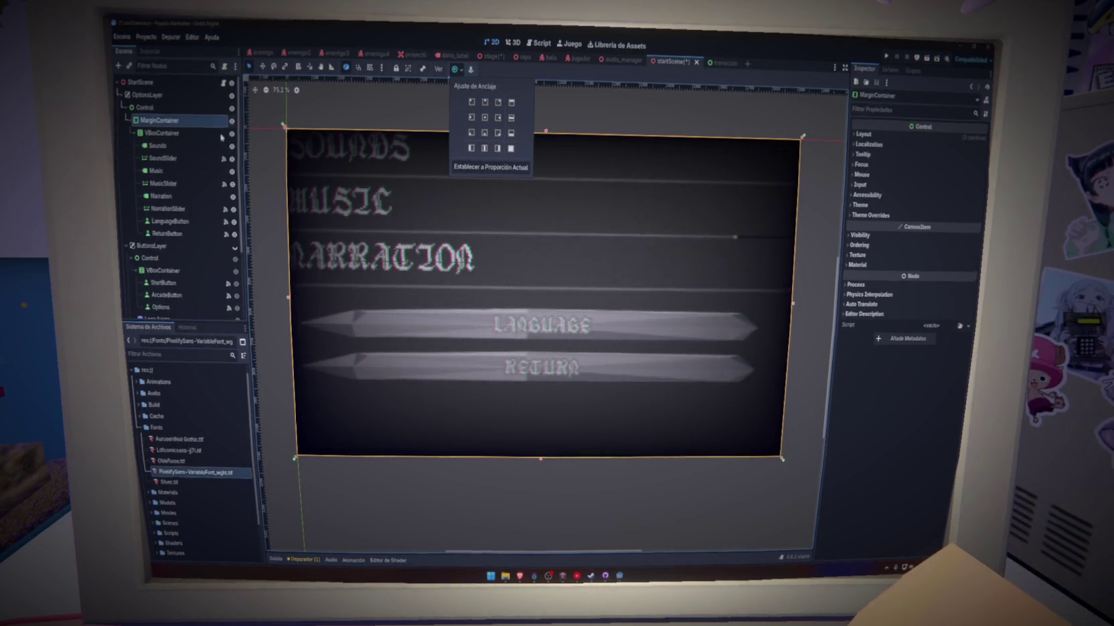
left_click(163, 134)
Align the options VBoxContainer column to the left
left_click(164, 134)
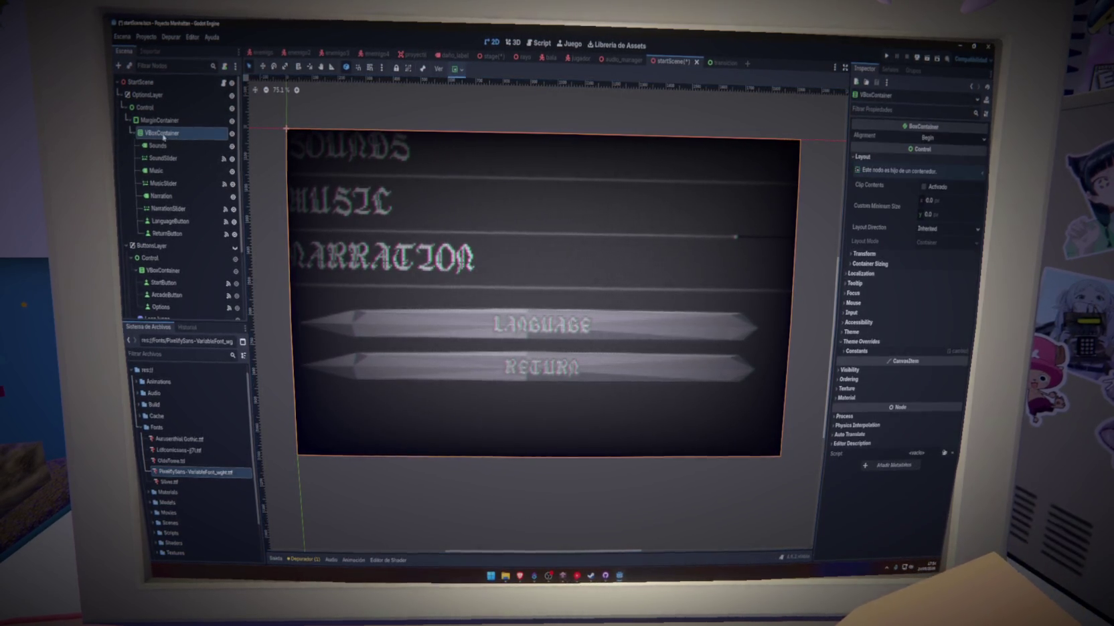
left_click(457, 69)
left_click(474, 103)
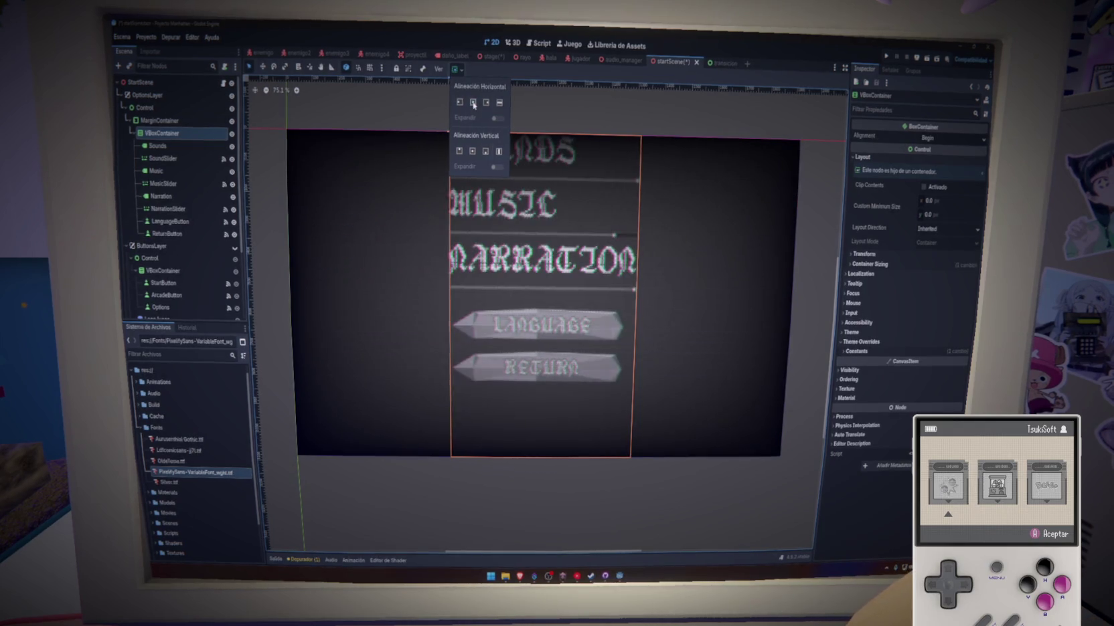
left_click(460, 102)
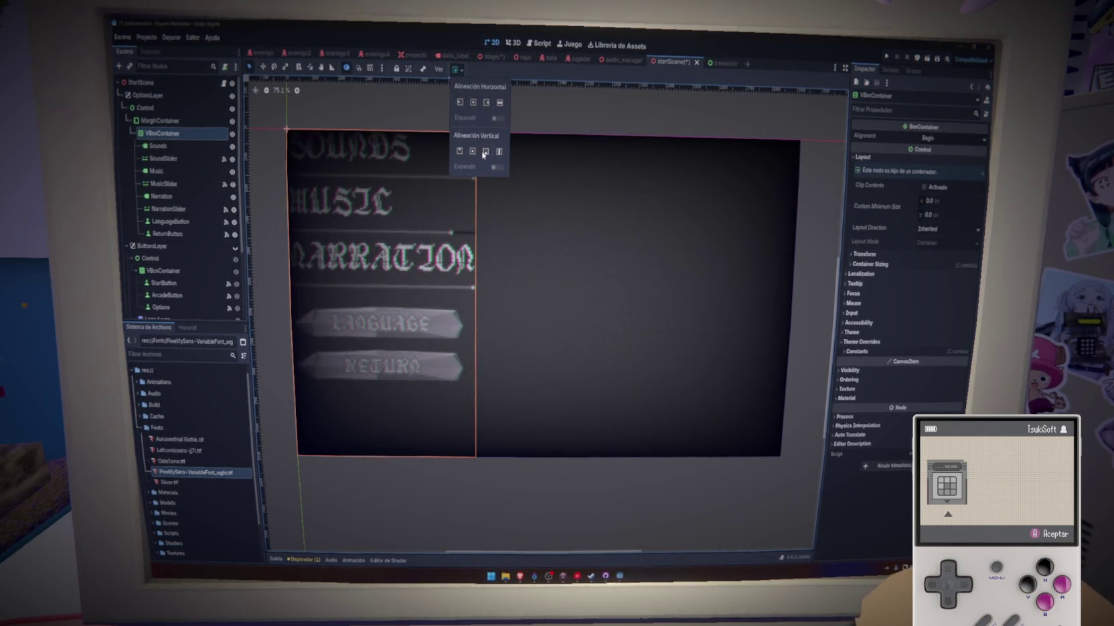
left_click(180, 125)
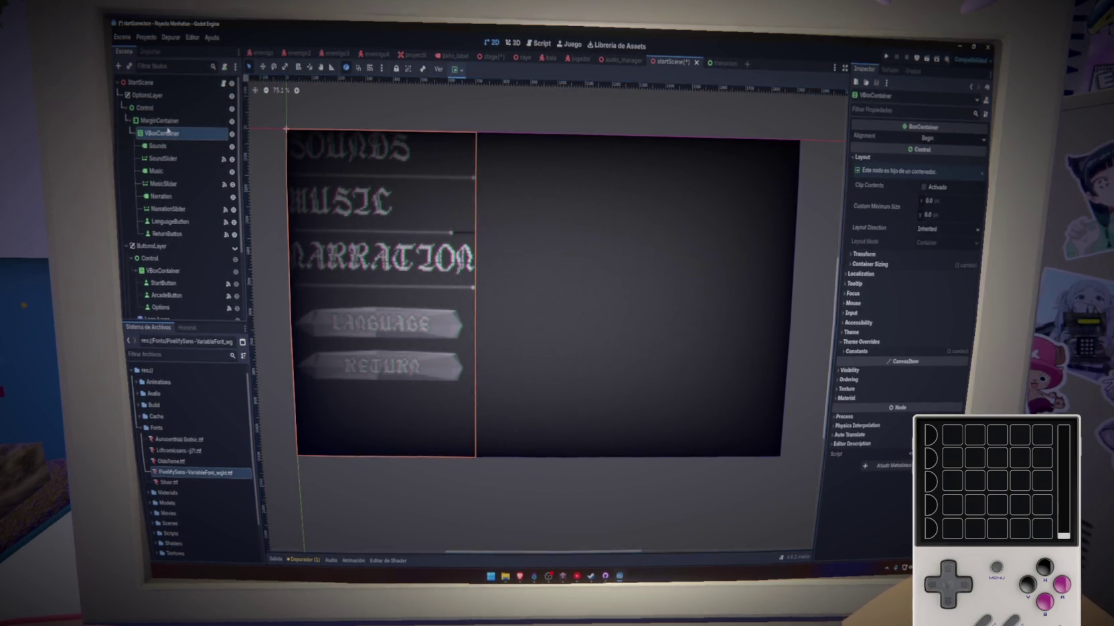
Set the MarginContainer's margin overrides to about 80 on each side
left_click(589, 201)
left_click(873, 226)
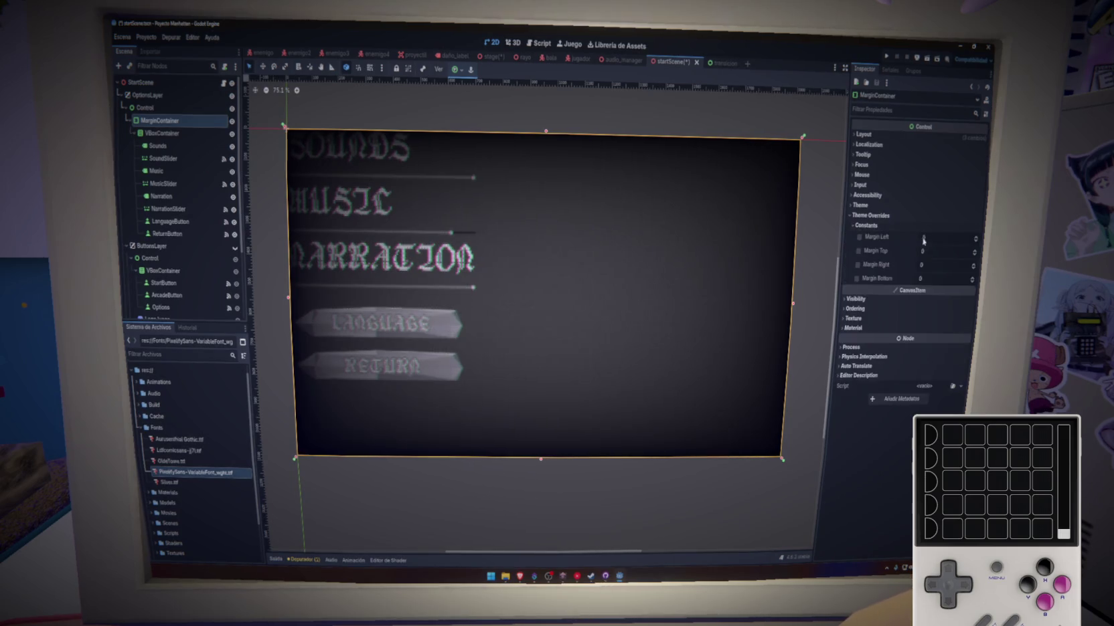
mouse_move(924, 239)
left_mouse_down()
mouse_move(964, 240)
mouse_move(925, 241)
mouse_move(929, 283)
left_mouse_up()
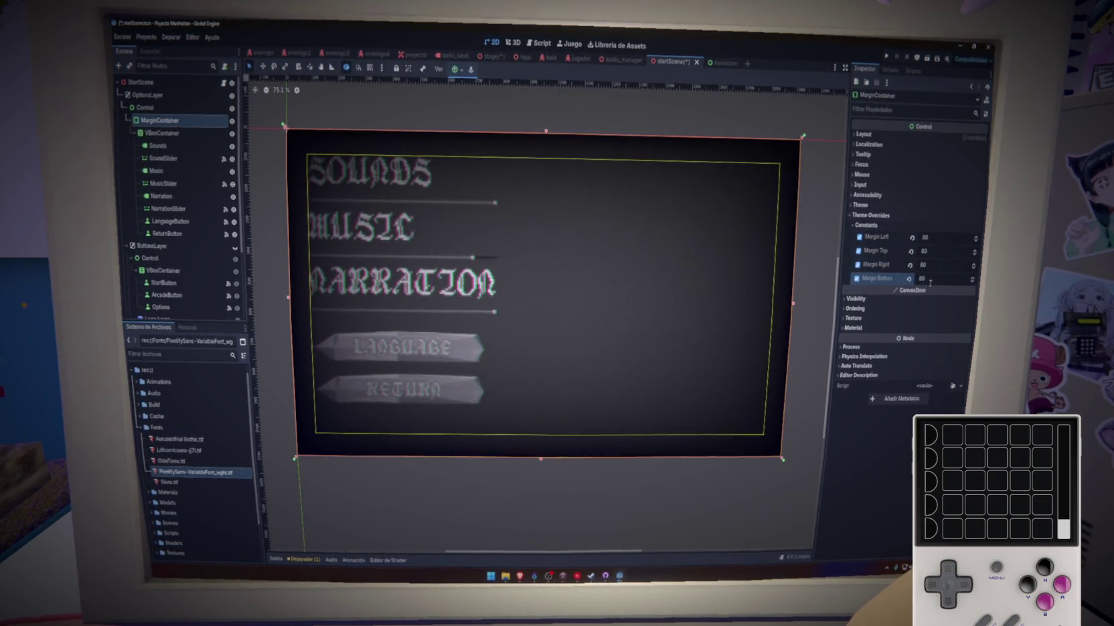
left_click(170, 140)
left_click(173, 146)
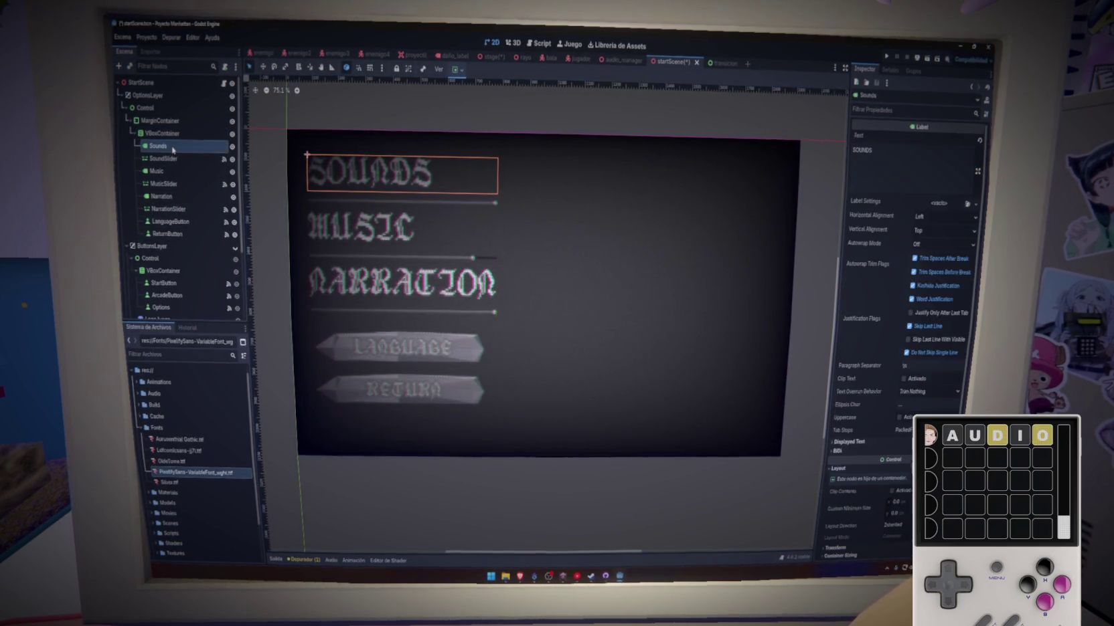
Give SOUNDS, MUSIC and NARRATION a shared font size override, lowering it from 85
left_click(158, 171, "ctrl")
left_click(161, 196, "ctrl")
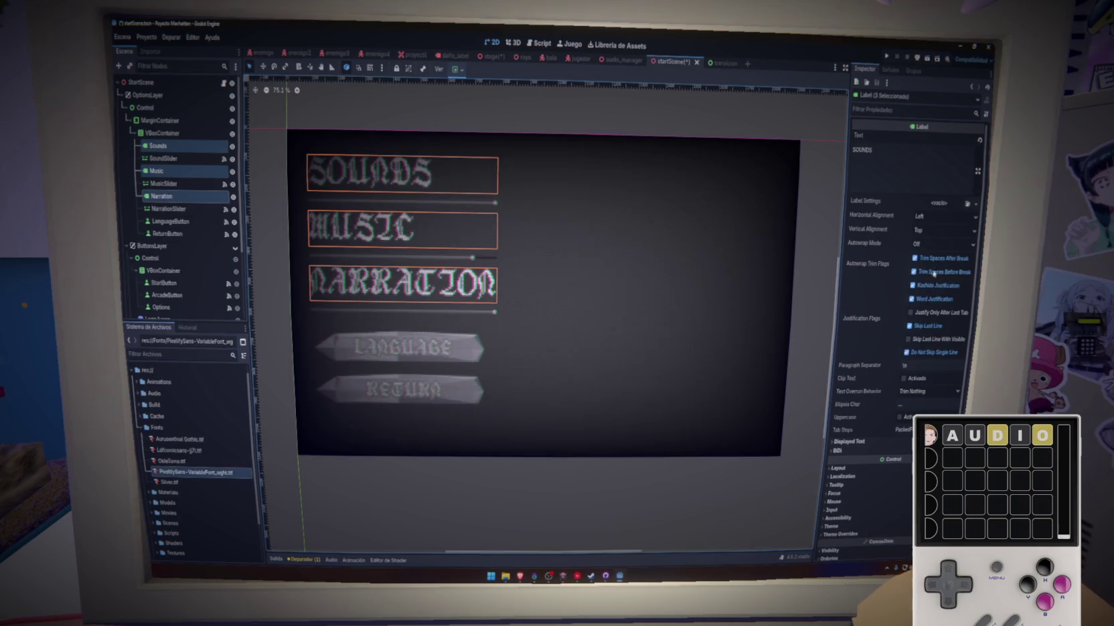
scroll(896, 335, "down", 5)
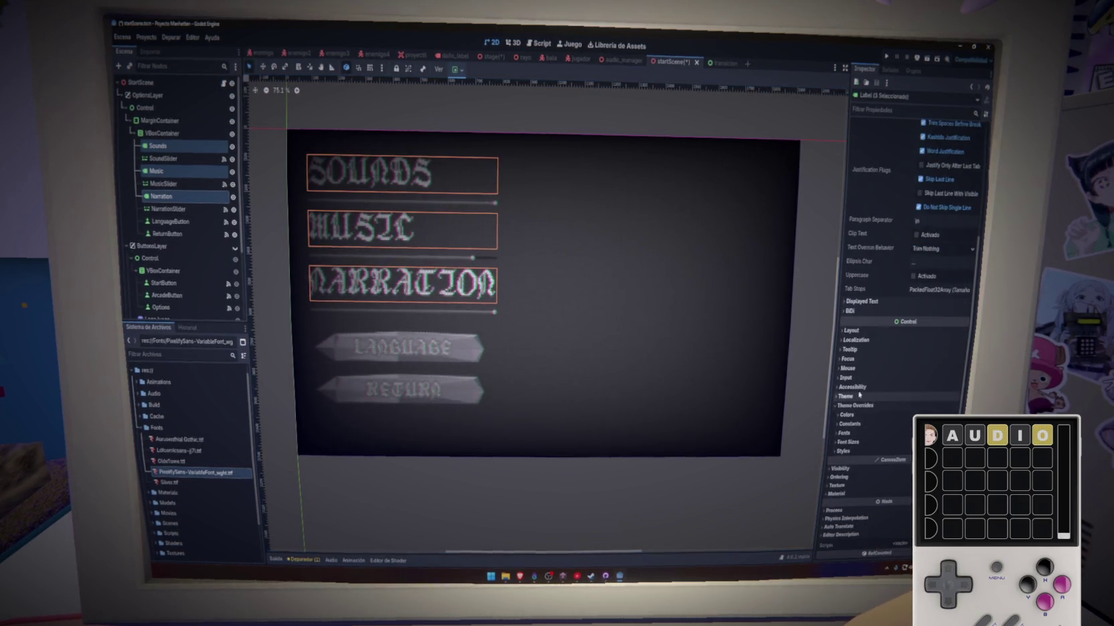
left_click(848, 443)
left_click(842, 452)
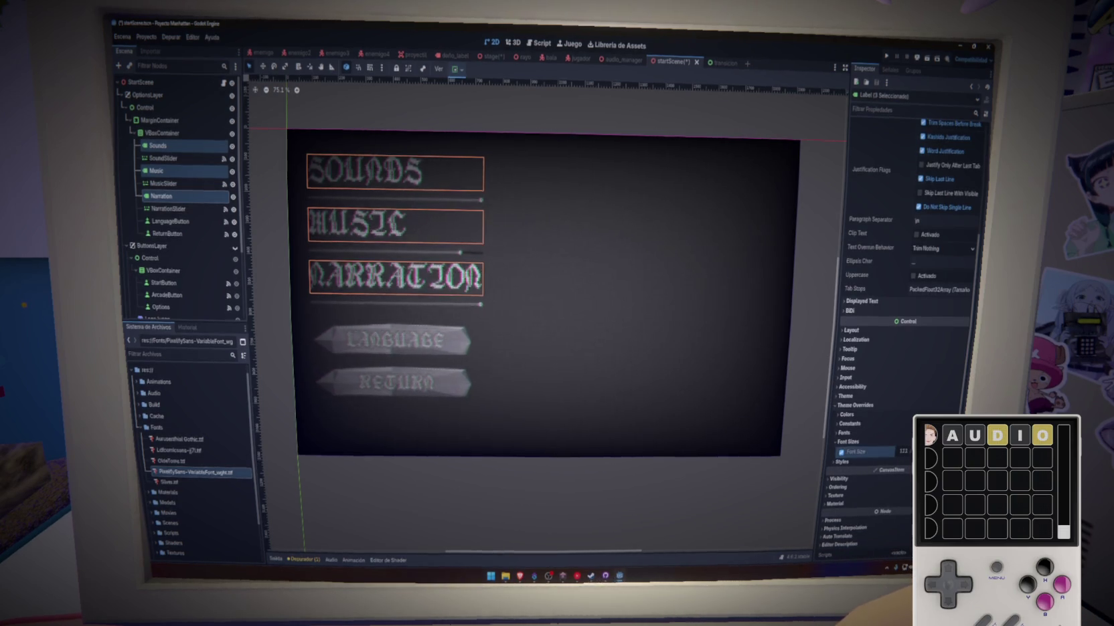
left_click_drag(901, 451, 894, 451)
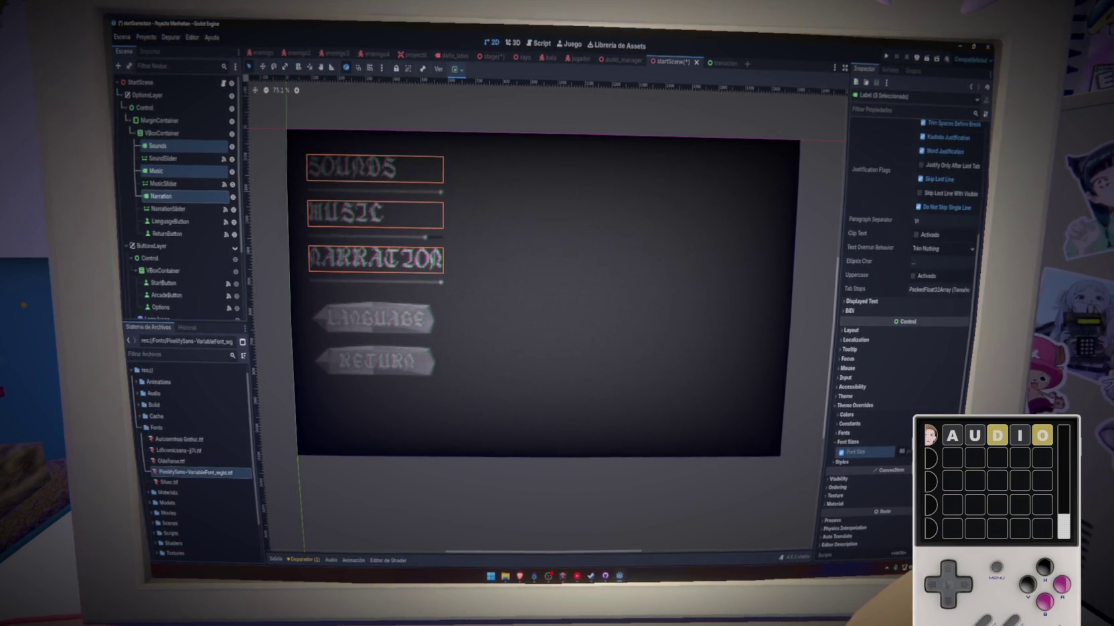
left_click_drag(895, 451, 888, 451)
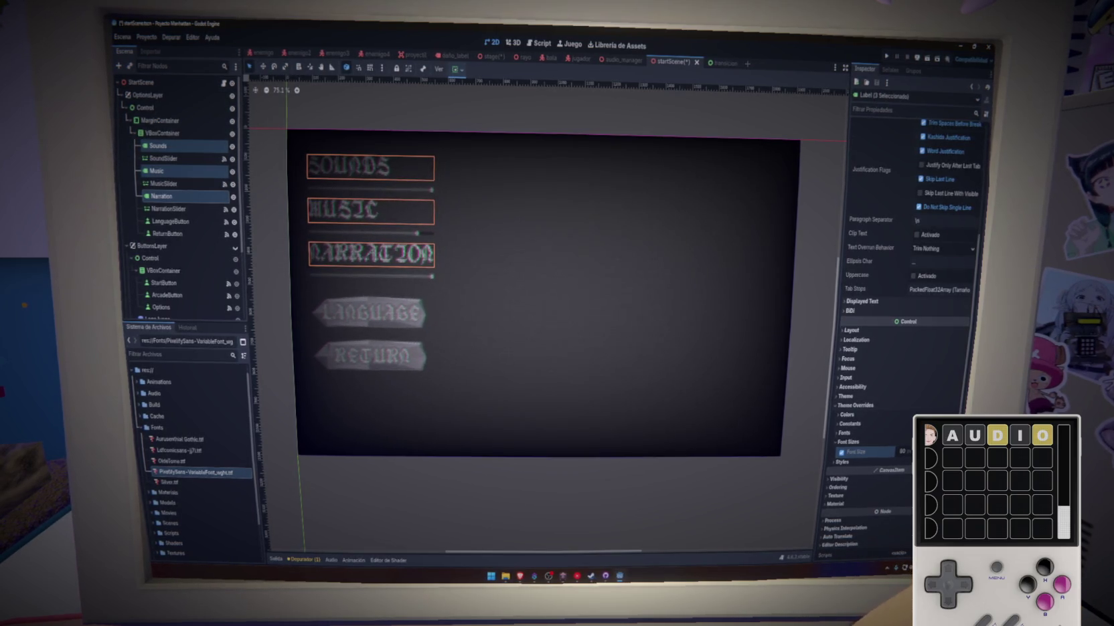
Compare against the start buttons, nudge the label size back up, save, and hide the options menu
left_click(235, 247)
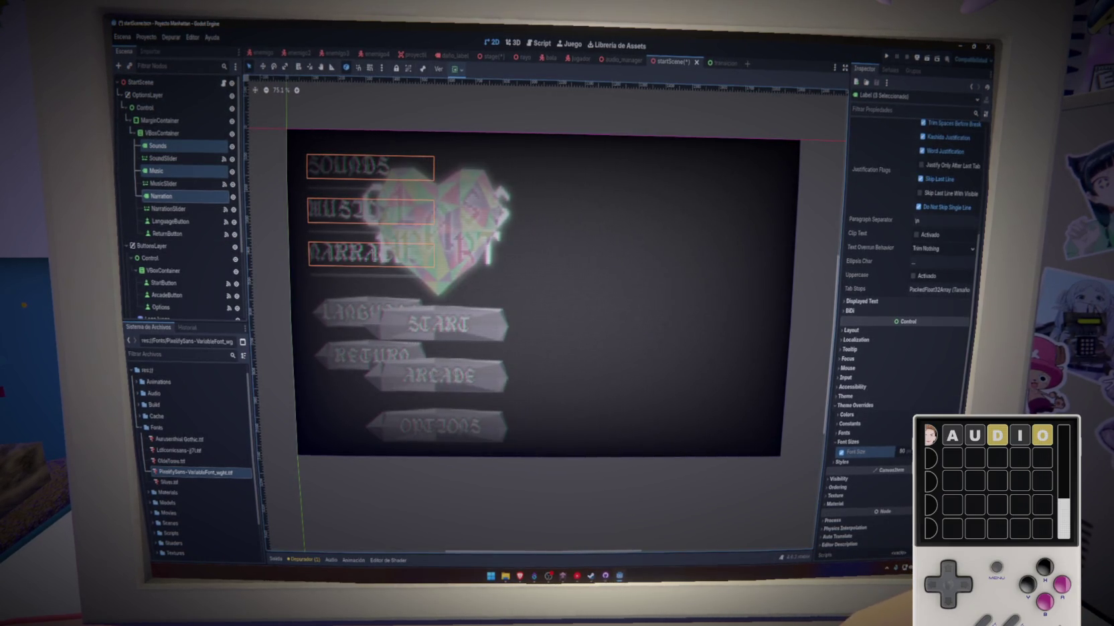
left_click_drag(894, 451, 900, 451)
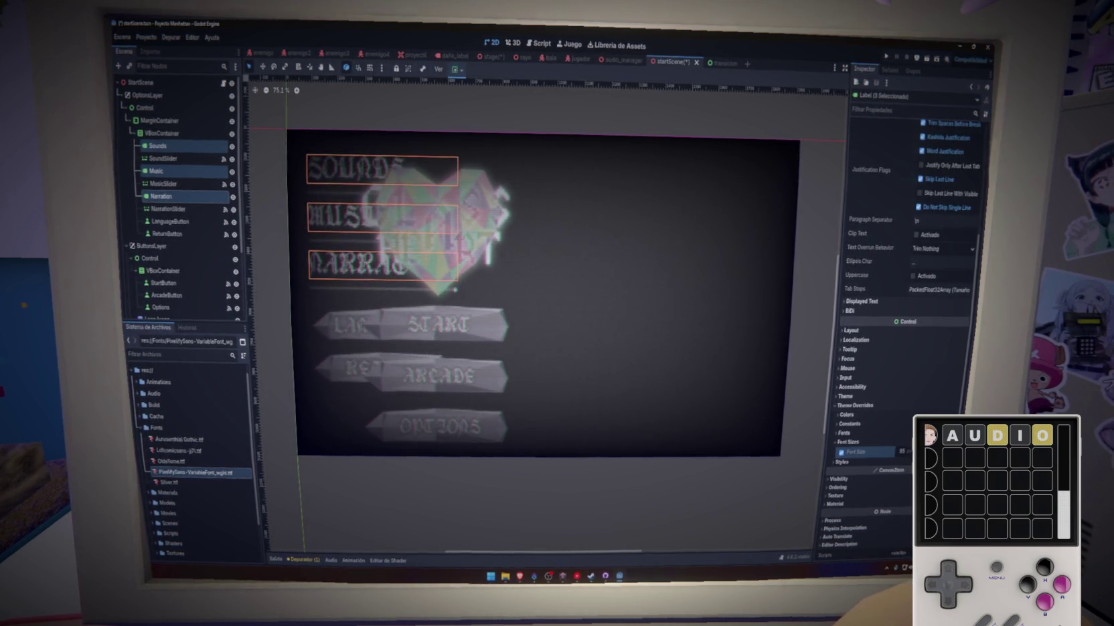
key("ctrl+s")
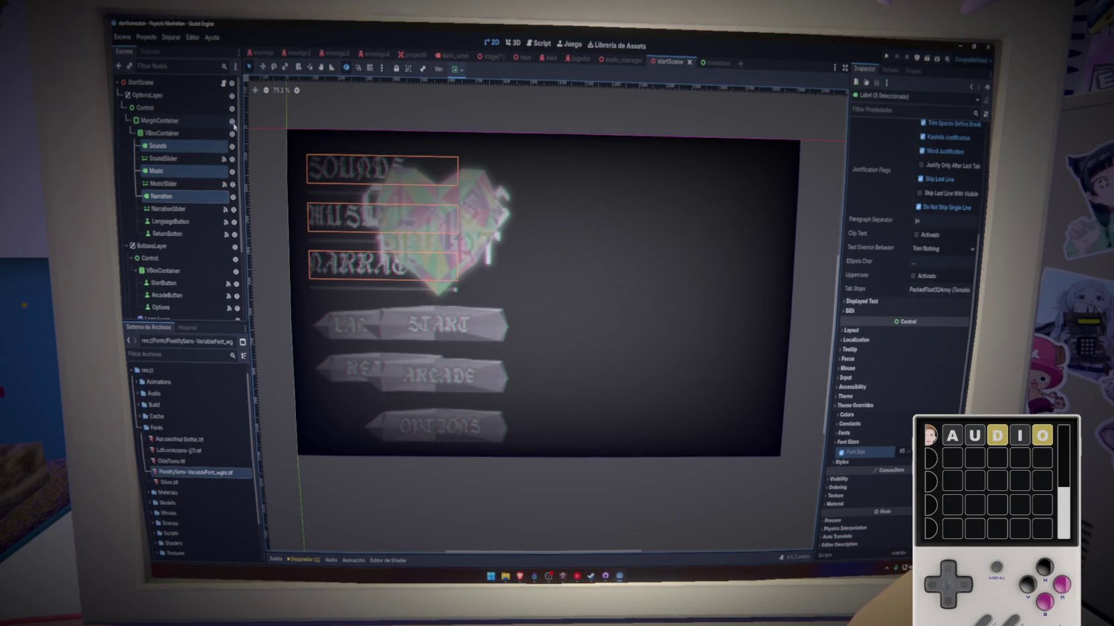
left_click(232, 121)
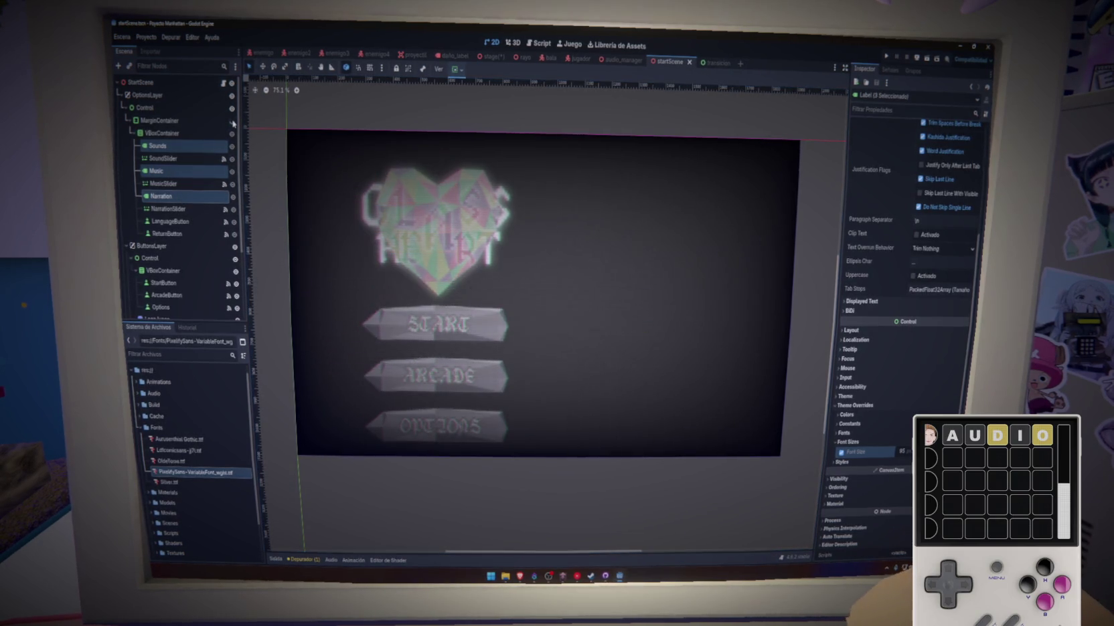
Leave the OptionsLayer hidden and save the start scene
left_click(232, 121)
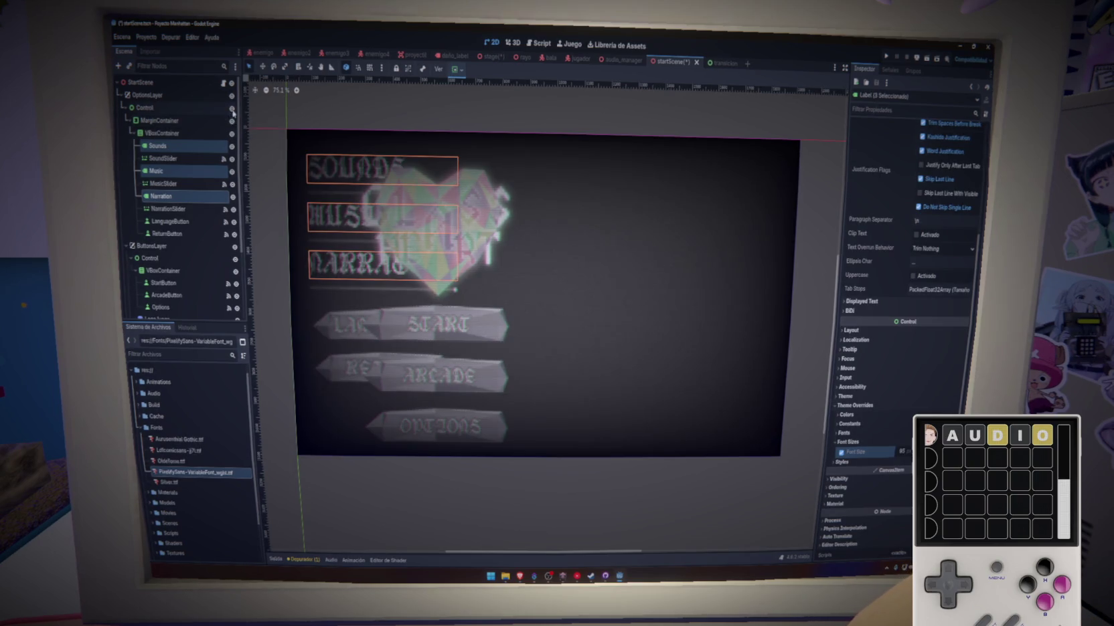
left_click(232, 109)
key("ctrl+s")
left_click(191, 257)
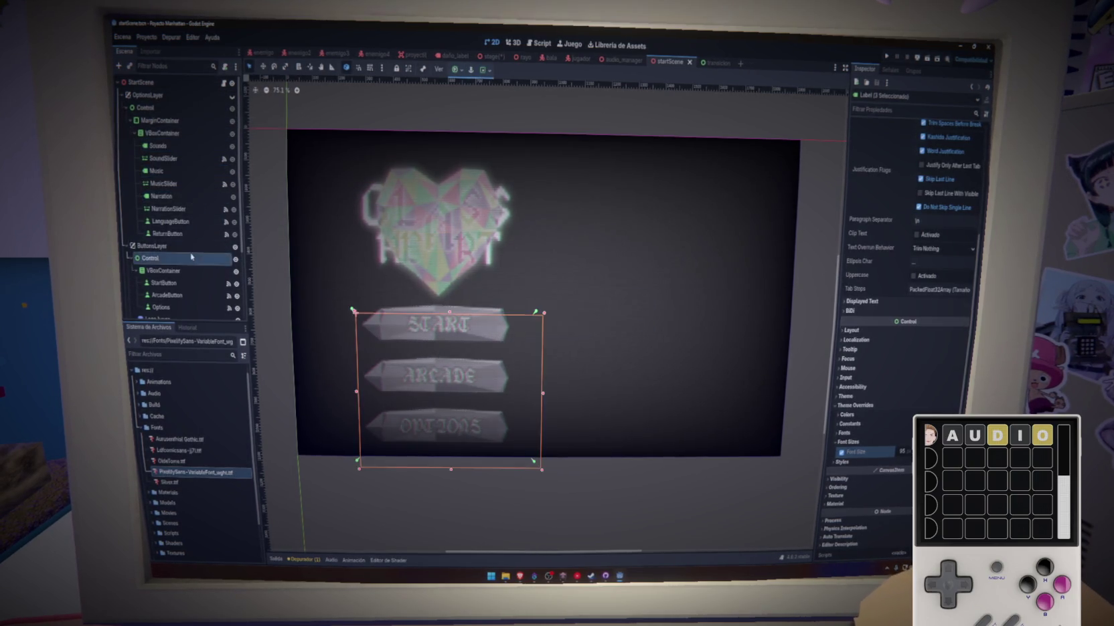
left_click(186, 247)
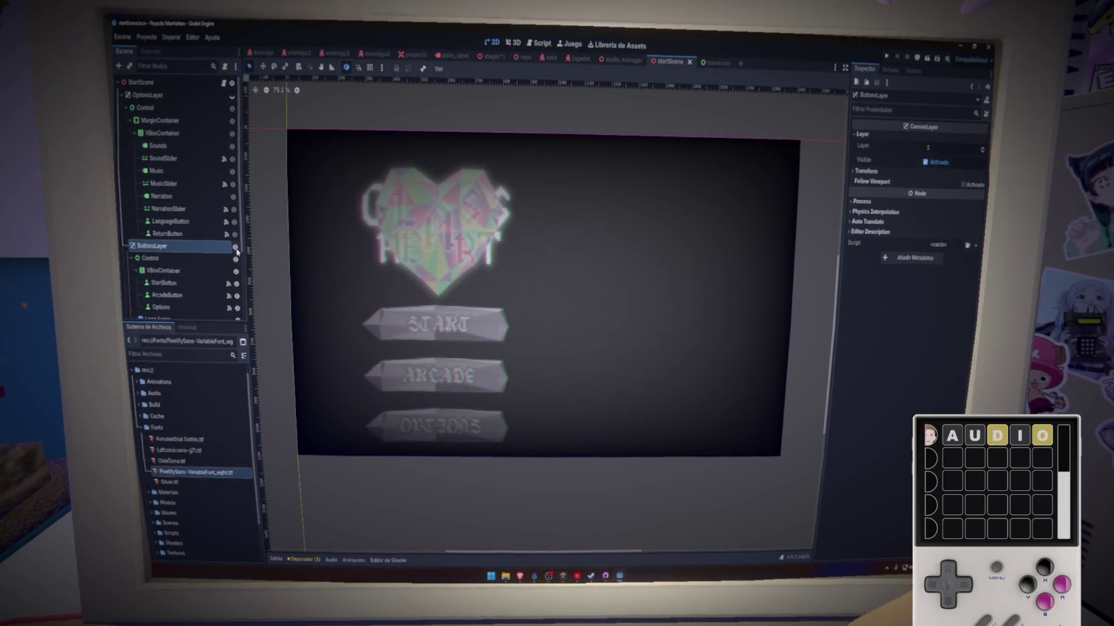
left_click(129, 109)
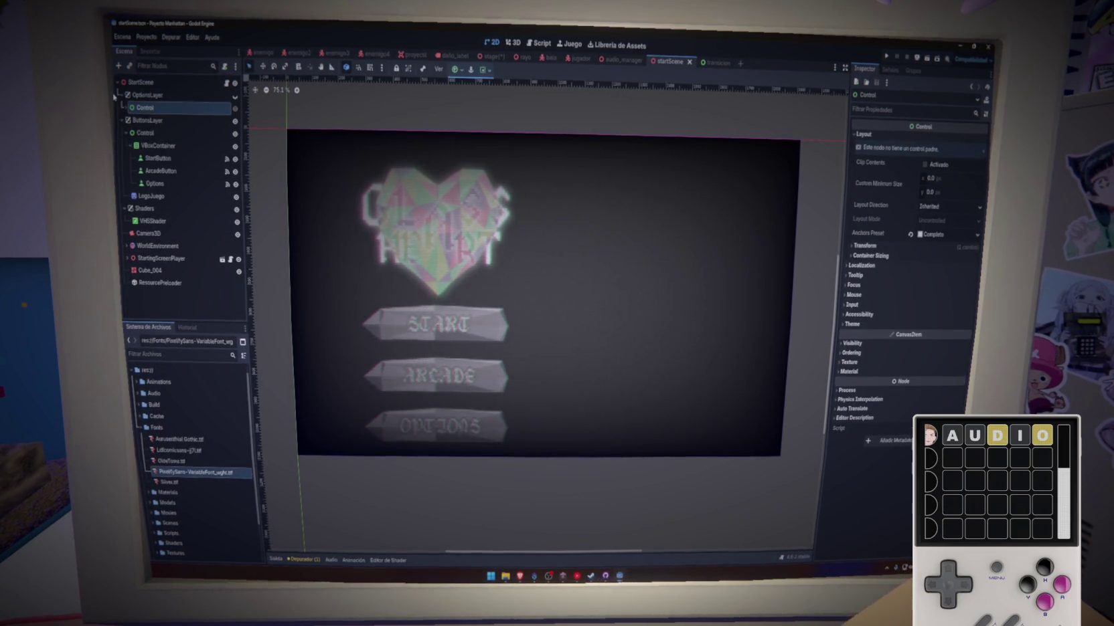
left_click(234, 97)
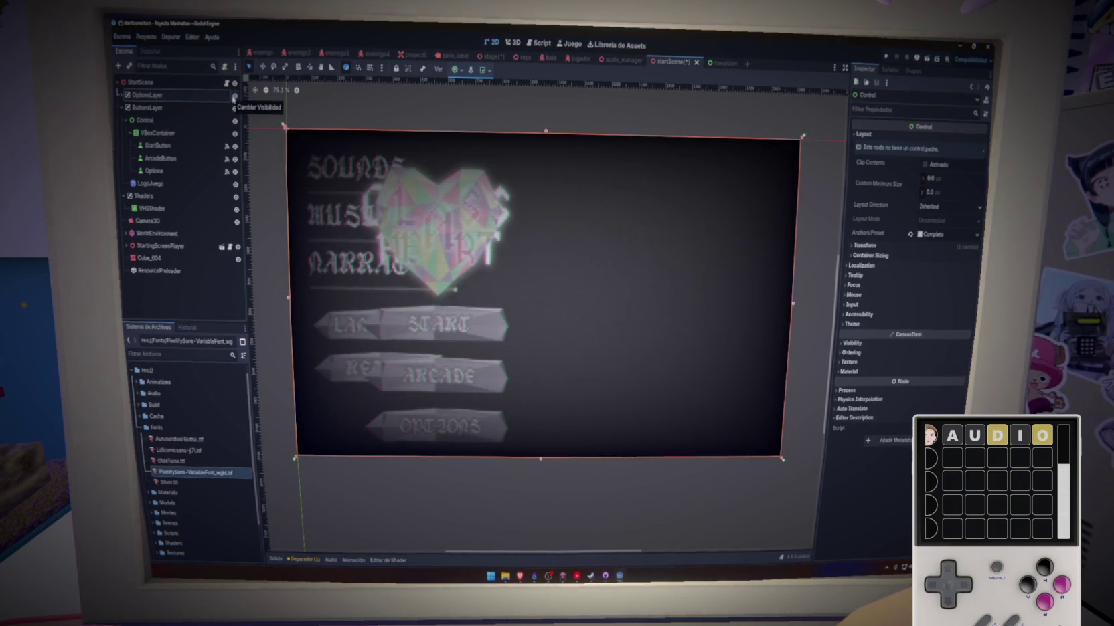
left_click(234, 96)
left_click(176, 110)
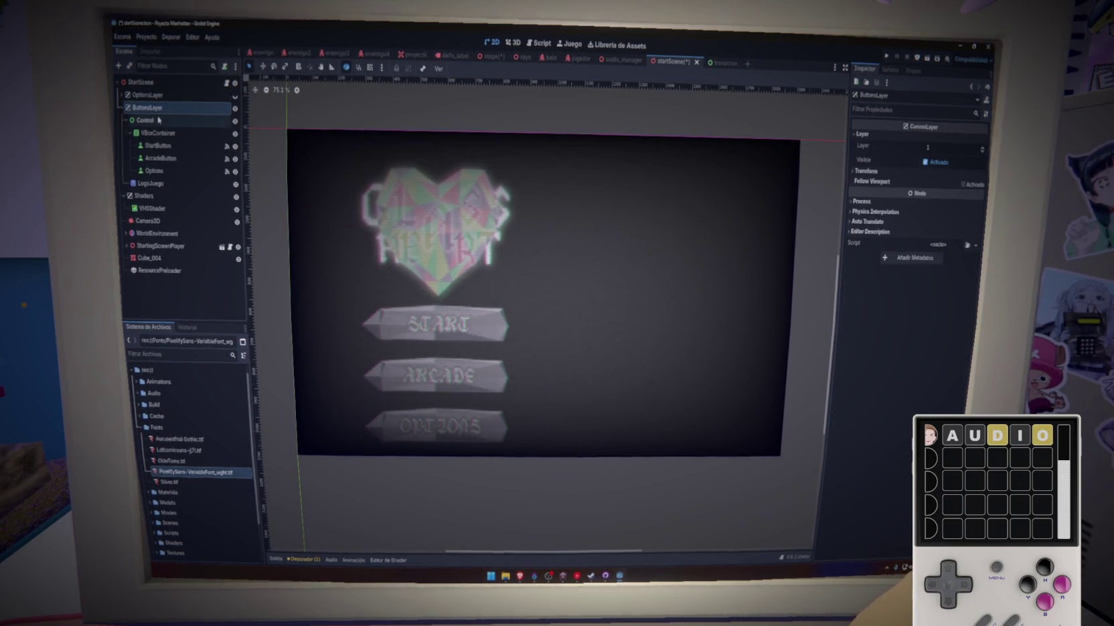
Apply the Full Rect anchor preset to the Control under ButtonsLayer
left_click(147, 122)
double_click(127, 120)
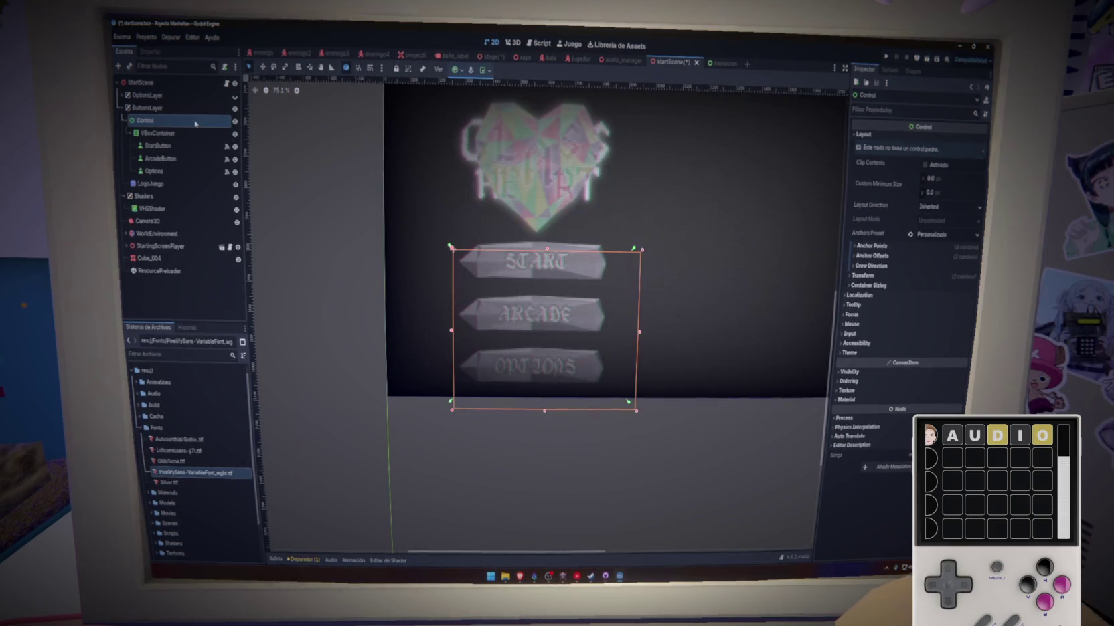
scroll(339, 335, "down", 2)
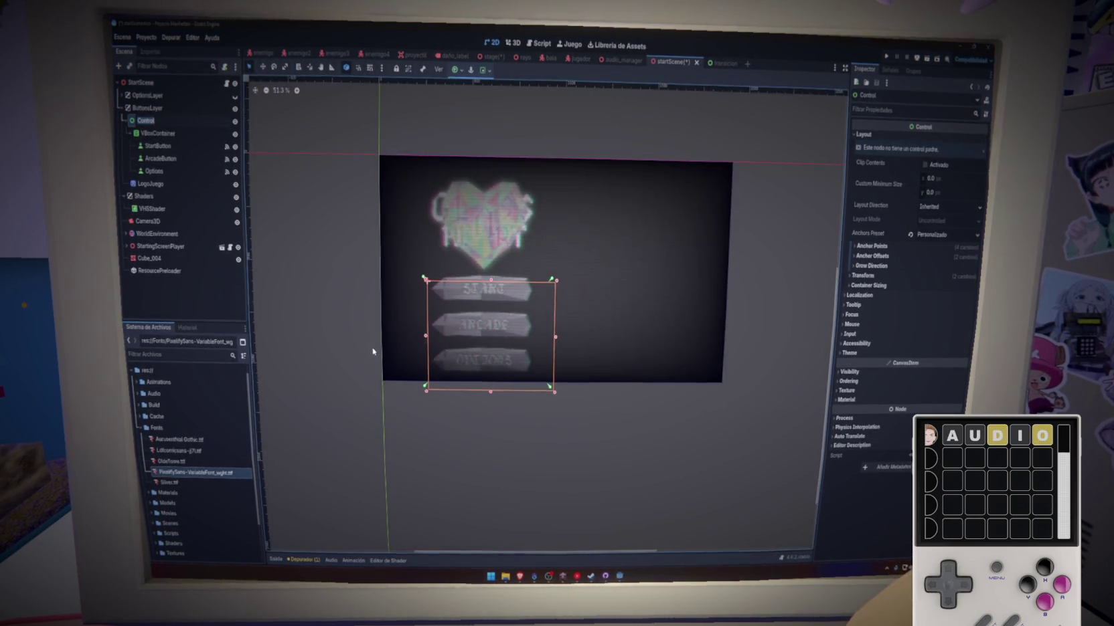
left_click(456, 69)
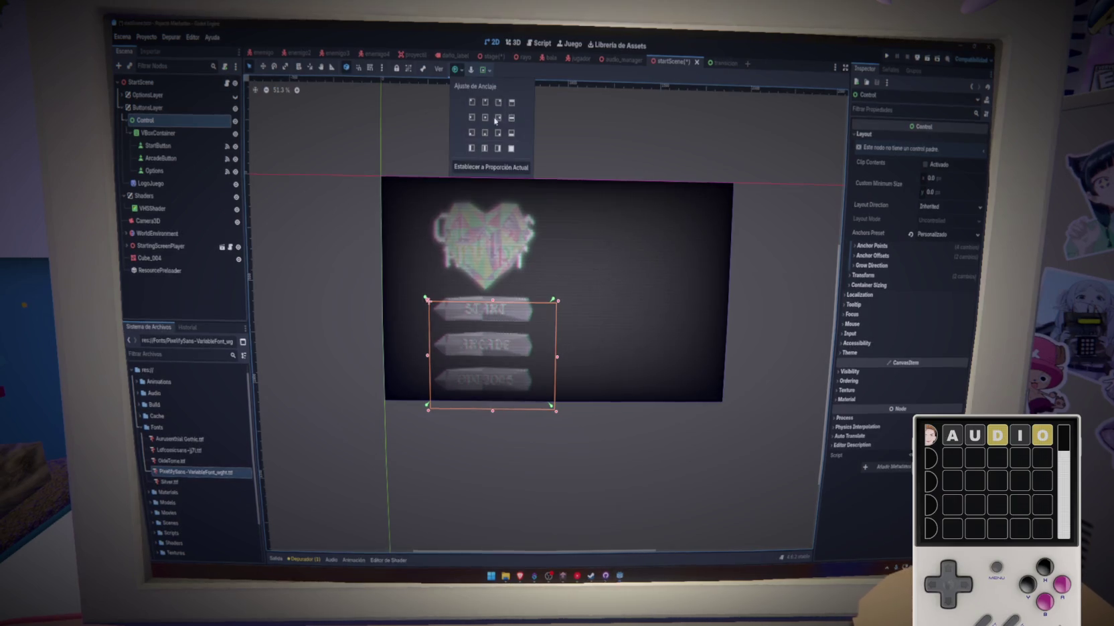
left_click(511, 148)
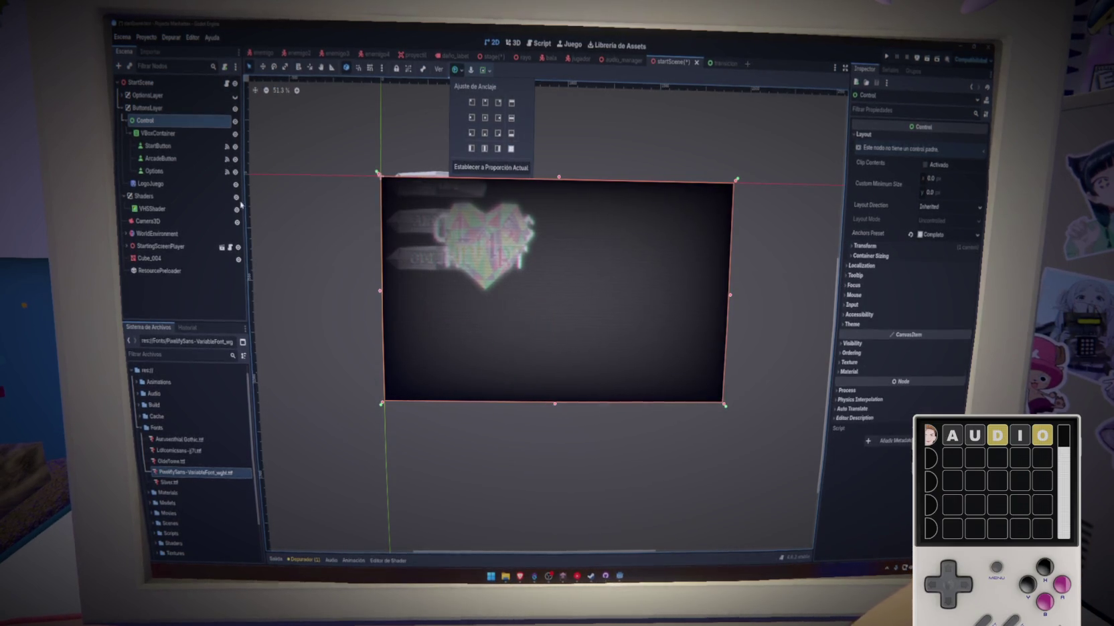
left_click(200, 142)
left_click(199, 133)
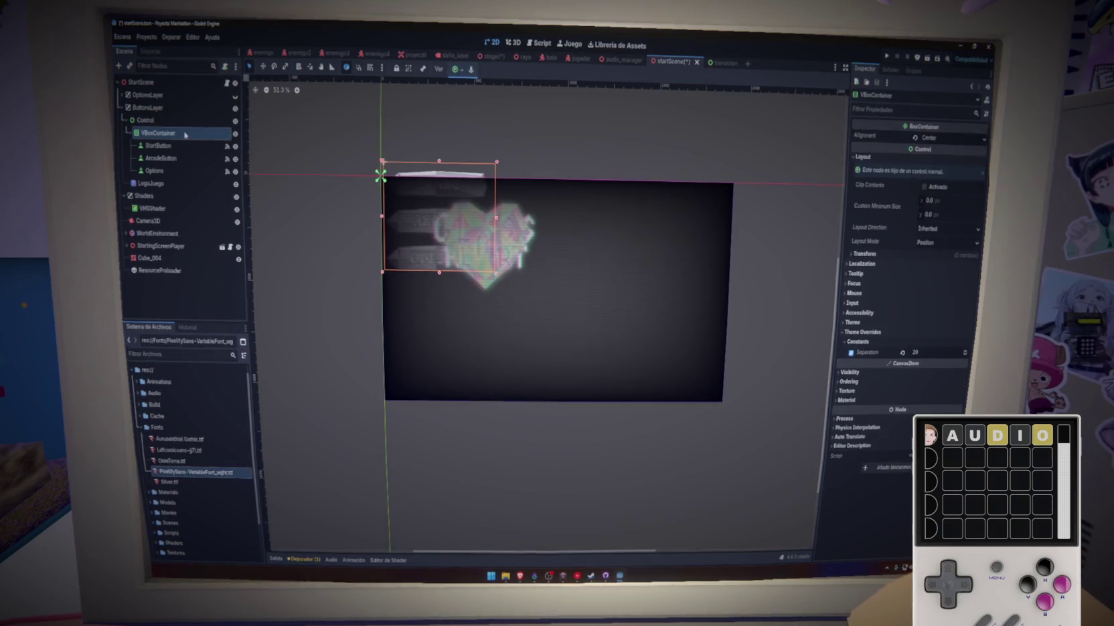
Add a Full Rect MarginContainer under the Control and nest the button VBoxContainer inside it
right_click(188, 121)
left_click(199, 134)
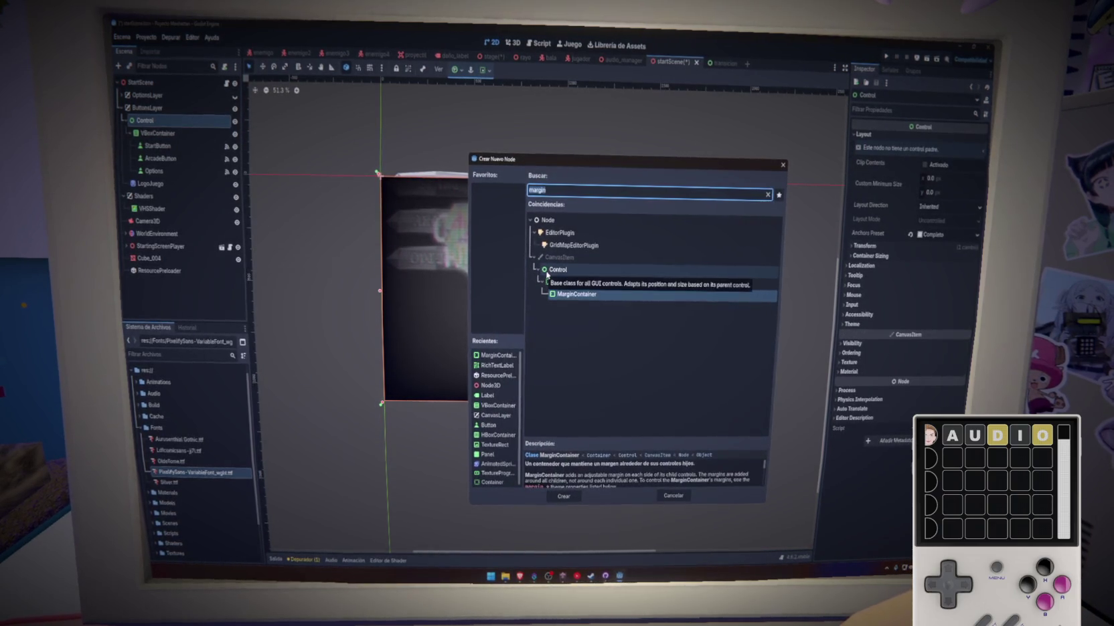
left_click(563, 496)
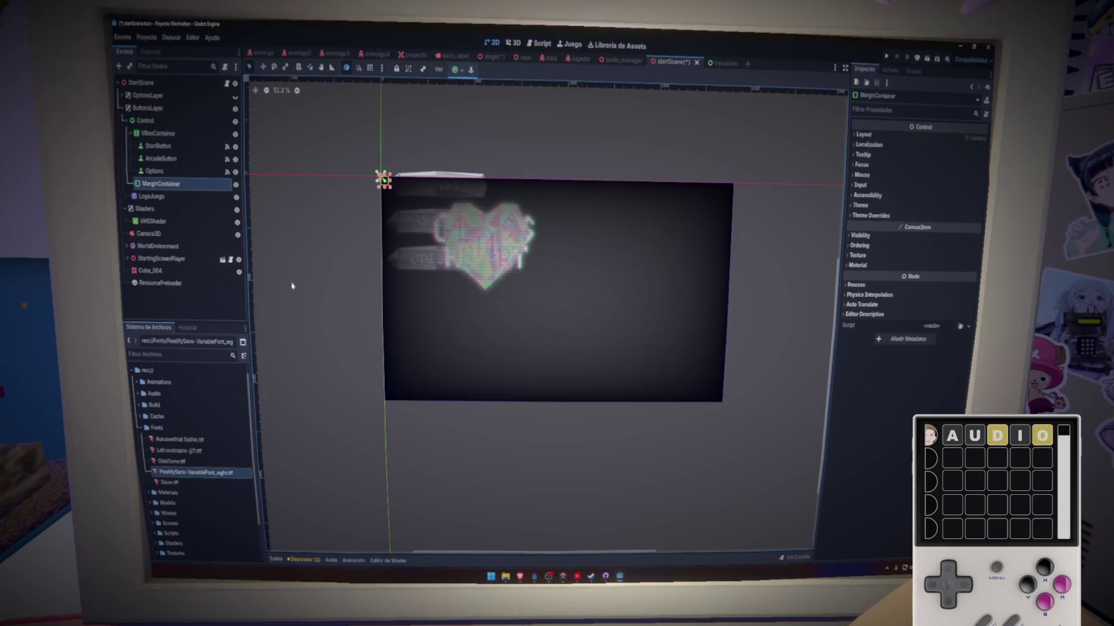
left_click_drag(167, 188, 160, 136)
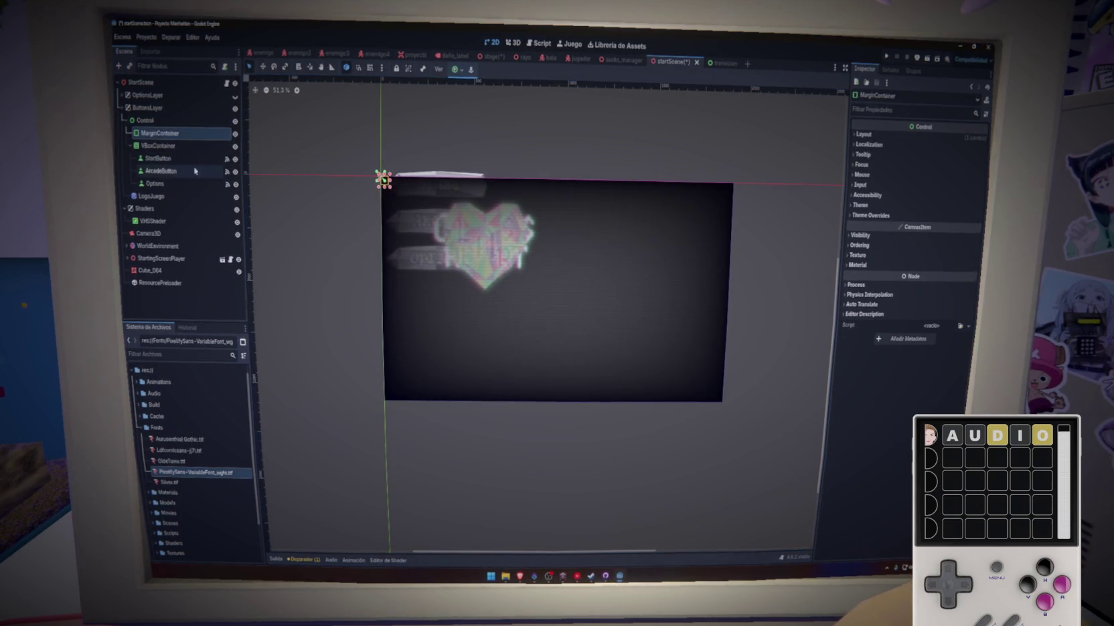
left_click(457, 69)
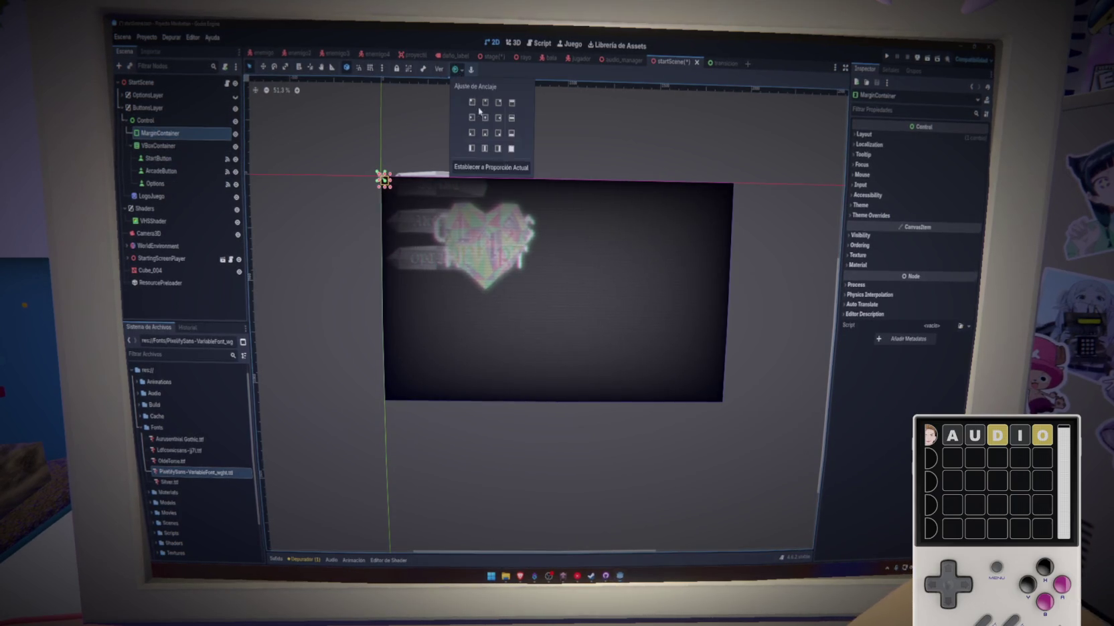
left_click(511, 149)
Center the button VBoxContainer horizontally within the MarginContainer
left_click(164, 145)
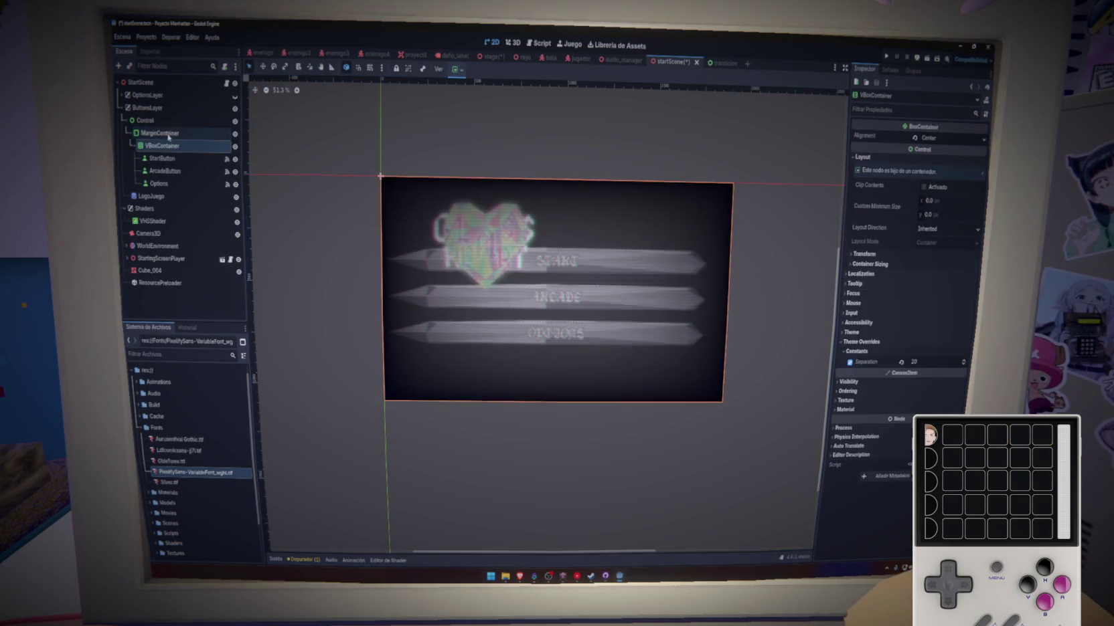
left_click(155, 134)
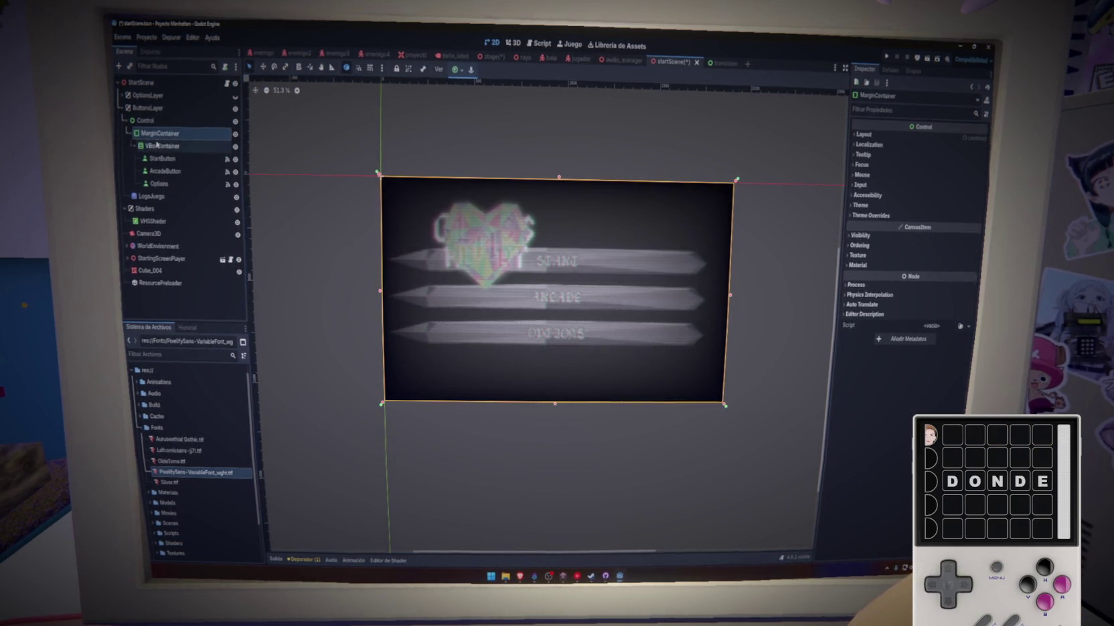
left_click(194, 149)
left_click(456, 69)
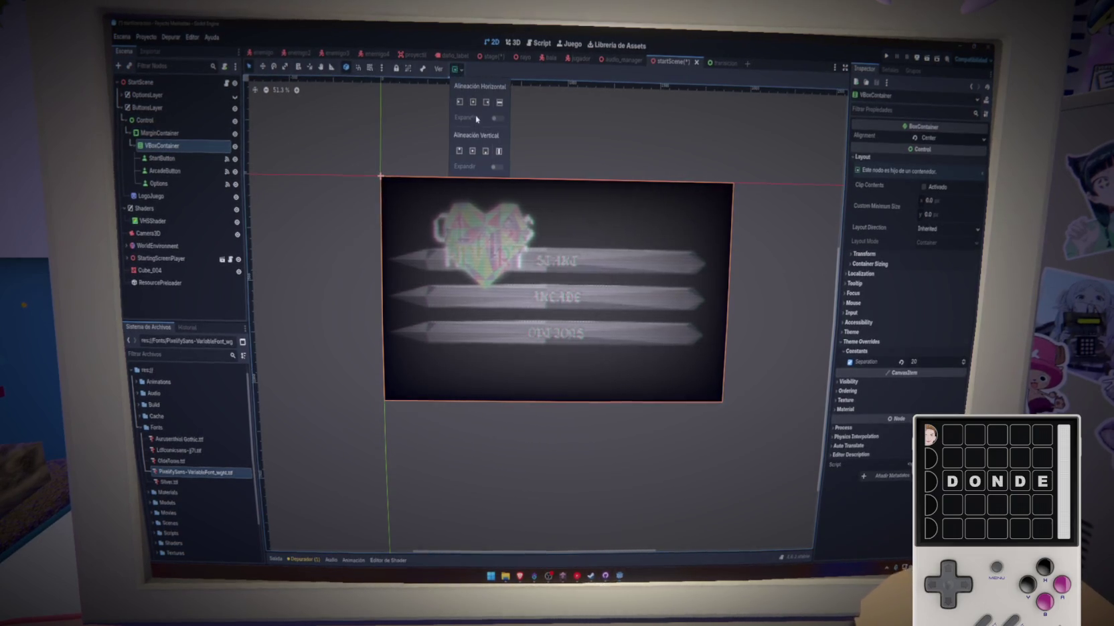
left_click(473, 101)
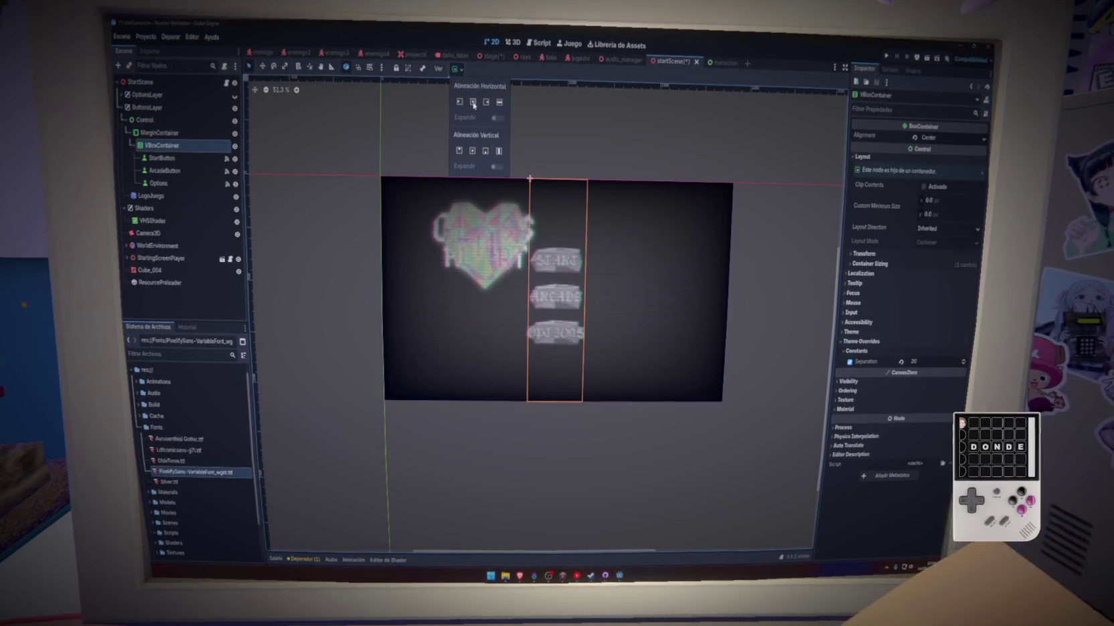
left_click(167, 200)
Delete the old LogoJuego sprite from the scene
left_click(177, 201)
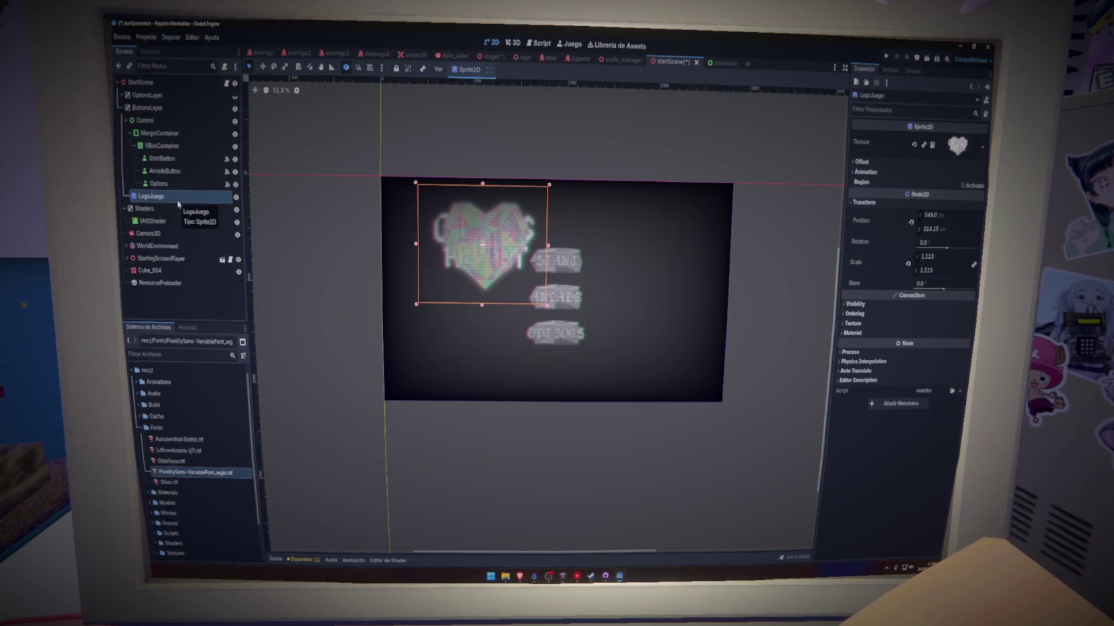
key("Delete")
key("Return")
left_click(167, 134)
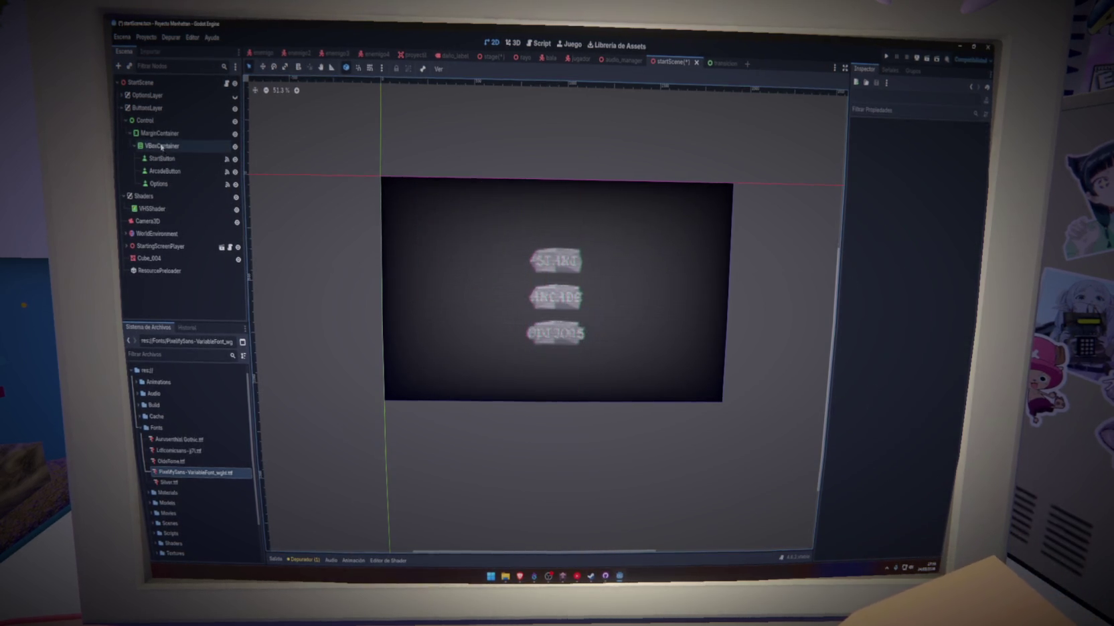
Add a TextureRect child node to the MarginContainer
right_click(170, 134)
left_click(174, 141)
type("texture")
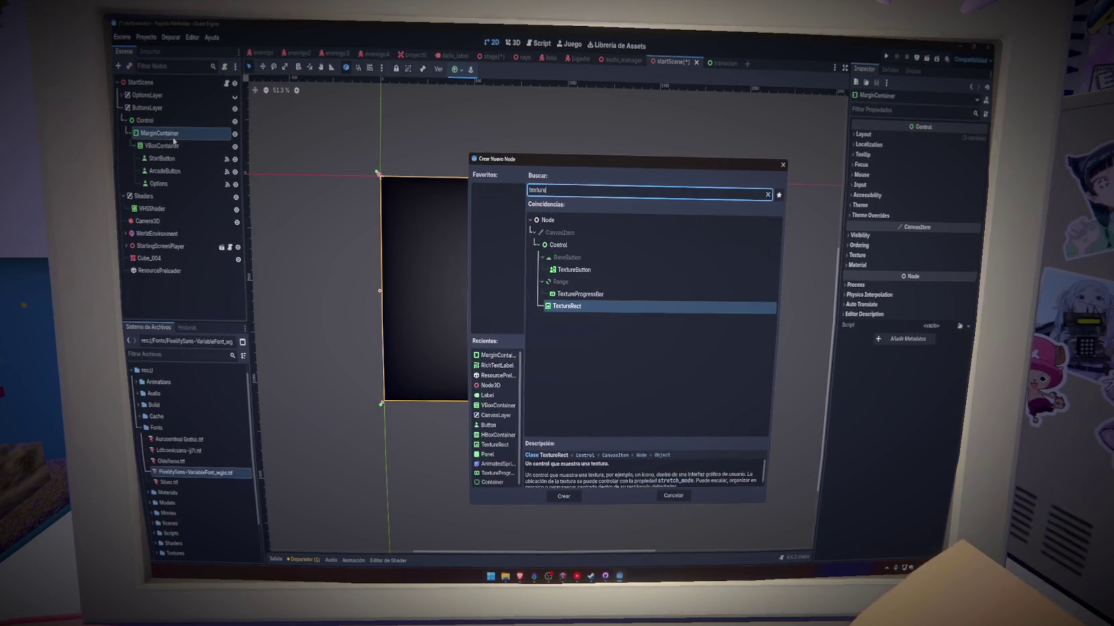
left_click(561, 496)
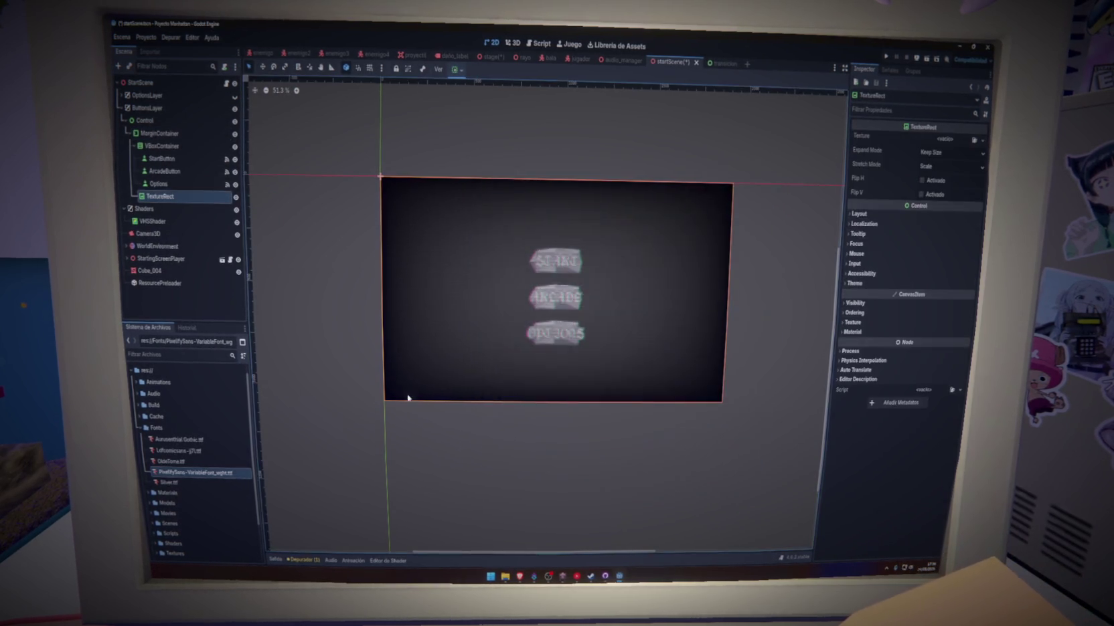
left_click(135, 148)
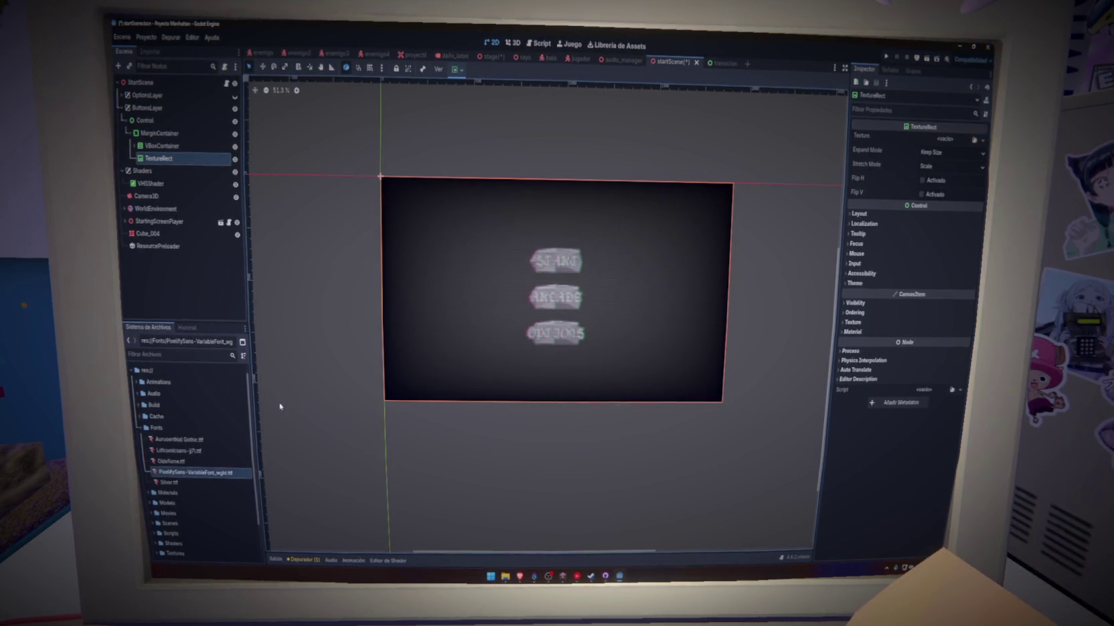
Assign LogoJuego.png from the Textures folder as the TextureRect's texture
scroll(229, 439, "down", 3)
double_click(169, 501)
scroll(157, 468, "down", 5)
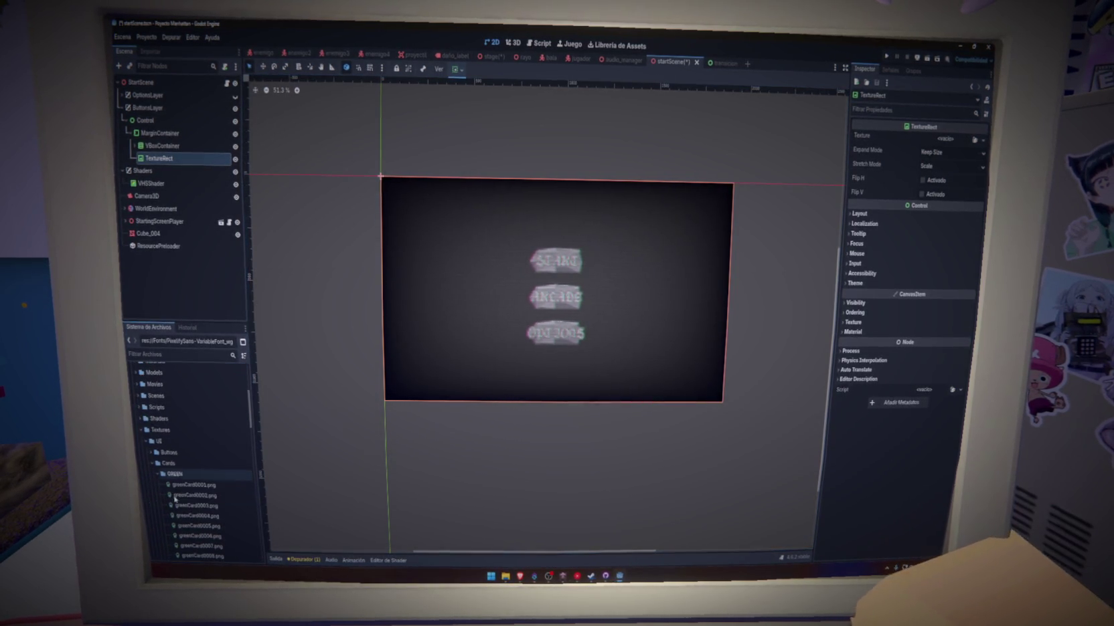
scroll(168, 465, "down", 5)
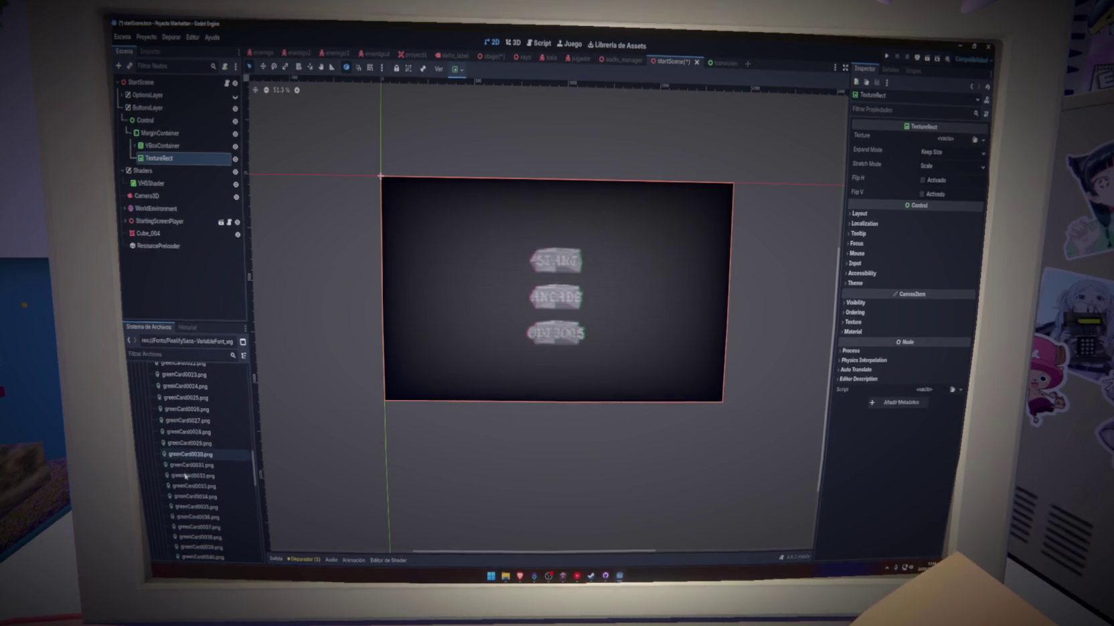
scroll(185, 475, "up", 1)
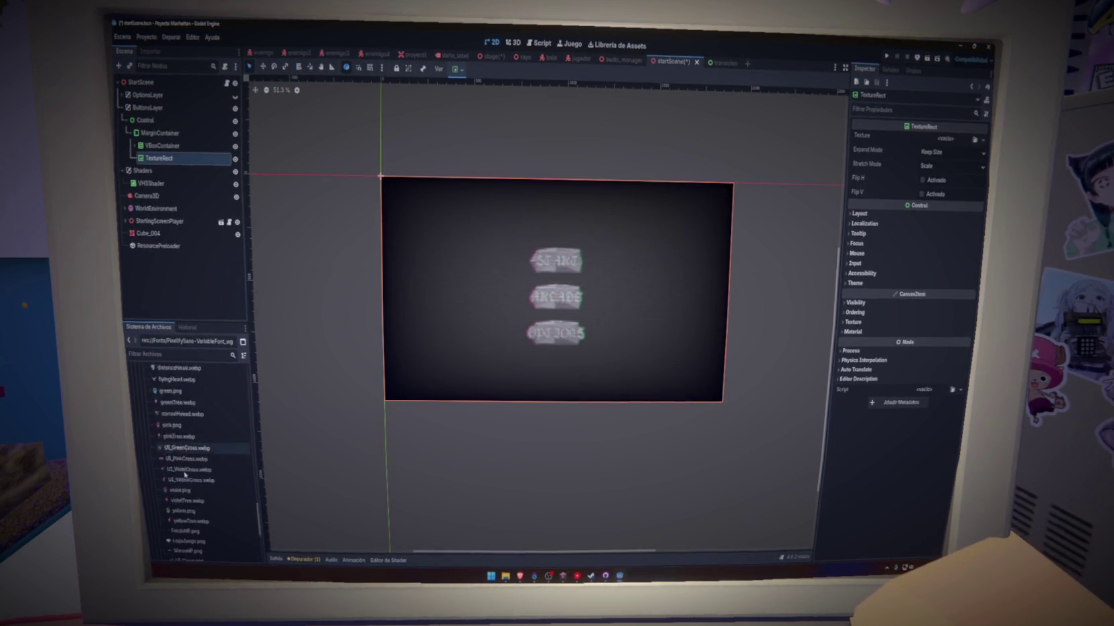
mouse_move(194, 473)
left_mouse_down()
mouse_move(238, 472)
mouse_move(973, 227)
left_mouse_up()
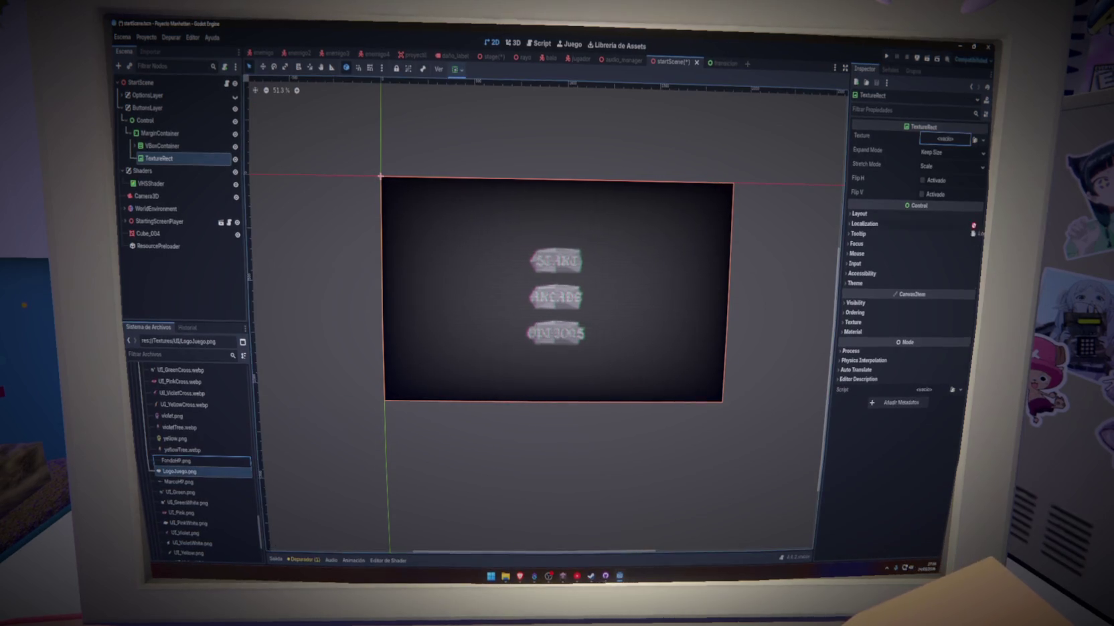
left_click_drag(957, 146, 954, 152)
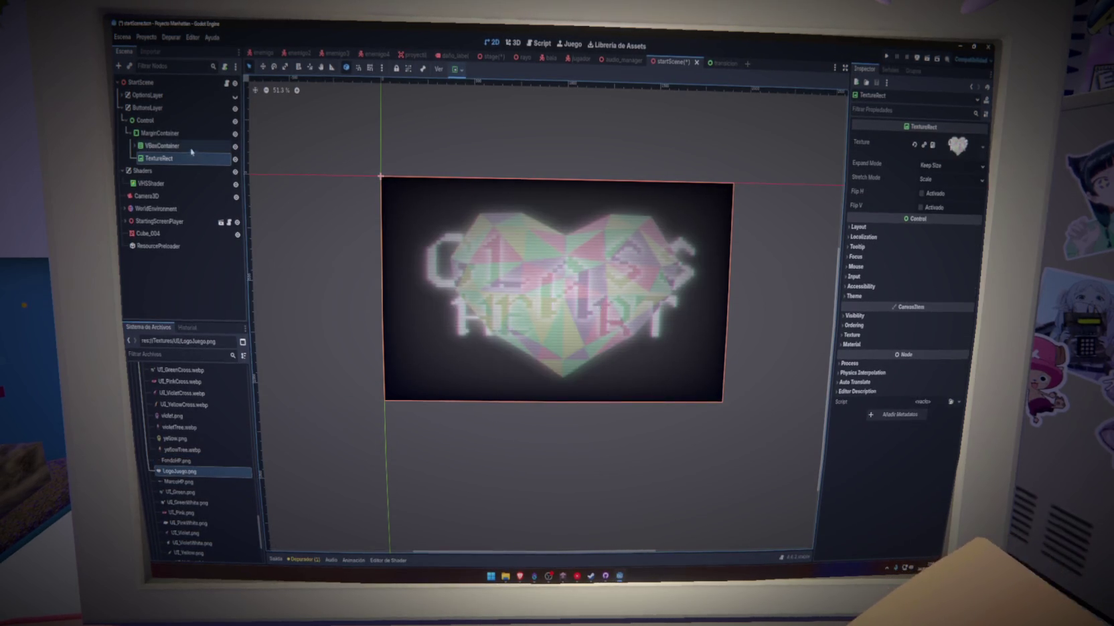
Set the TextureRect's Stretch Mode to Keep Centered
left_click(947, 178)
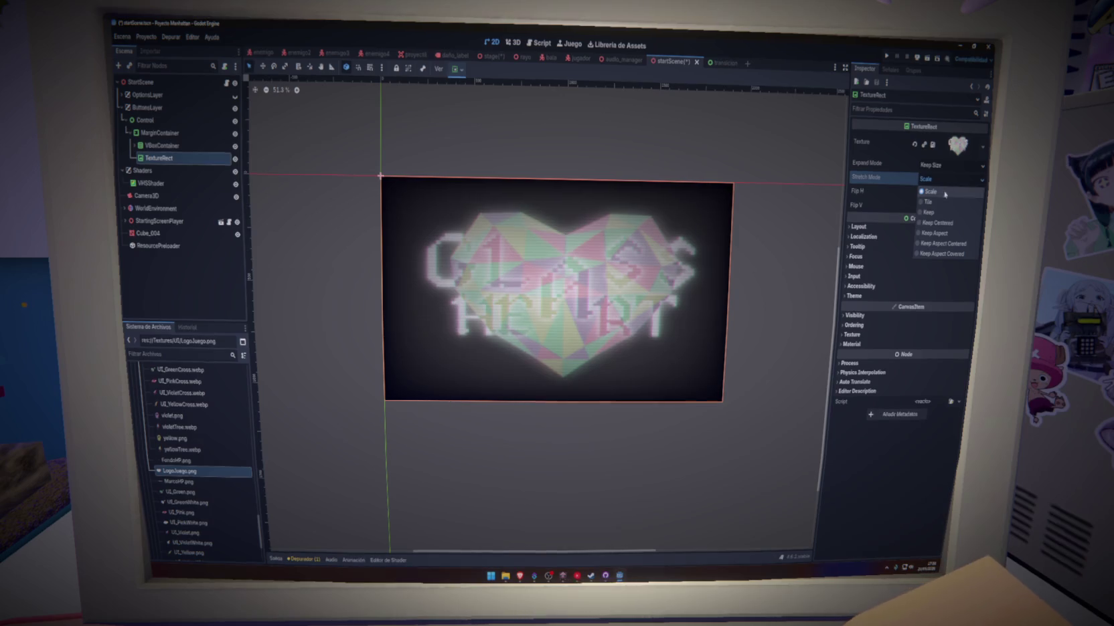
left_click(937, 226)
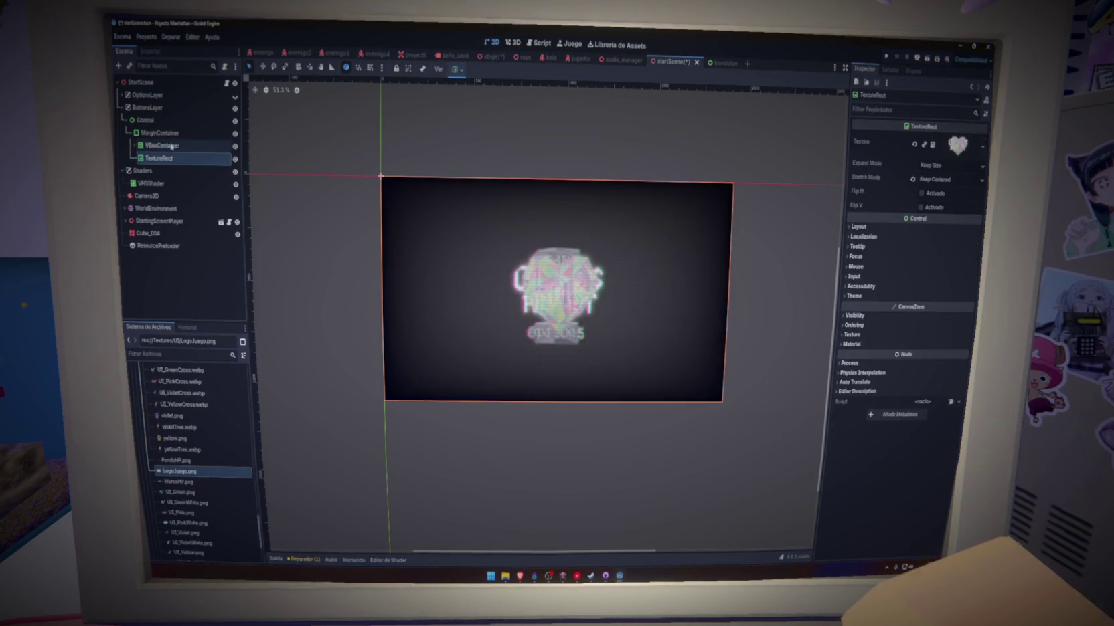
left_click(171, 146)
left_click(161, 134)
Add a new VBoxContainer (VBoxContainer2) under the MarginContainer
right_click(175, 135)
left_click(248, 141)
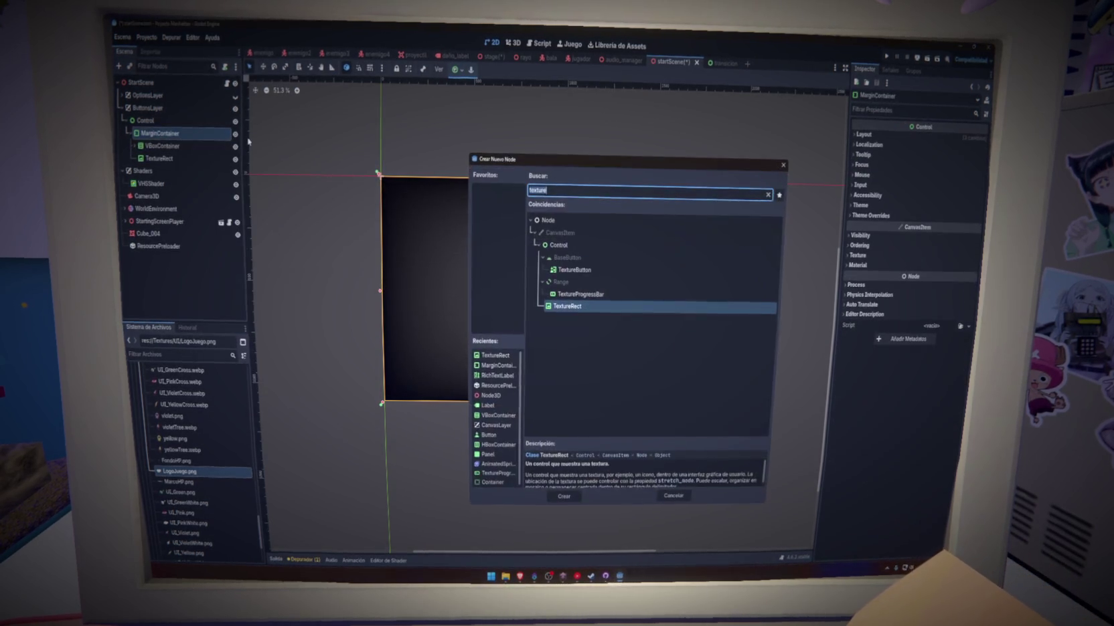
type("vbbox")
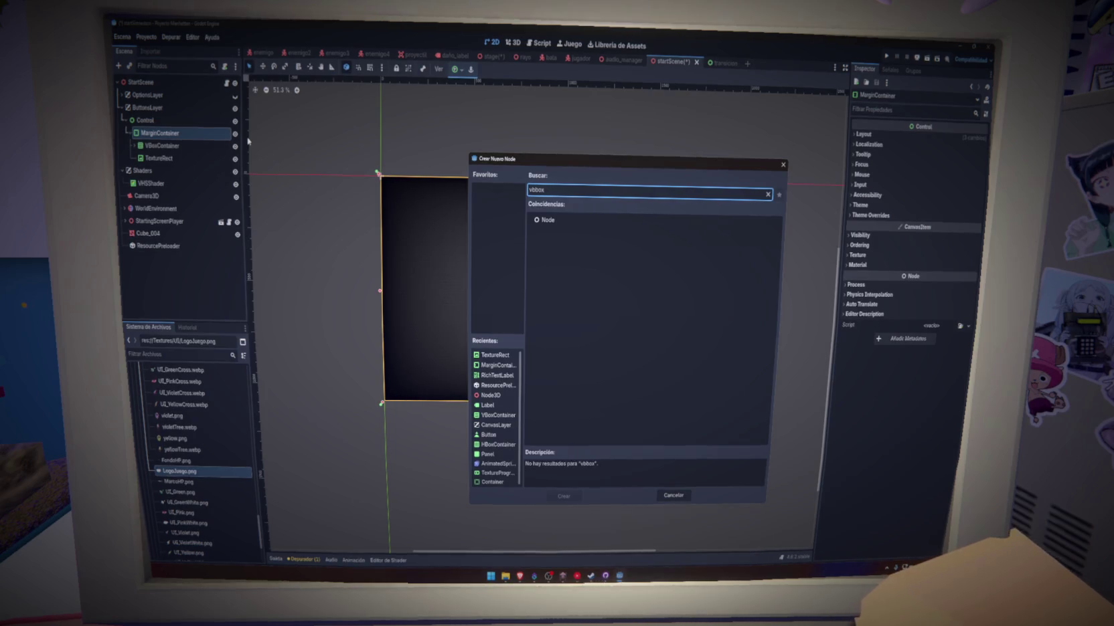
key("BackSpace")
type("vbox")
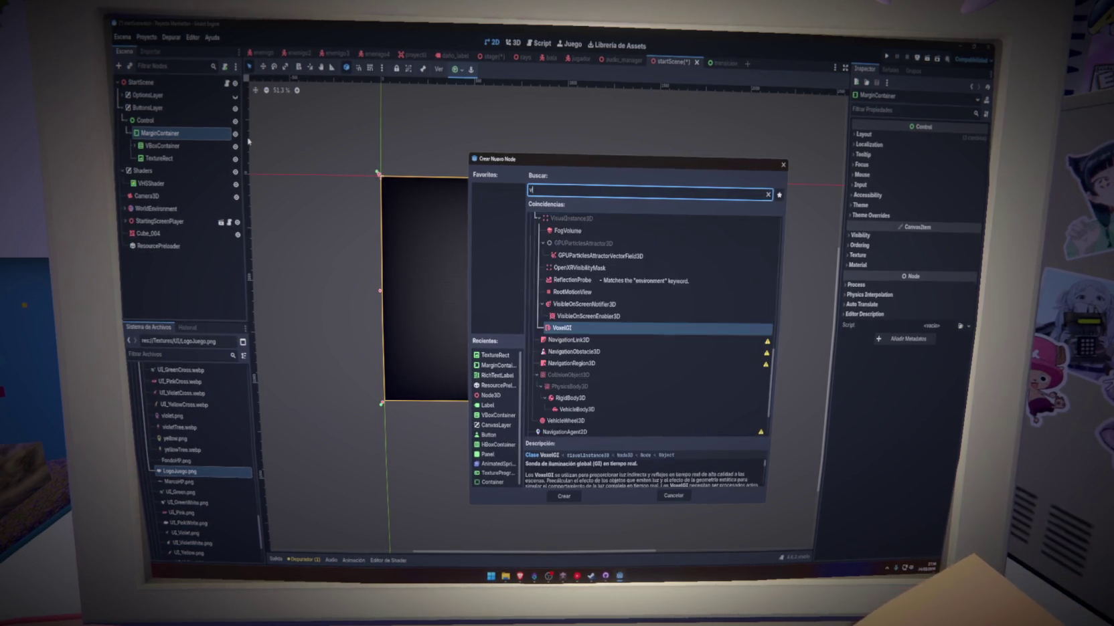
left_click(564, 496)
Move the TextureRect and the button VBoxContainer into VBoxContainer2
left_click(159, 158)
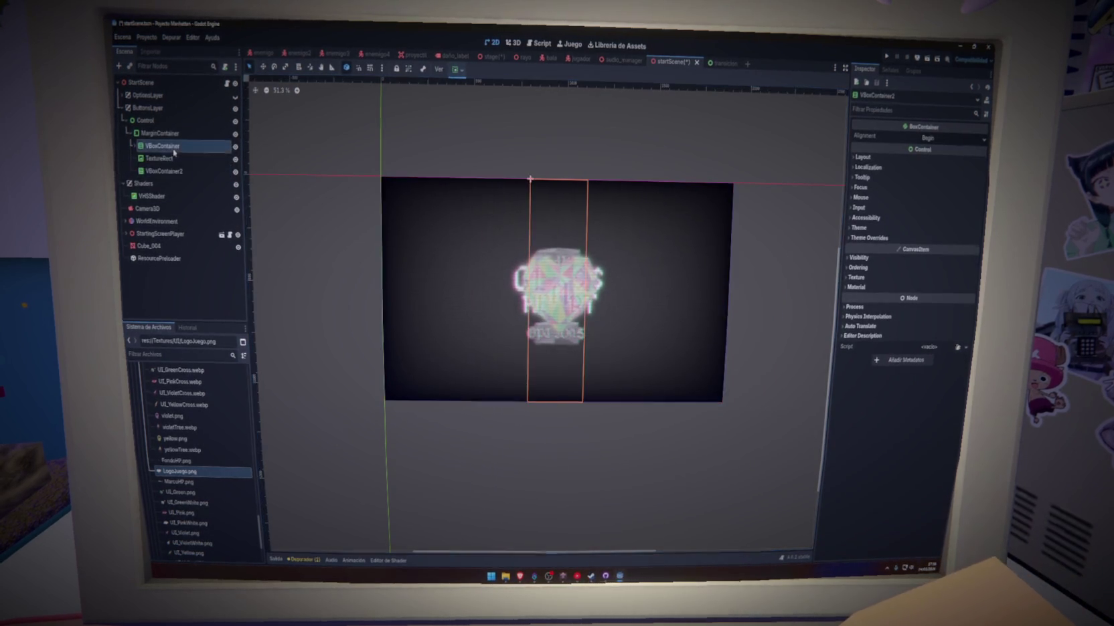
left_click(168, 146, "shift")
left_click_drag(173, 176, 168, 155)
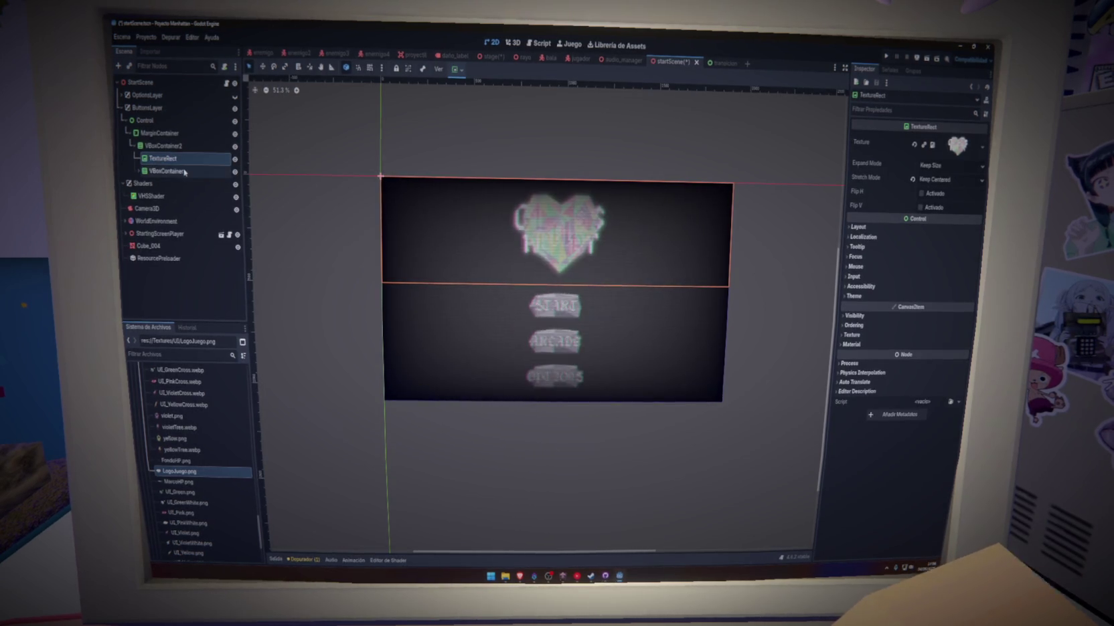
left_click(173, 146)
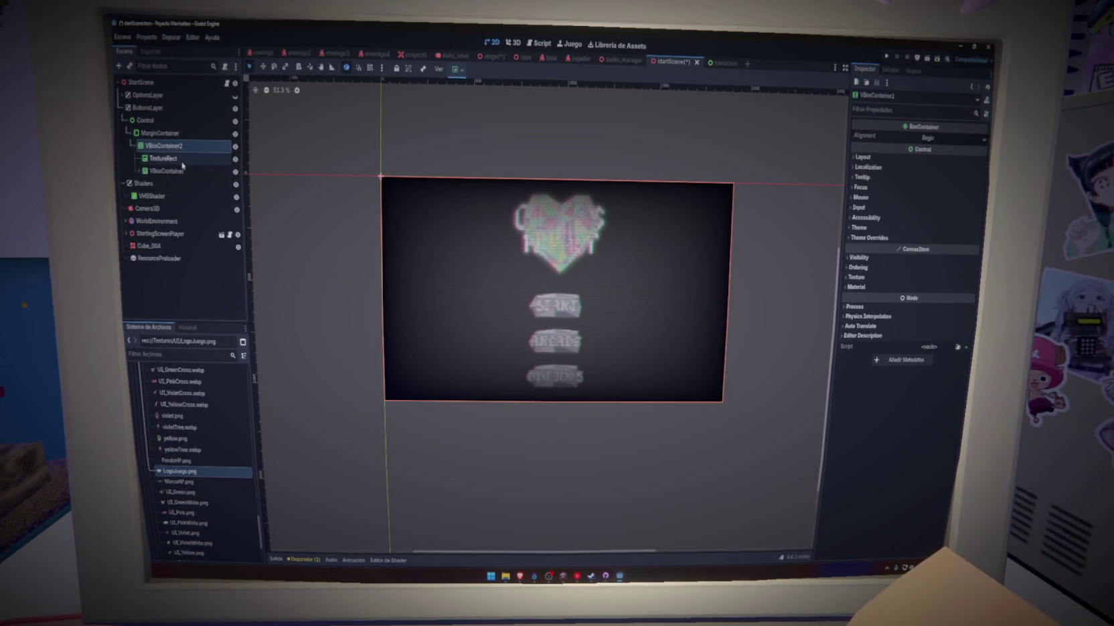
Align both the logo and the button column horizontally to Begin
left_click(175, 158)
left_click(457, 69)
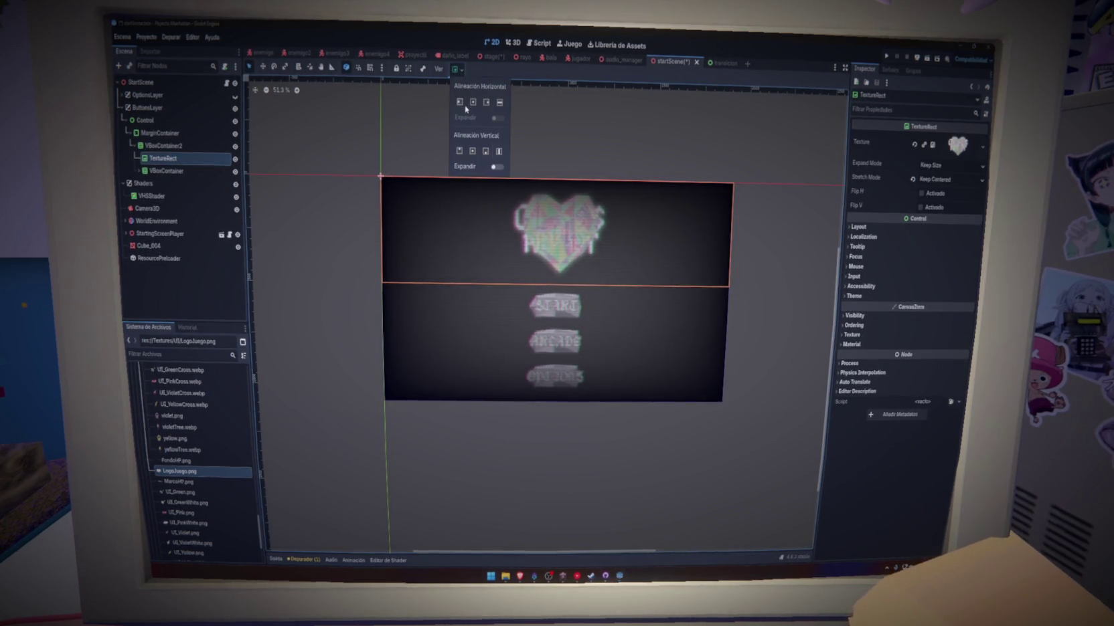
left_click(460, 102)
left_click(167, 171)
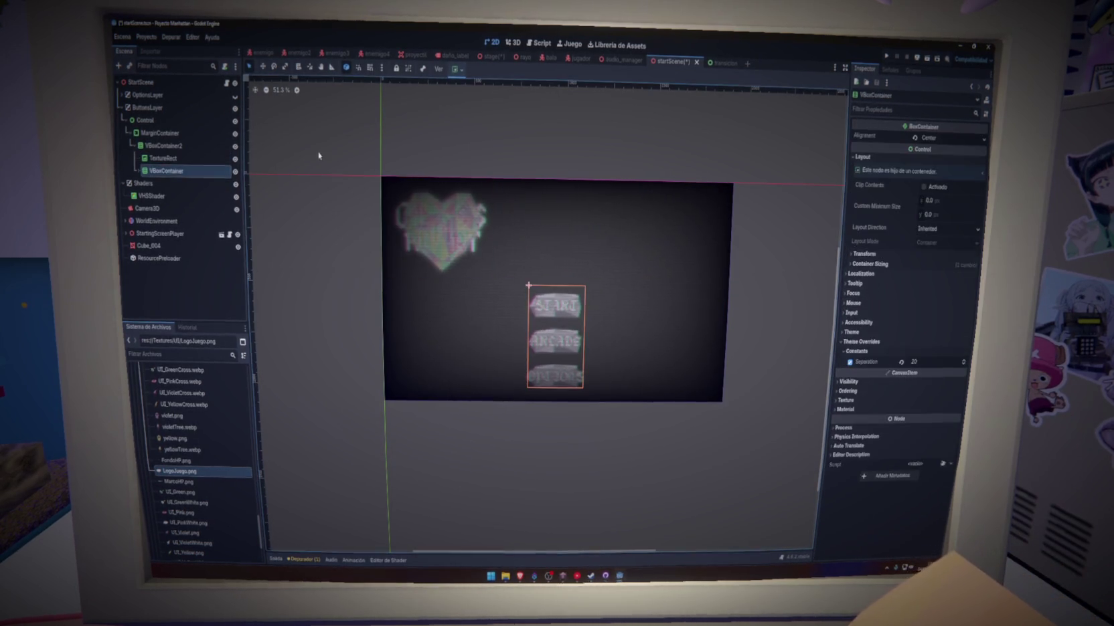
left_click(455, 68)
left_click(459, 102)
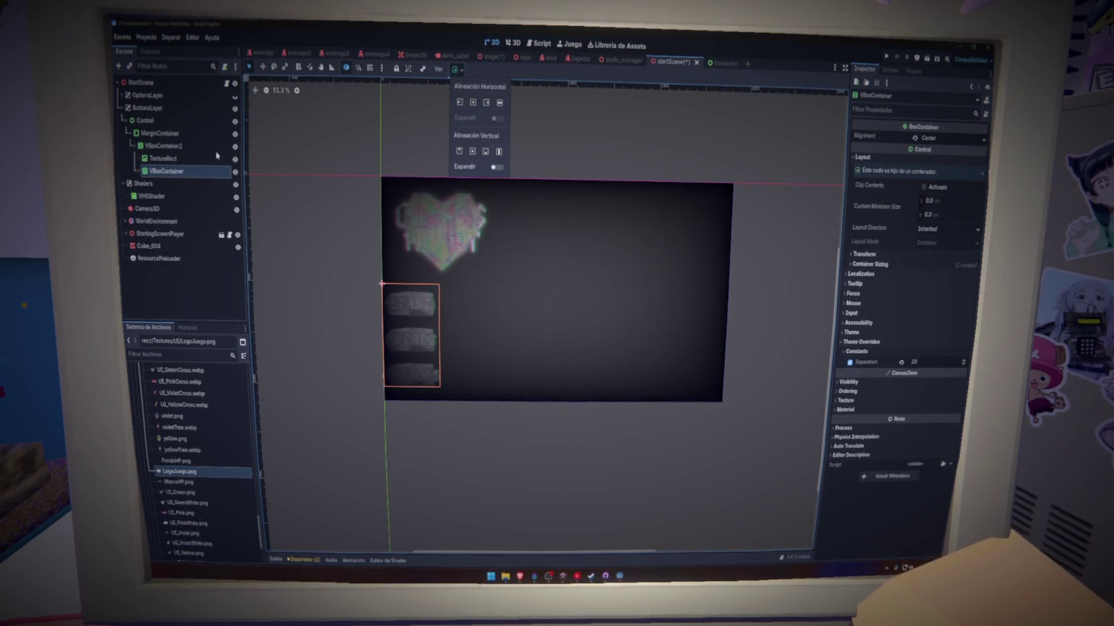
left_click(175, 150)
Align VBoxContainer2 to Begin and set the button column to Fill horizontally
left_click(164, 146)
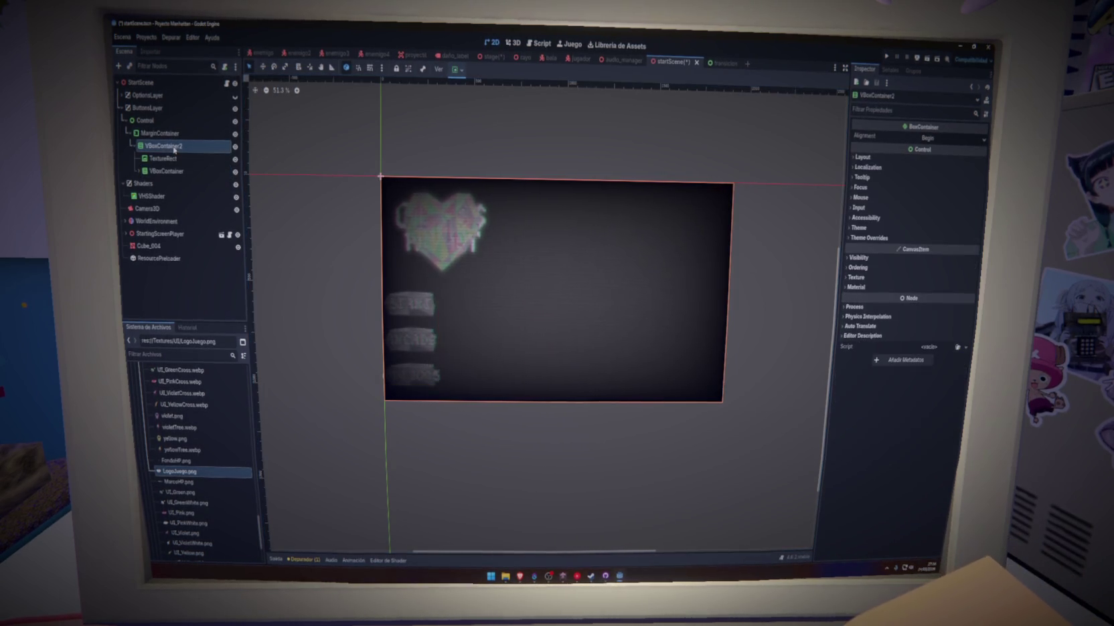
left_click(456, 69)
left_click(462, 103)
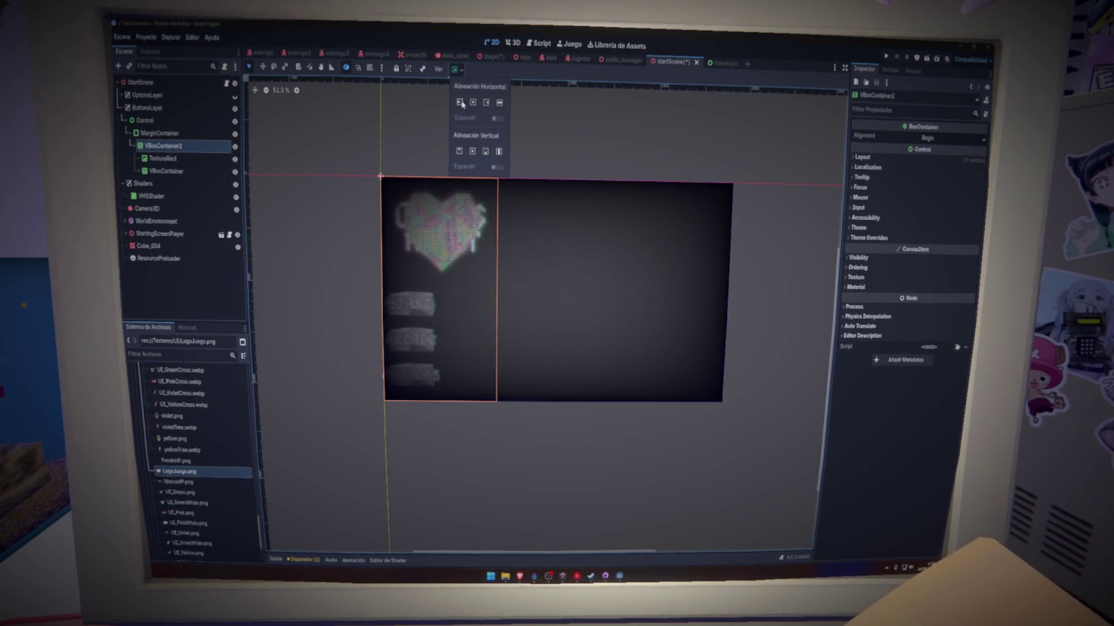
left_click(168, 171)
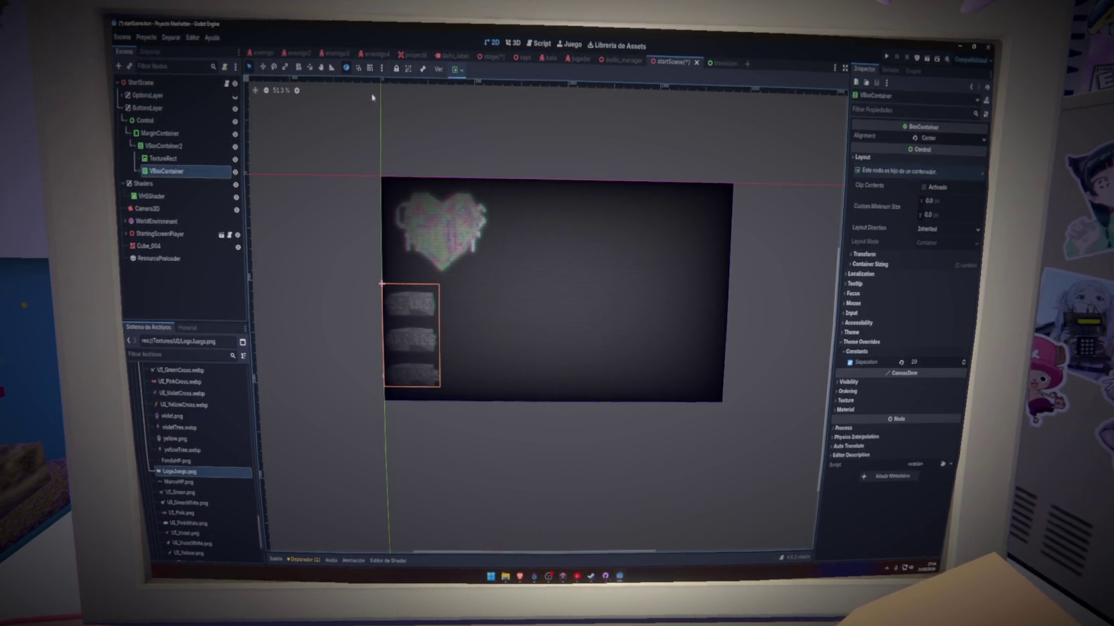
left_click(456, 70)
left_click(499, 104)
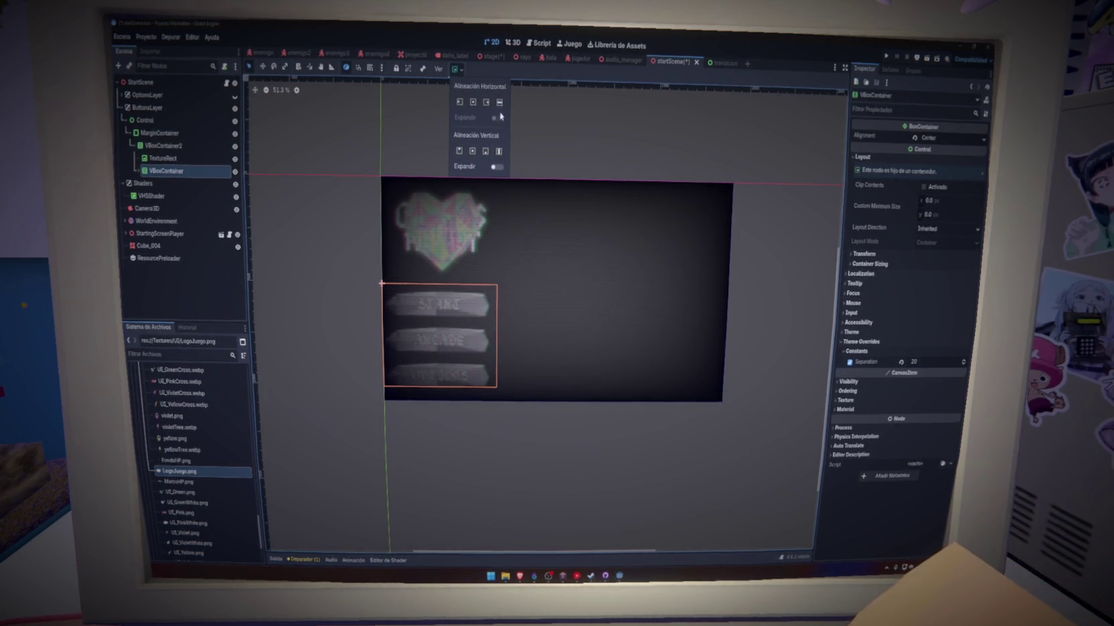
left_click(172, 129)
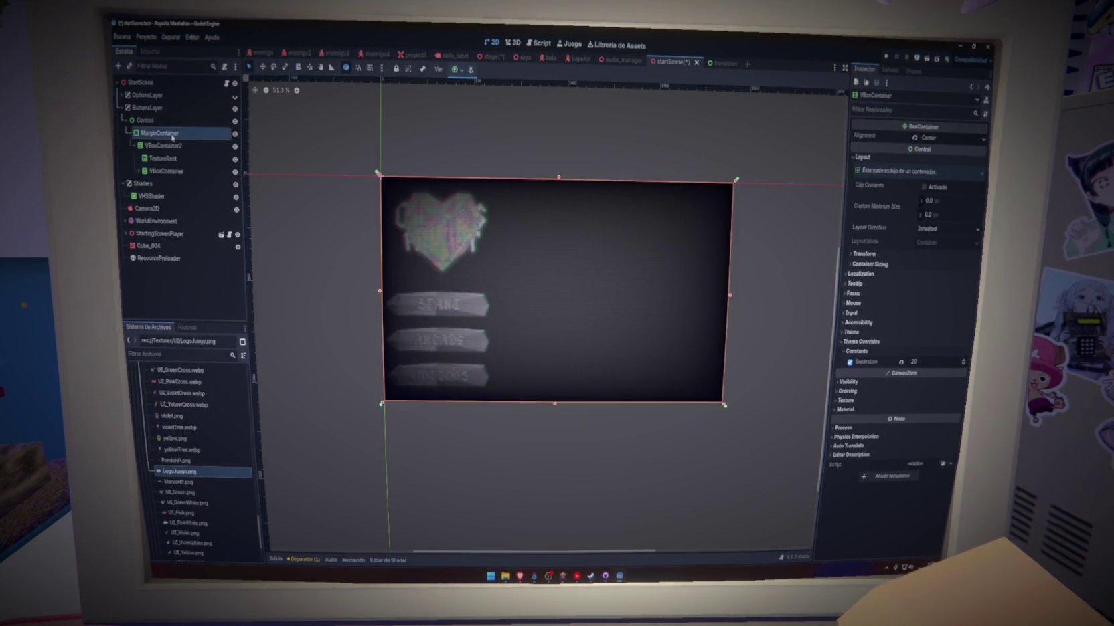
left_click(871, 215)
left_click(928, 227)
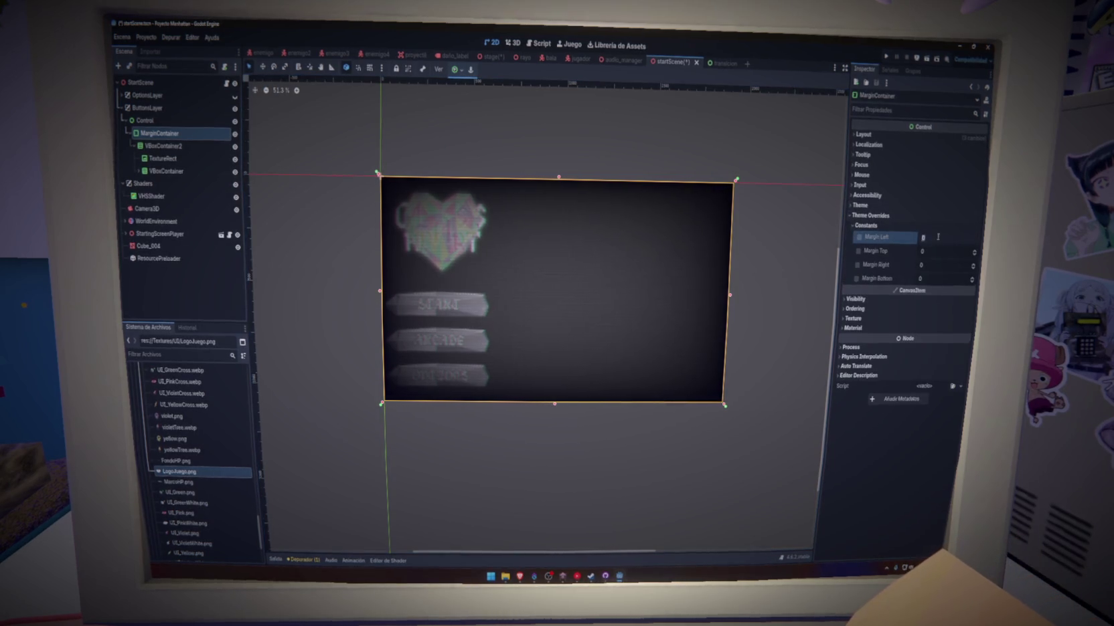
left_click(926, 236)
type("80")
key("Return")
left_click(929, 251)
type("80")
key("Return")
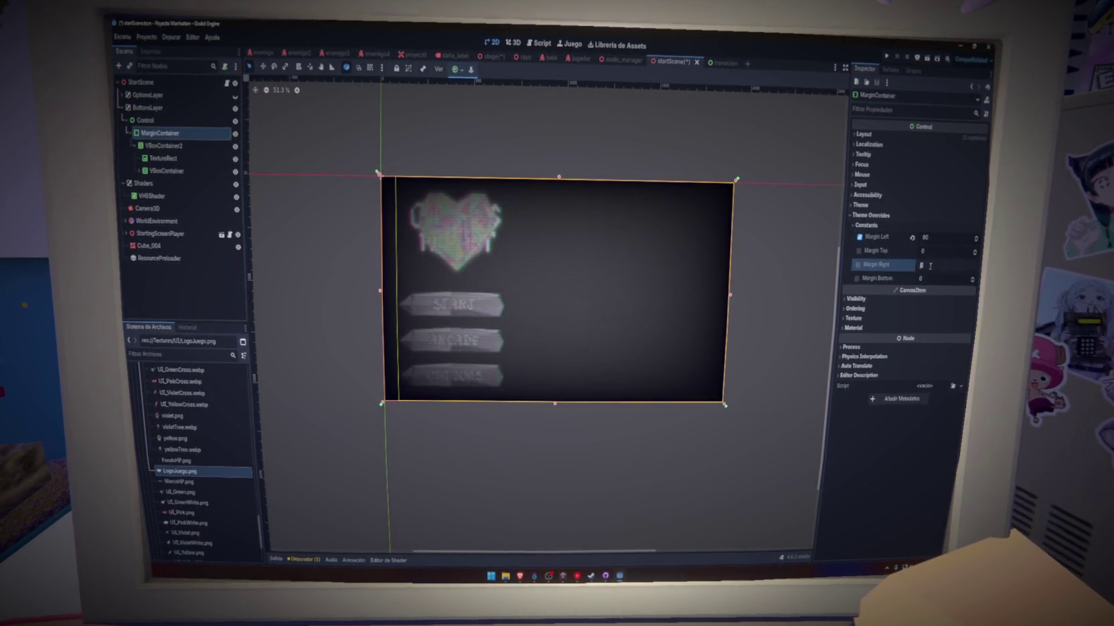
left_click(924, 265)
type("80")
key("Return")
left_click(923, 278)
type("80")
key("Return")
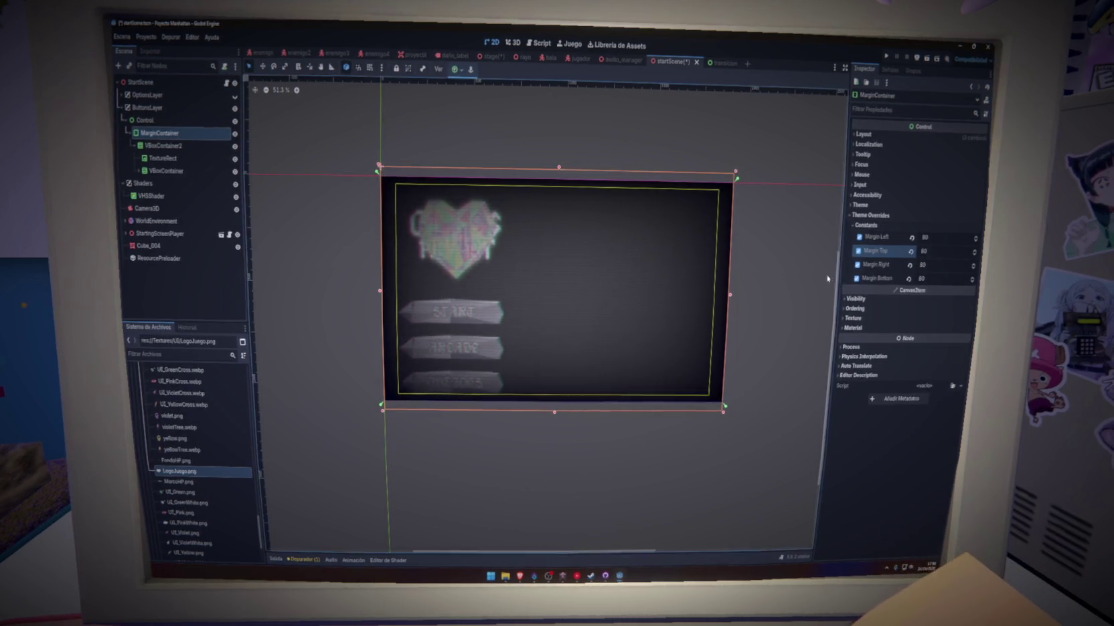
left_click(825, 276)
left_click(164, 132)
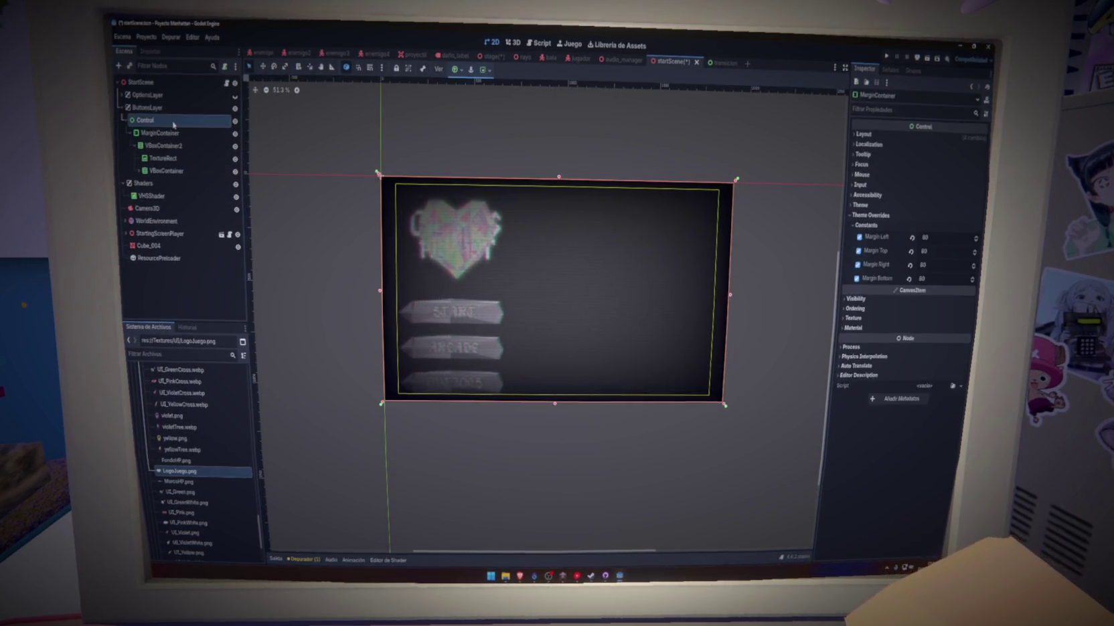
left_click(461, 70)
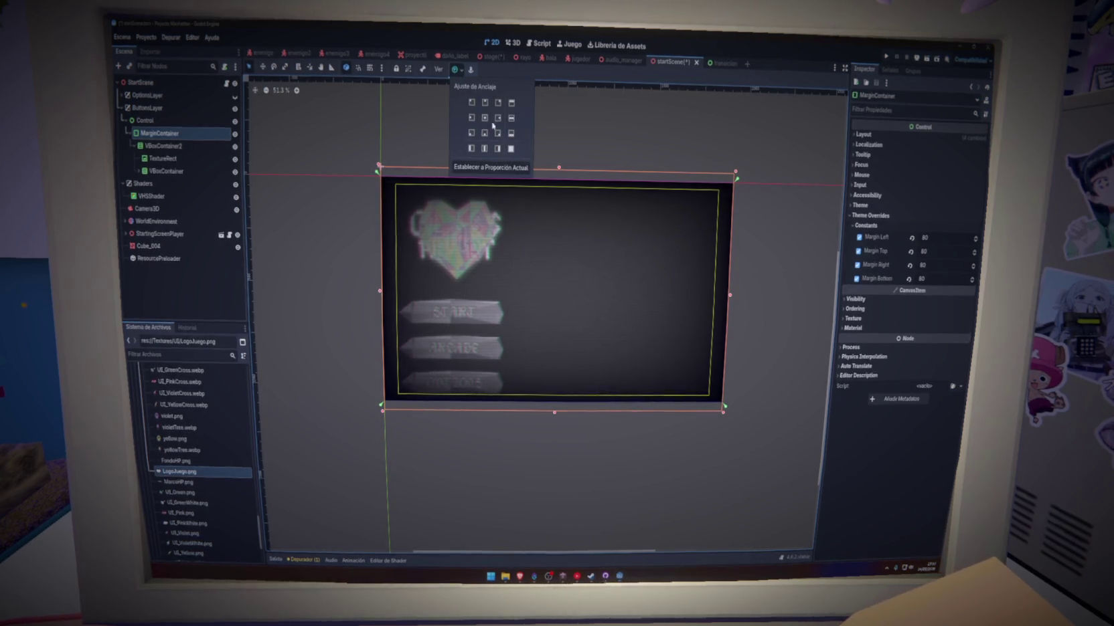
left_click(145, 119)
left_click(145, 120)
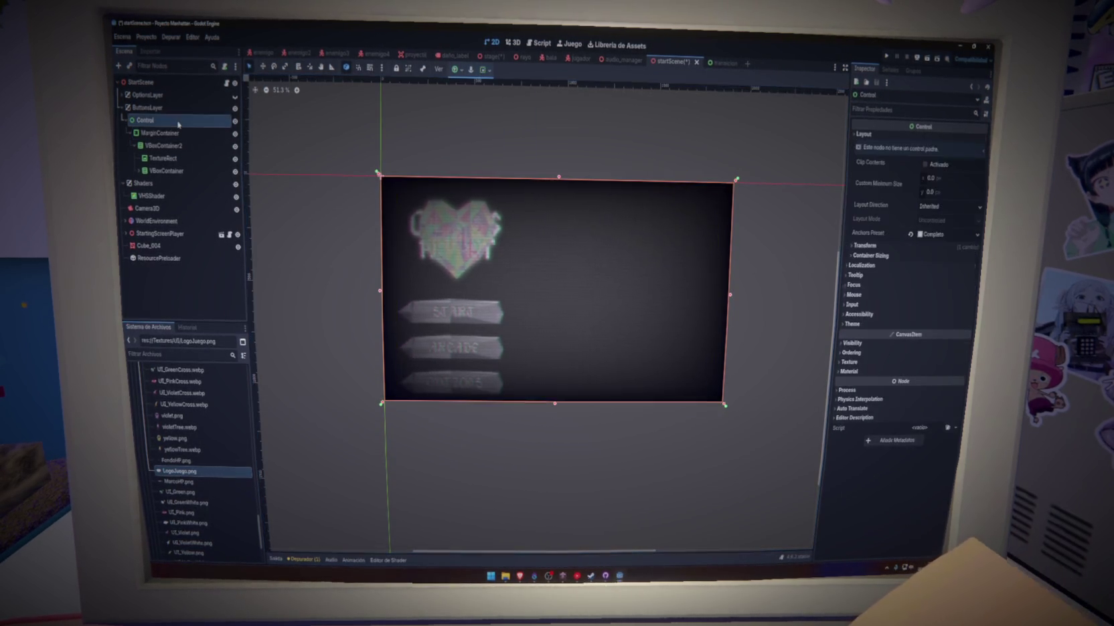
left_click(482, 70)
left_click(457, 71)
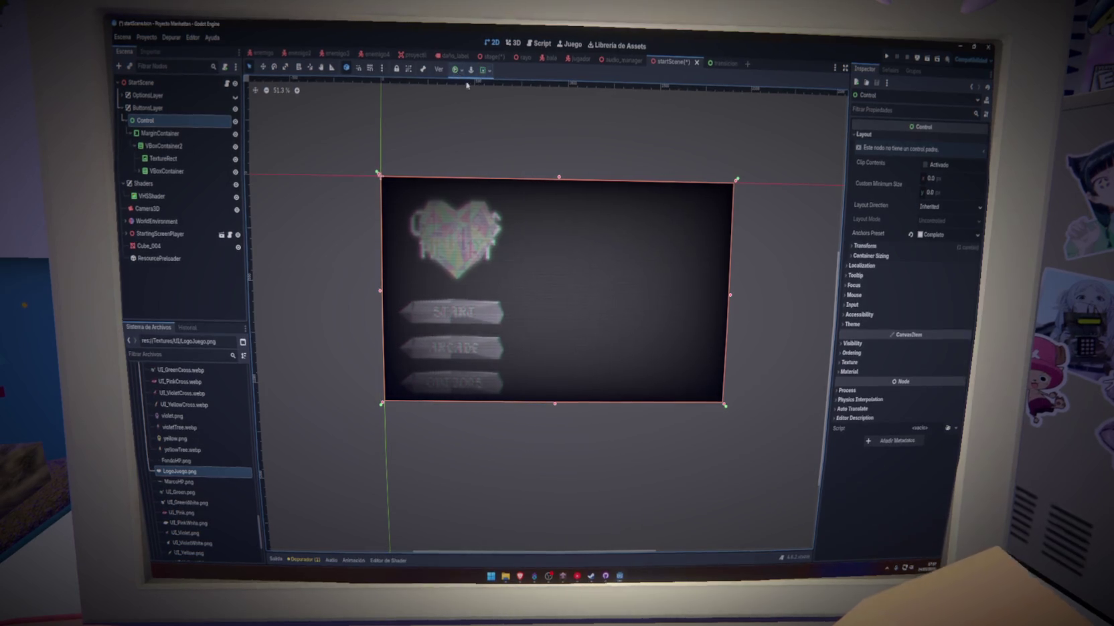
left_click(457, 70)
left_click(179, 135)
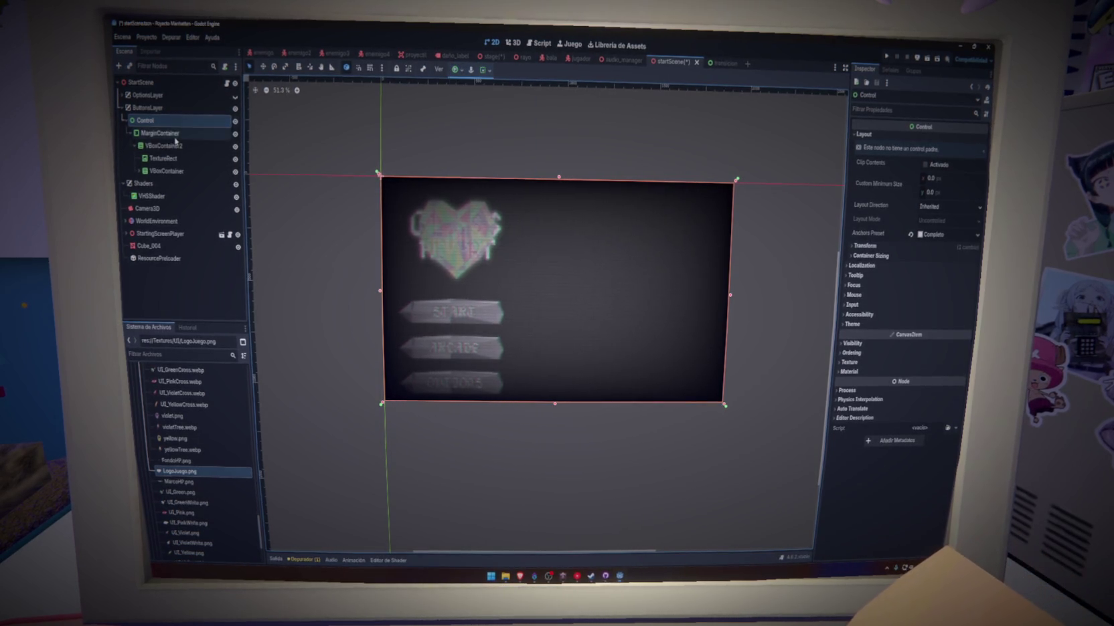
left_click(179, 135)
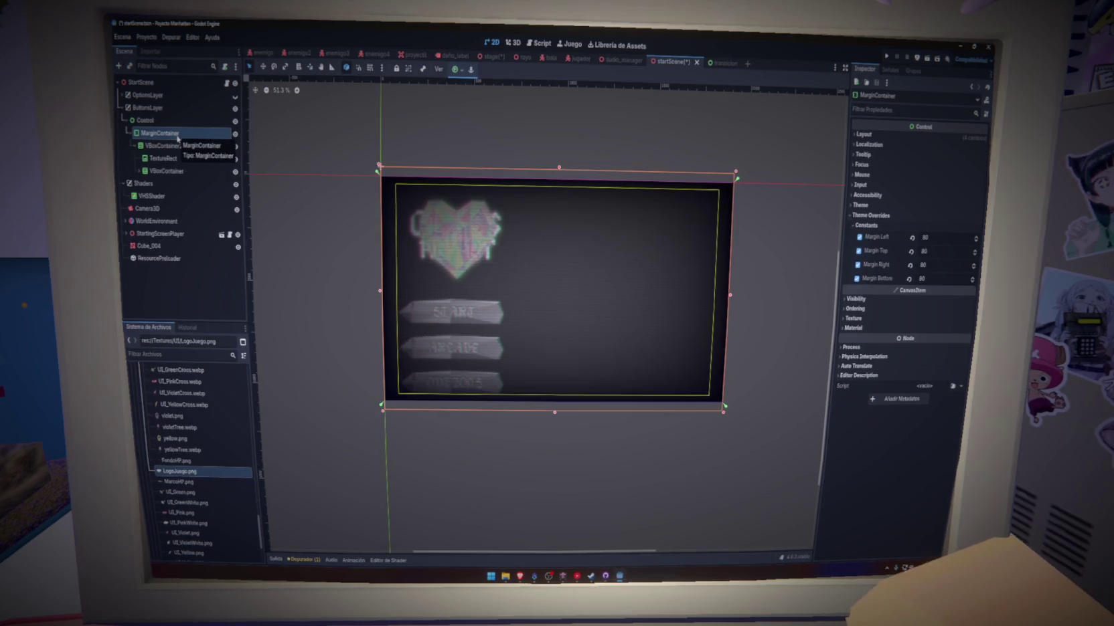
left_click(179, 159)
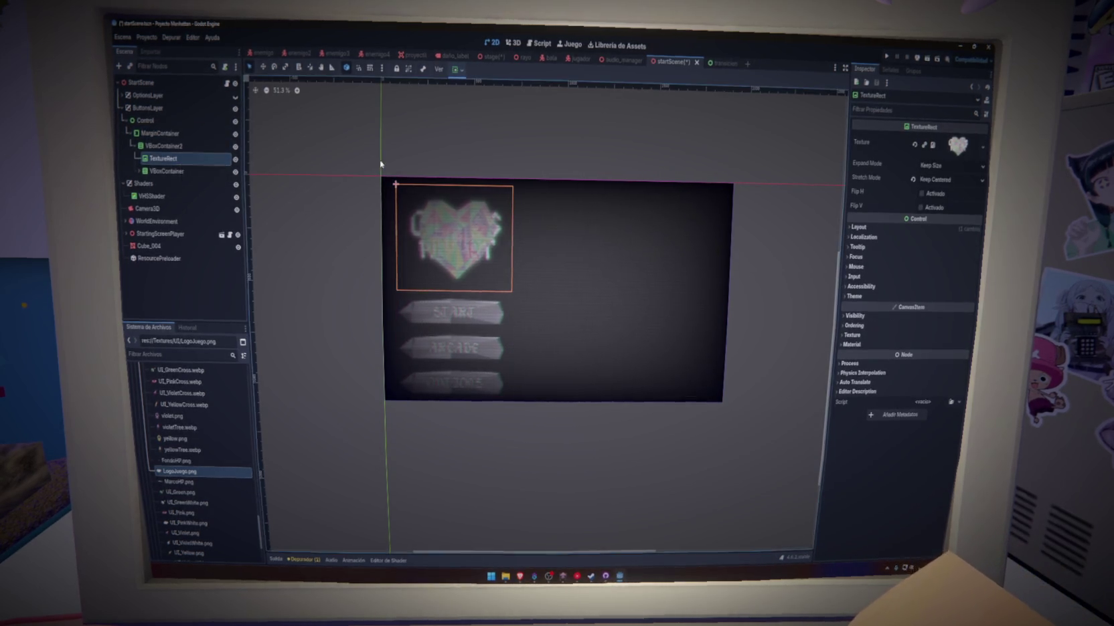
Give the logo Fit Height expand mode, Keep Aspect Centered stretch, and a larger minimum width
left_click(931, 165)
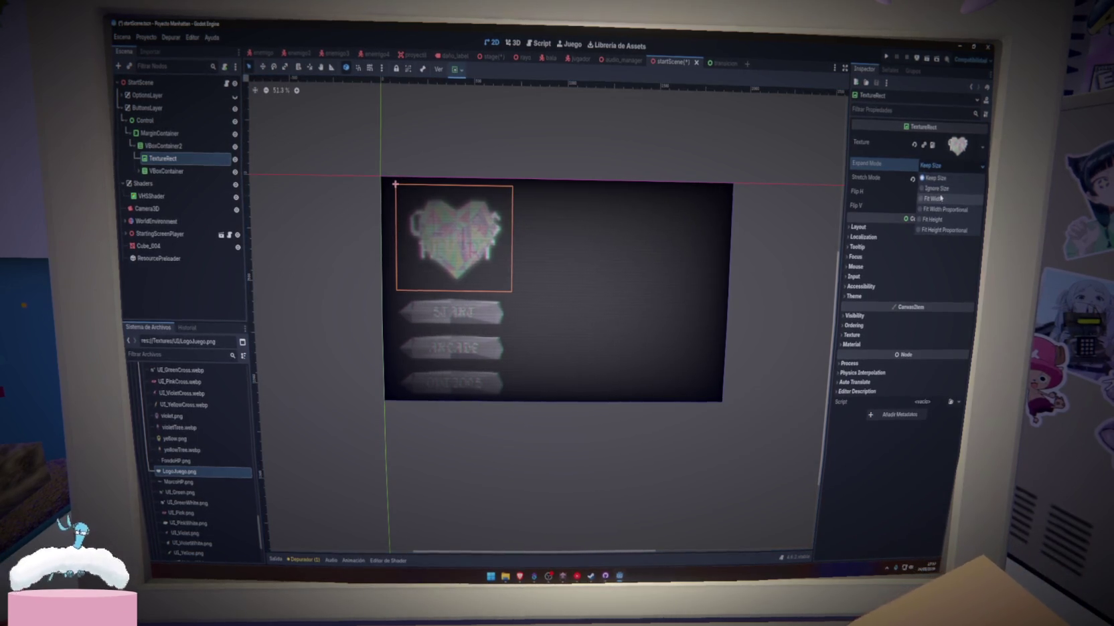
left_click(935, 188)
left_click(900, 228)
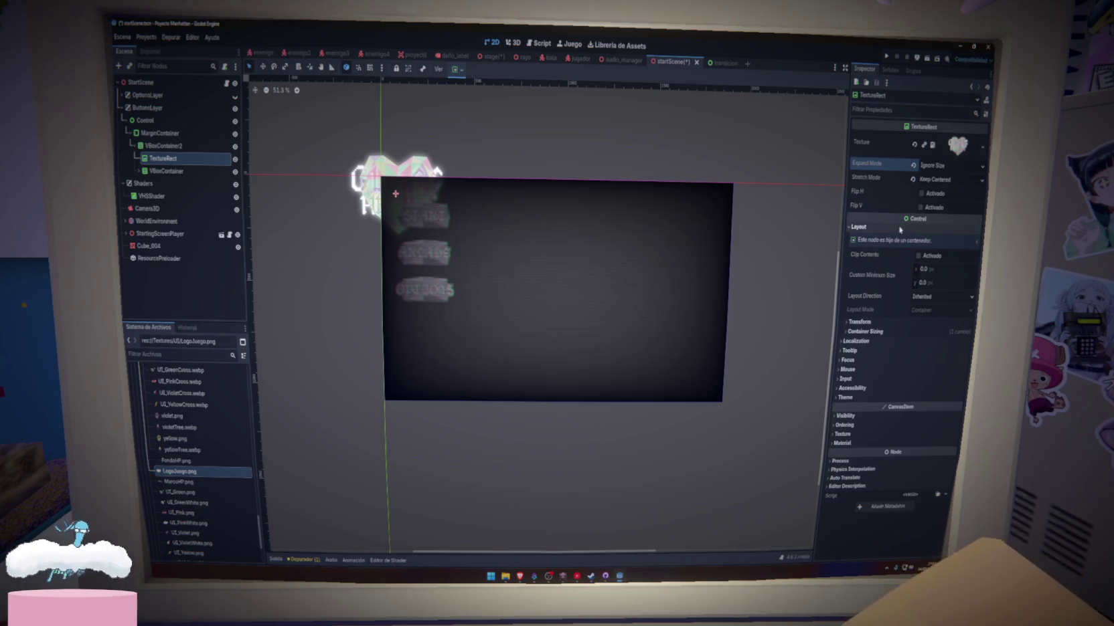
mouse_move(923, 269)
left_mouse_down()
mouse_move(964, 269)
mouse_move(931, 282)
mouse_move(948, 282)
left_mouse_up()
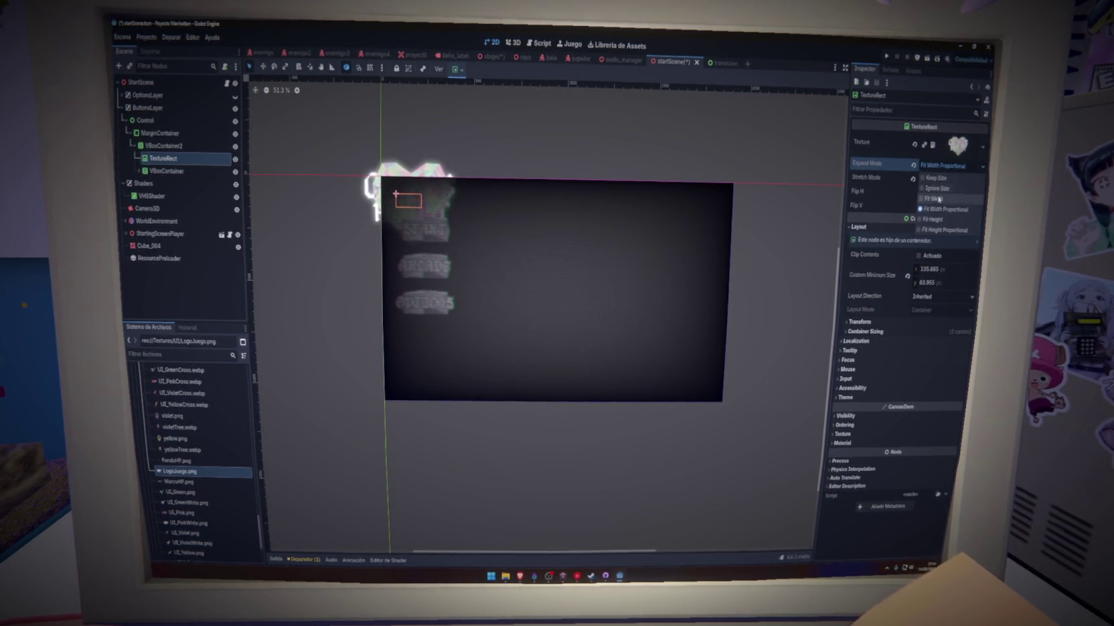
left_click(944, 219)
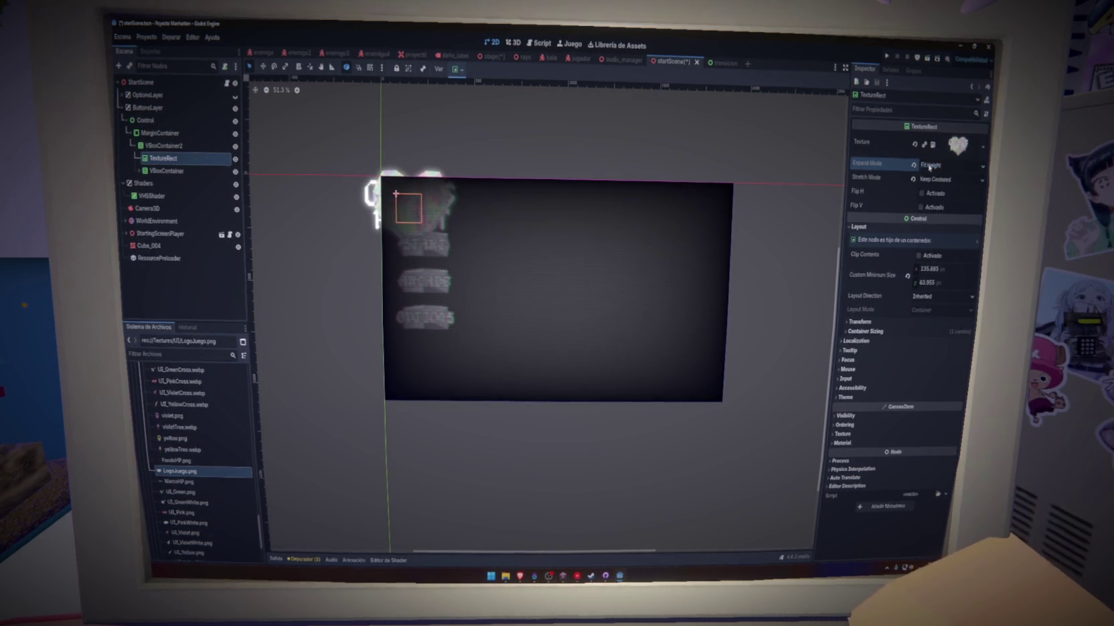
left_click(934, 180)
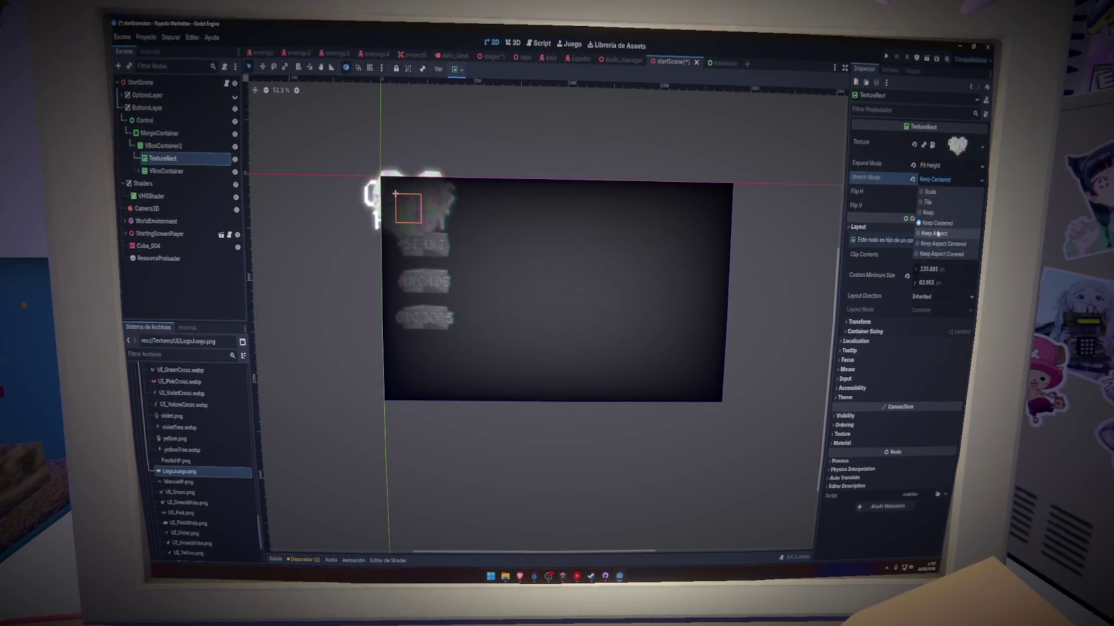
left_click(935, 233)
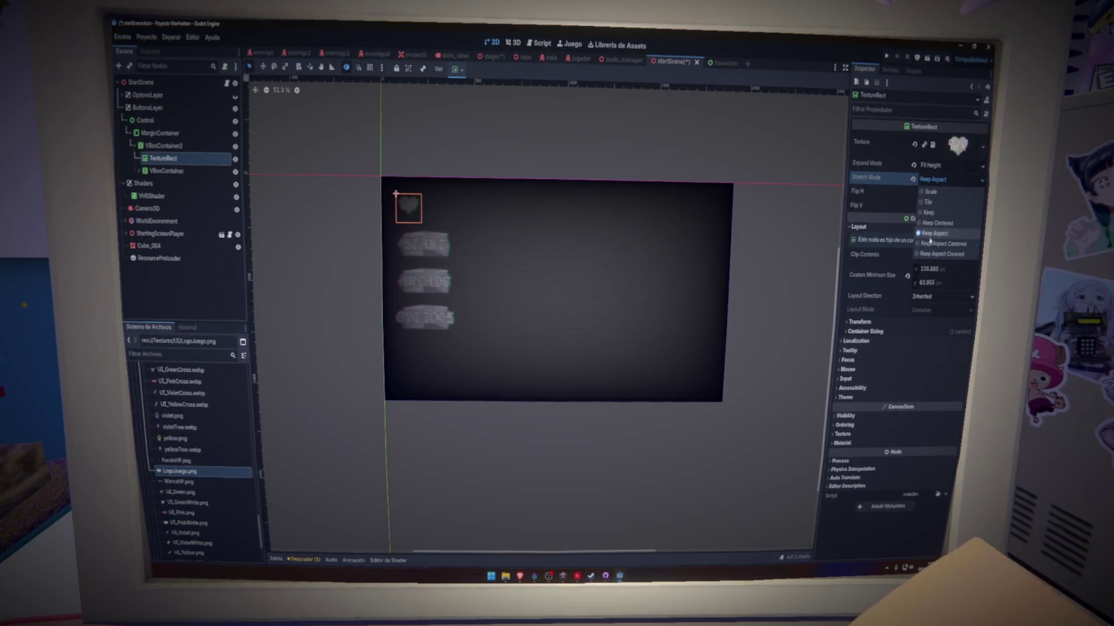
mouse_move(932, 275)
left_mouse_down()
mouse_move(1029, 275)
mouse_move(1020, 275)
left_mouse_up()
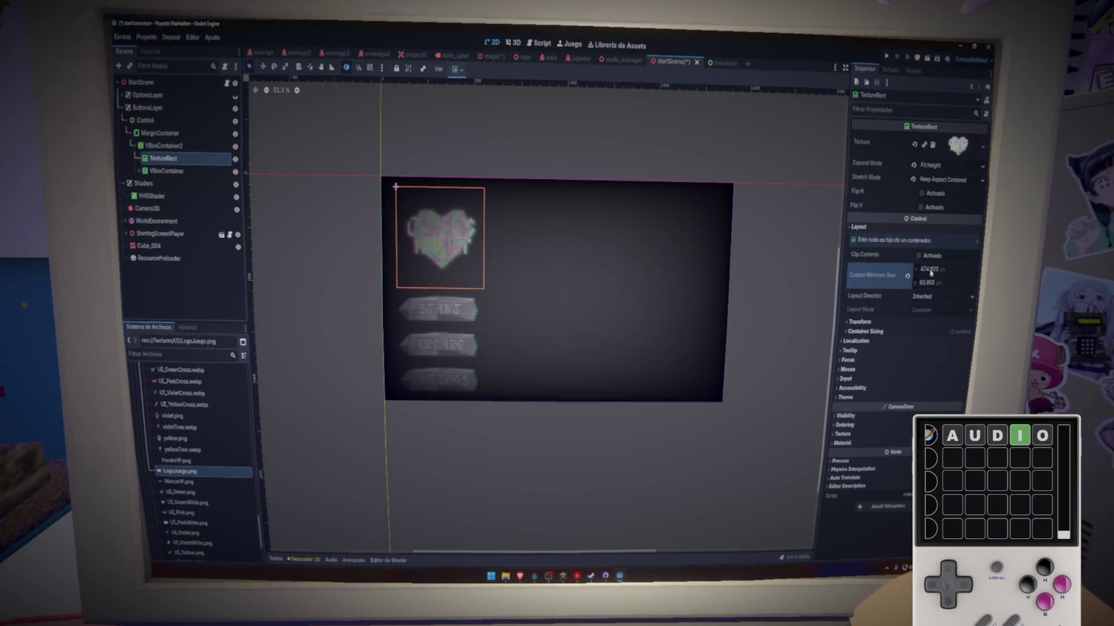
Set negative Separation on VBoxContainer and VBoxContainer2 to tighten the buttons under the logo
left_click(180, 172)
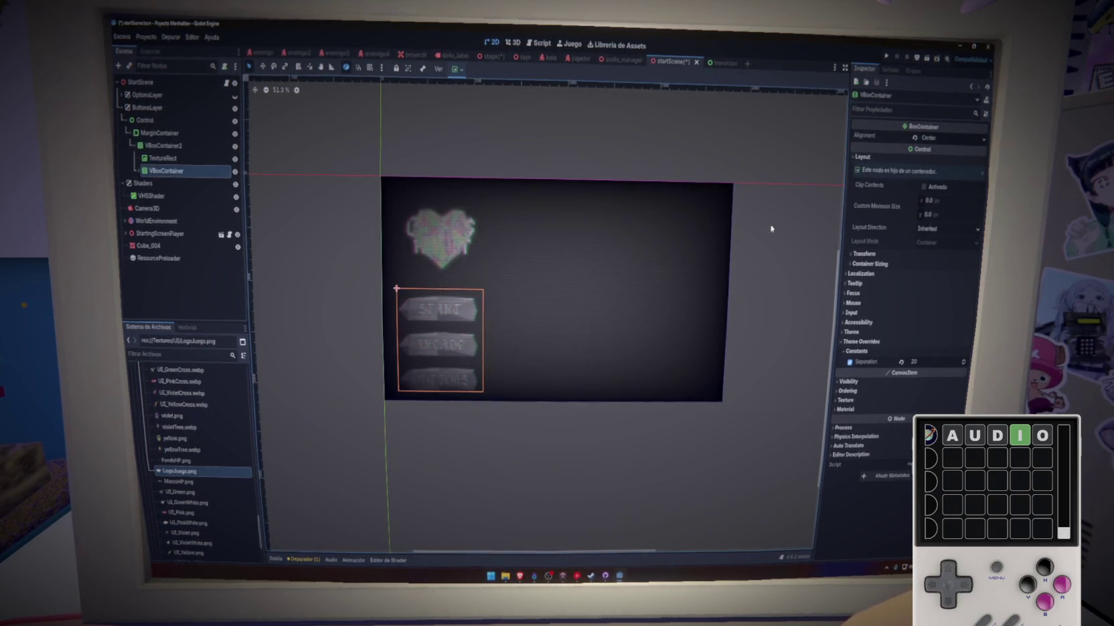
left_click(926, 365)
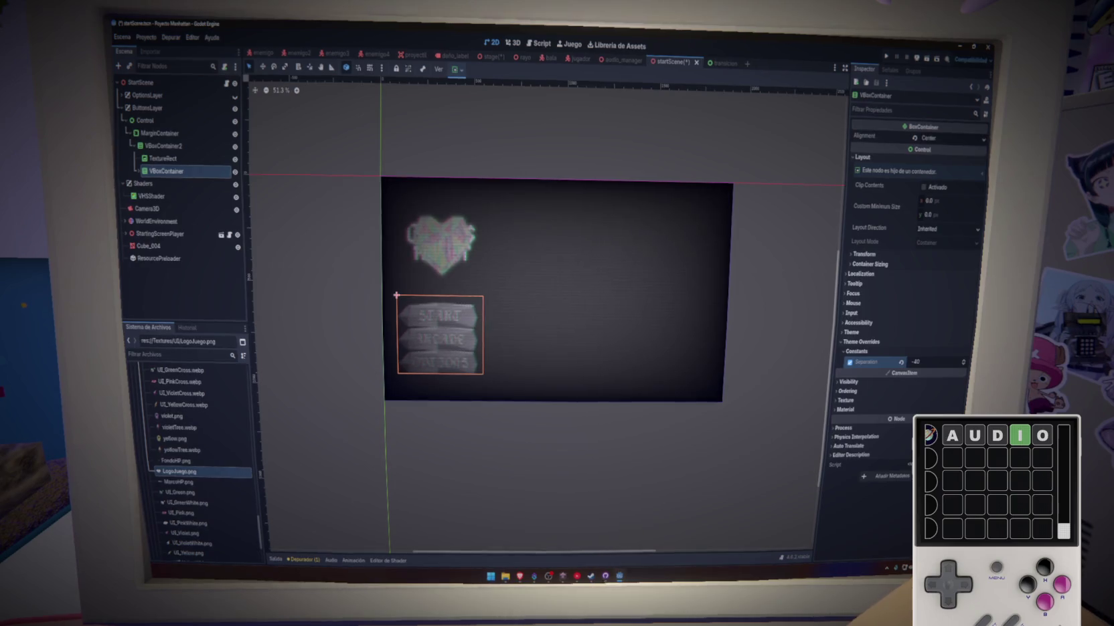
left_click(162, 145)
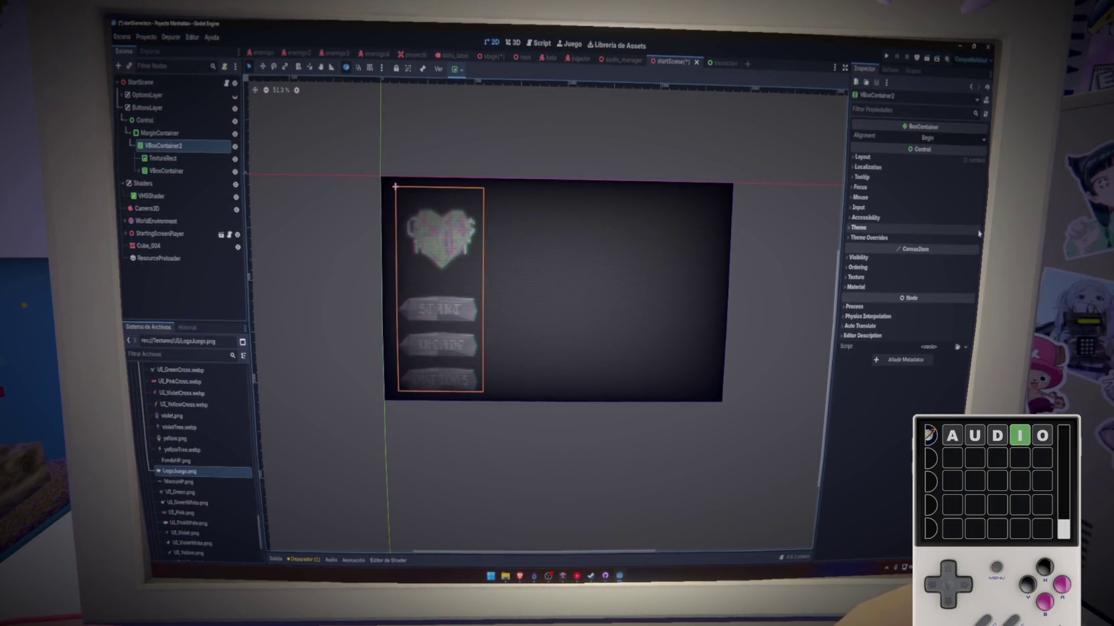
left_click_drag(933, 263, 894, 263)
Save the start scene and run the project
left_click(339, 236)
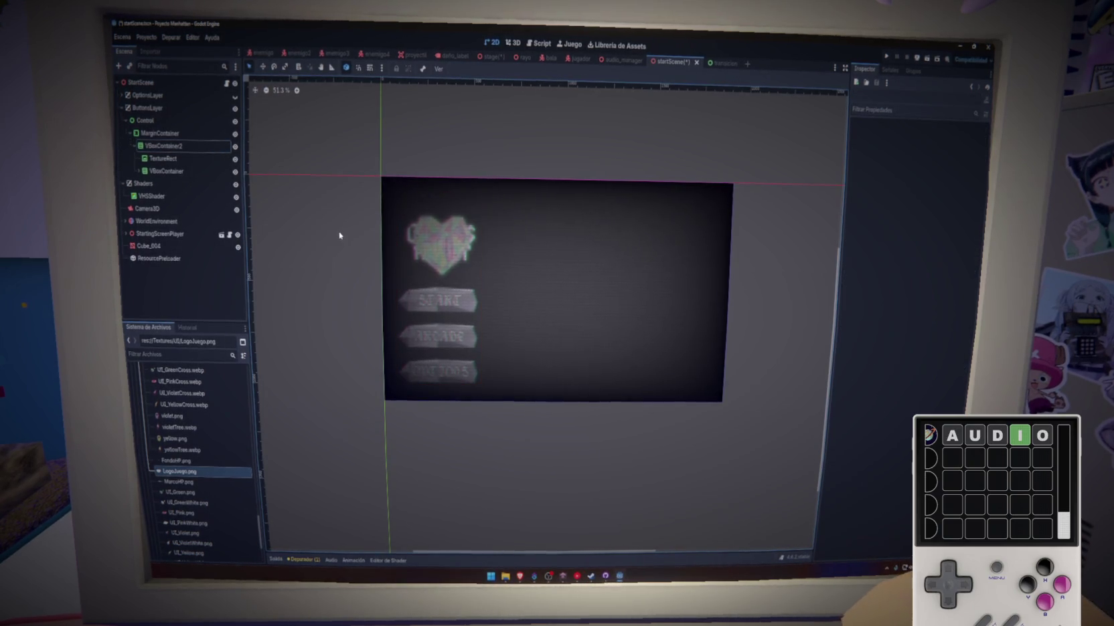
key("ctrl+s")
left_click(886, 57)
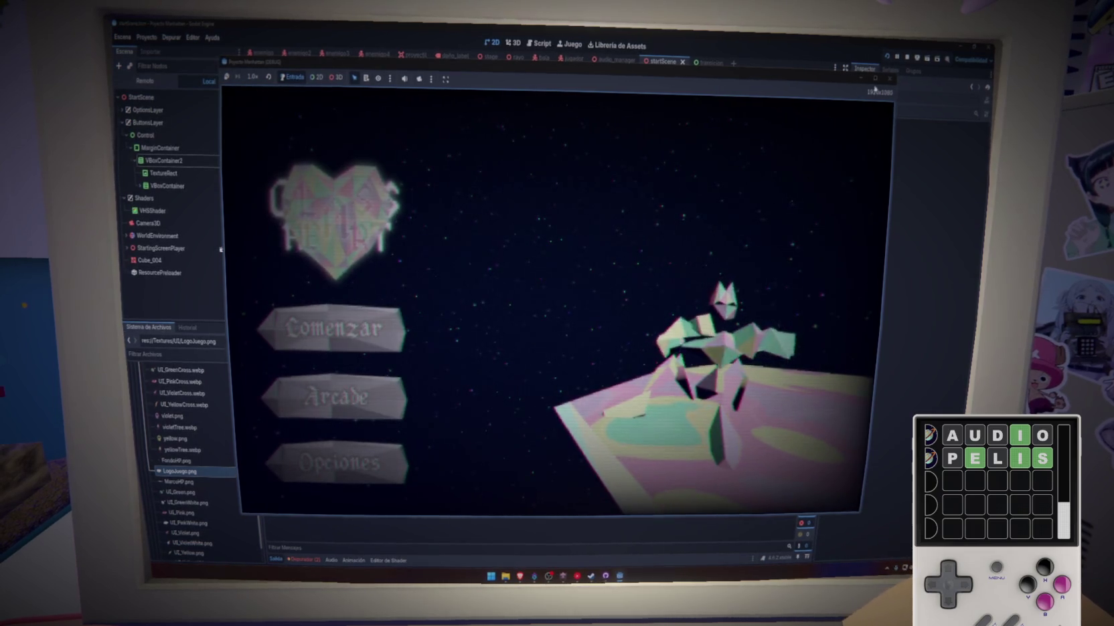
Stop the game, widen the logo's minimum width, and set VBoxContainer2 Separation to -184
key("F8")
left_click(176, 133)
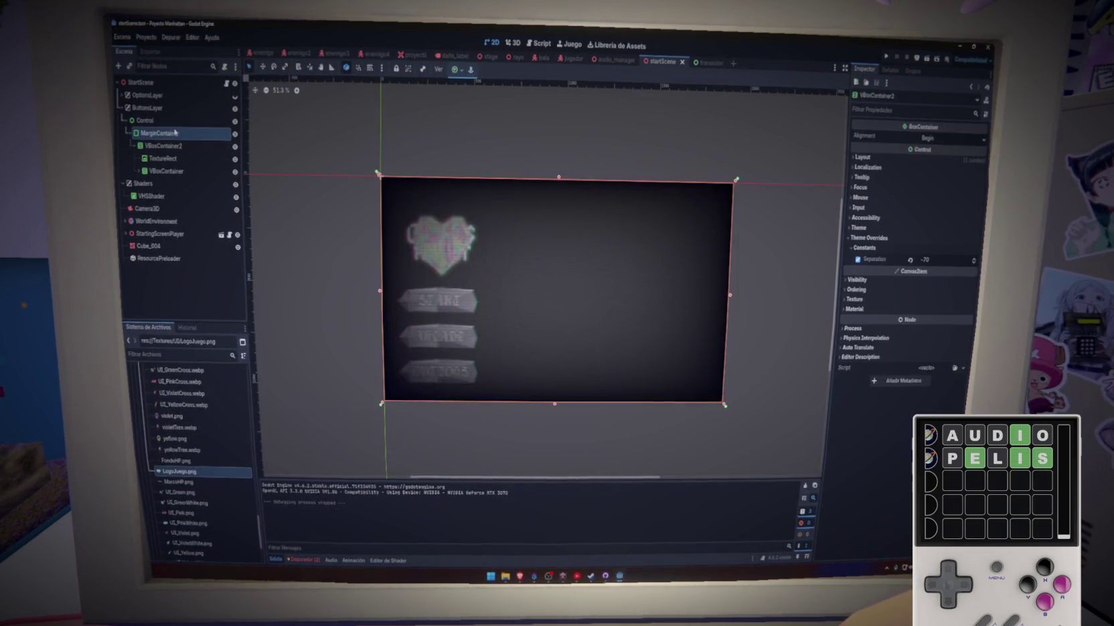
left_click(170, 147)
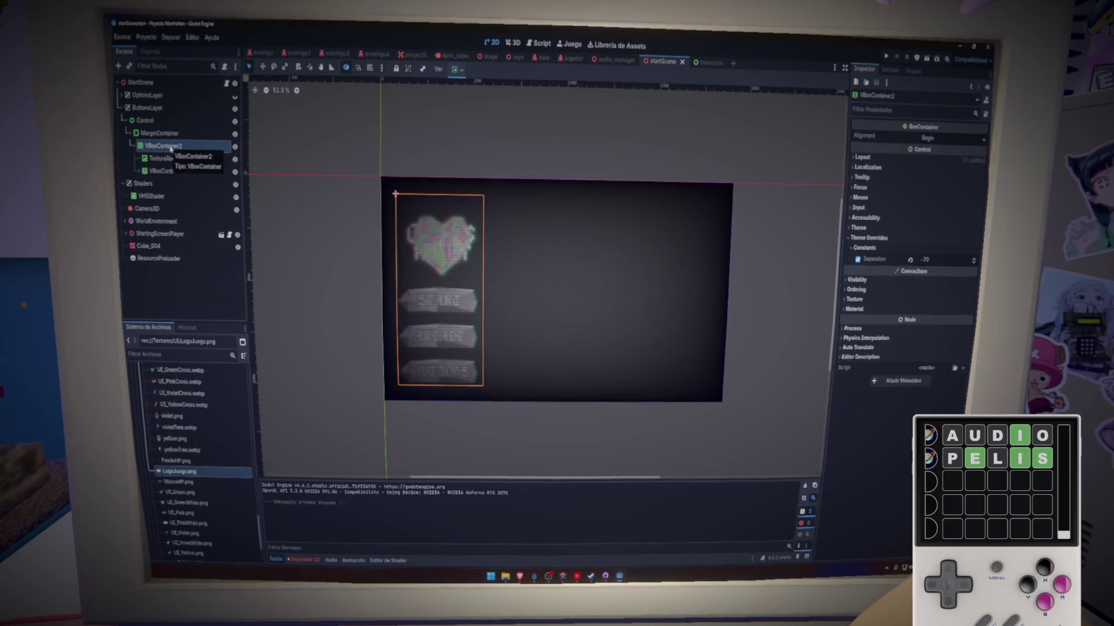
left_click(163, 159)
mouse_move(930, 275)
left_mouse_down()
mouse_move(943, 275)
mouse_move(931, 259)
left_mouse_up()
left_click(162, 145)
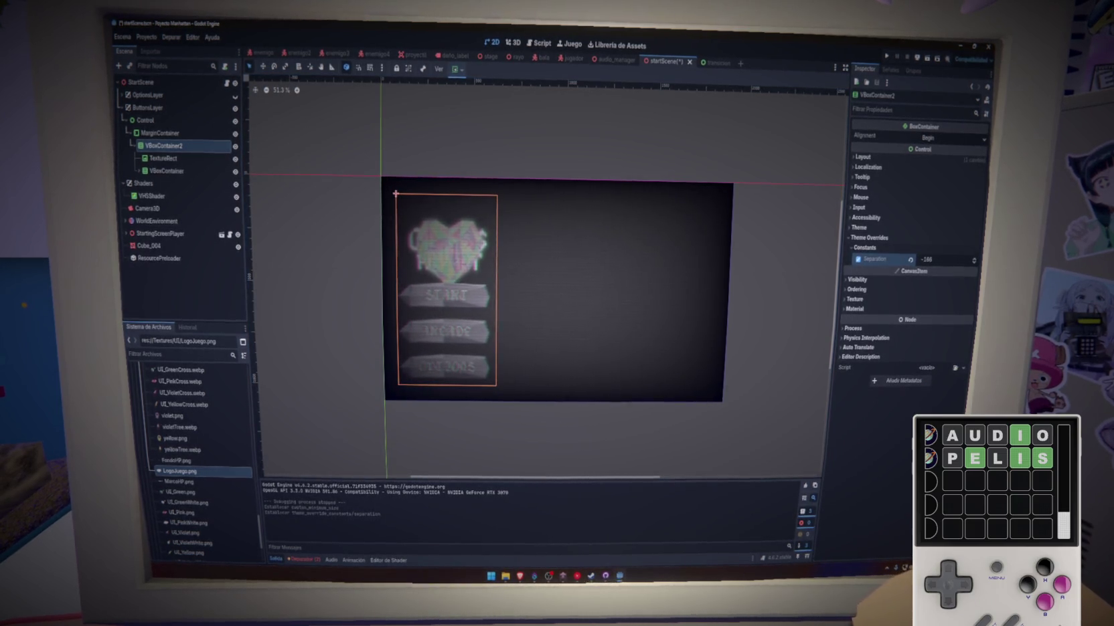
left_click(167, 170)
left_click(162, 158)
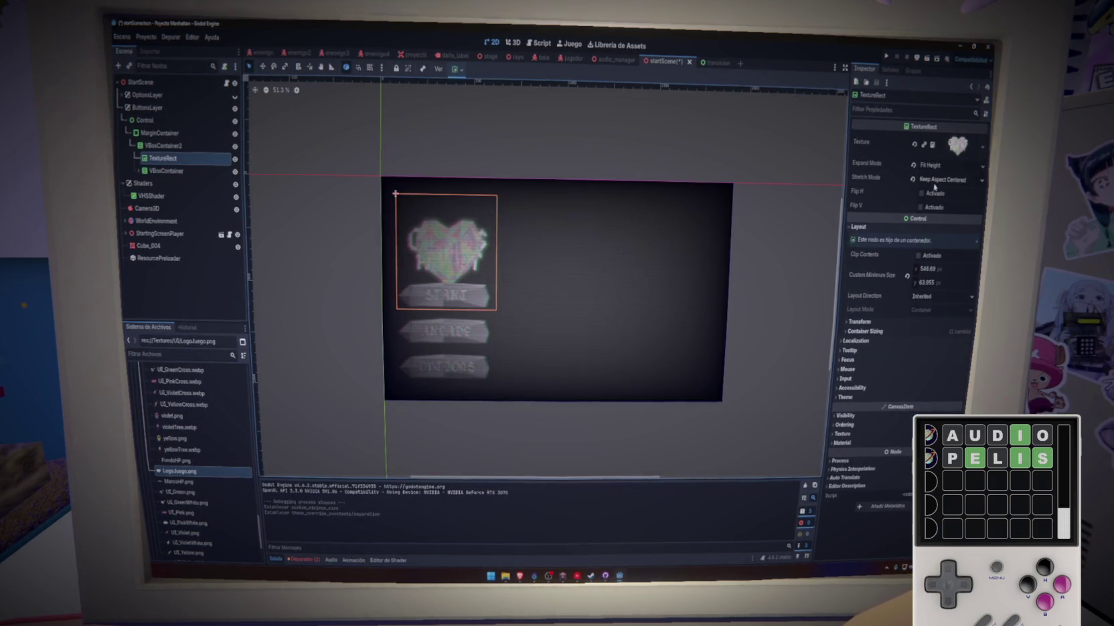
Raise the TextureRect's Z Index so the logo draws over the START button
left_click(861, 425)
left_click(902, 436)
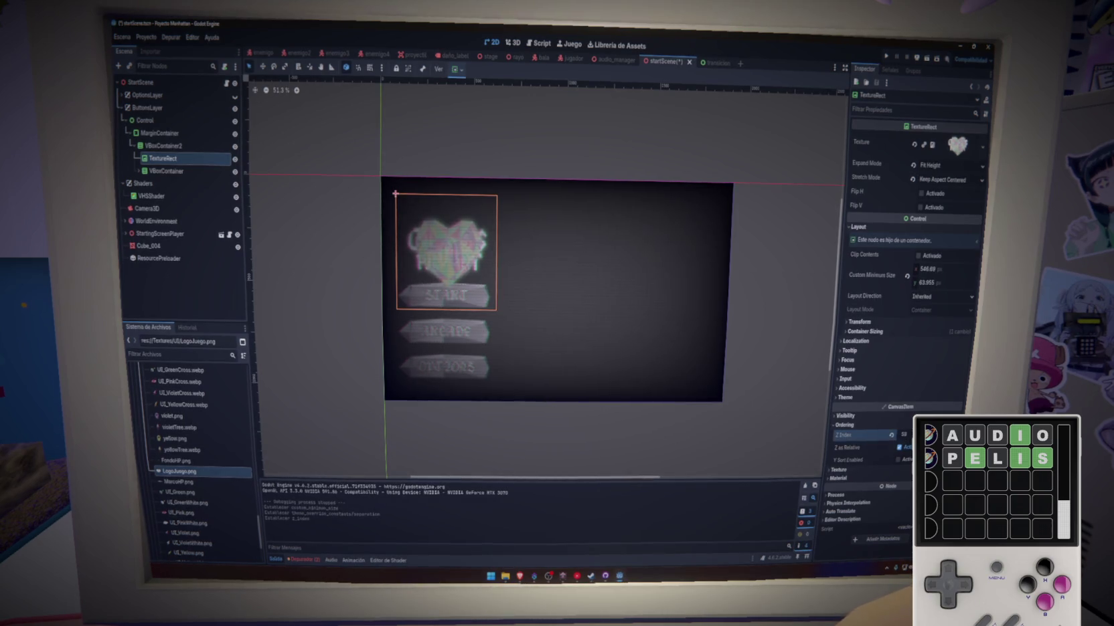
left_click(641, 322)
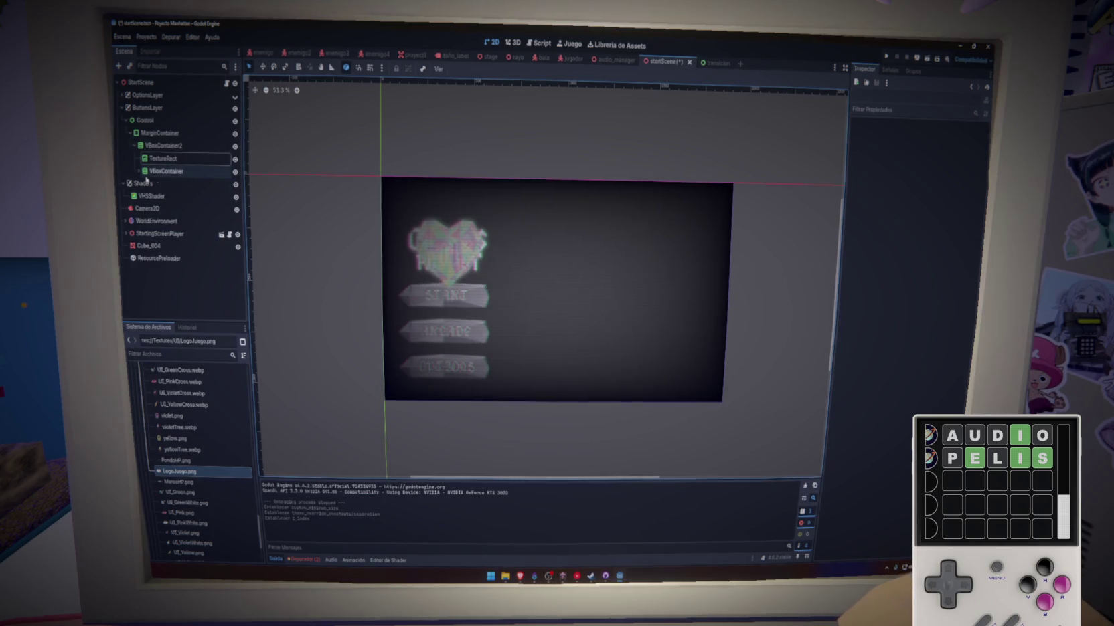
left_click(139, 172)
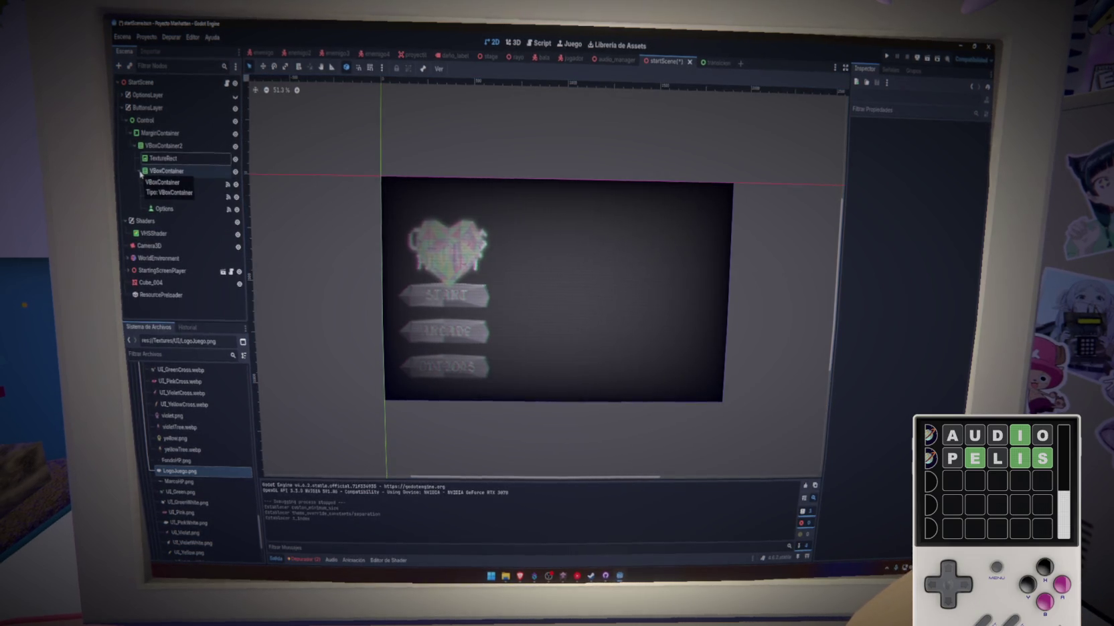
left_click(162, 146)
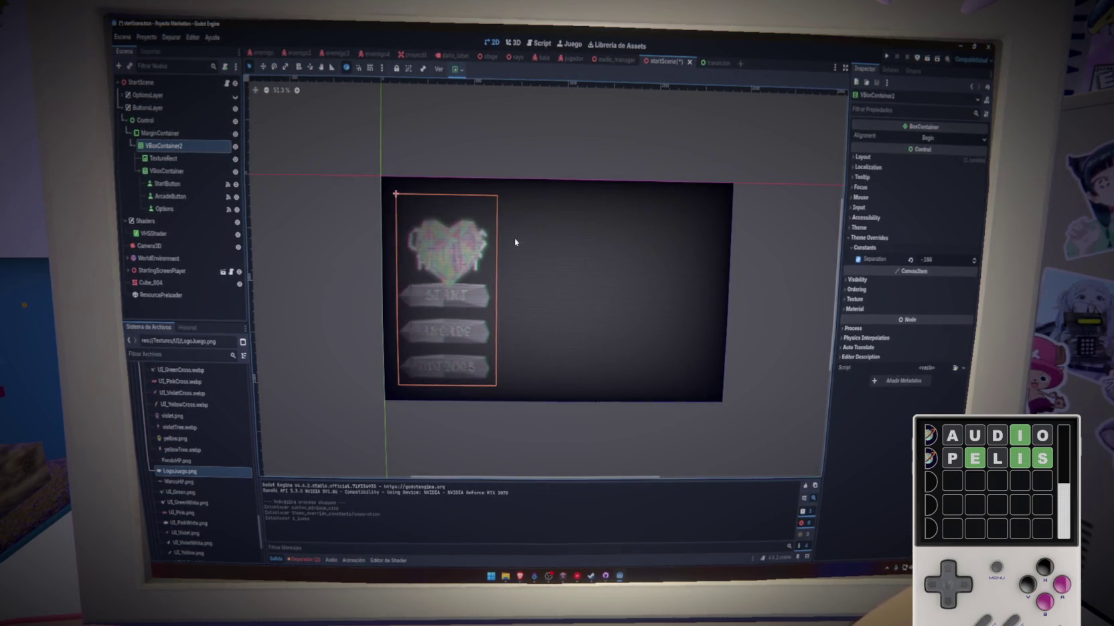
left_click(161, 159)
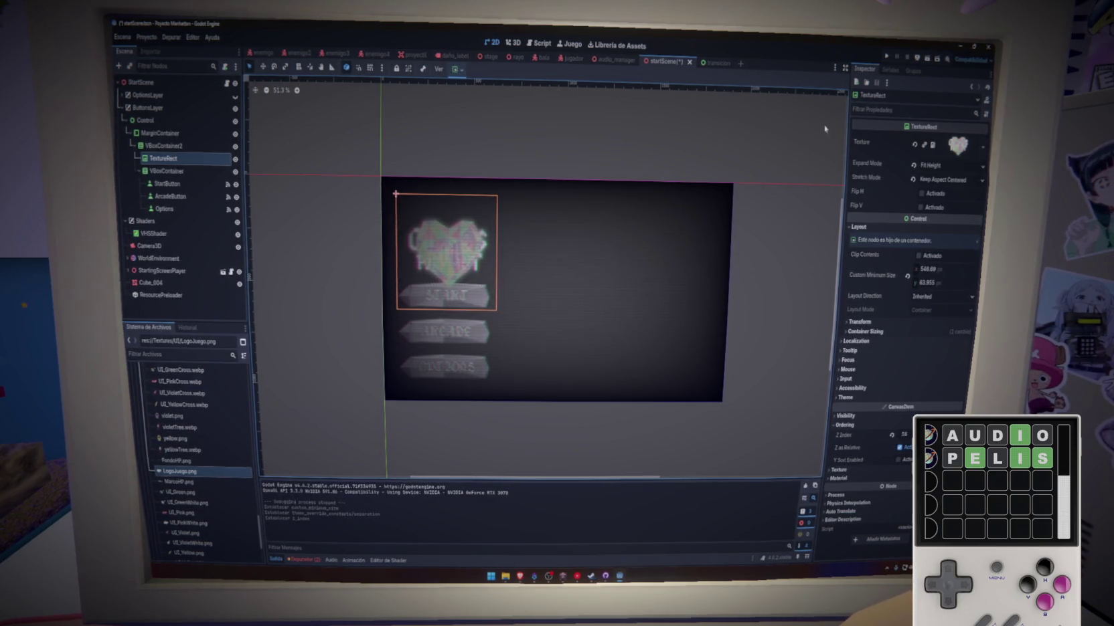
Test-run the game, close it with F8, and switch to the web browser
left_click(885, 58)
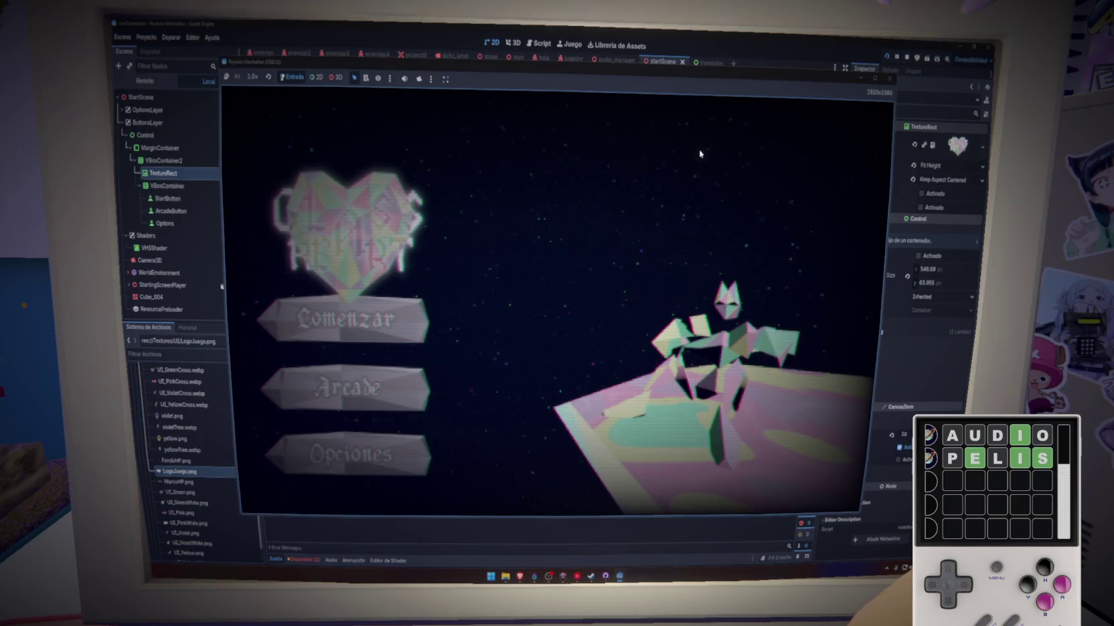
key("F8")
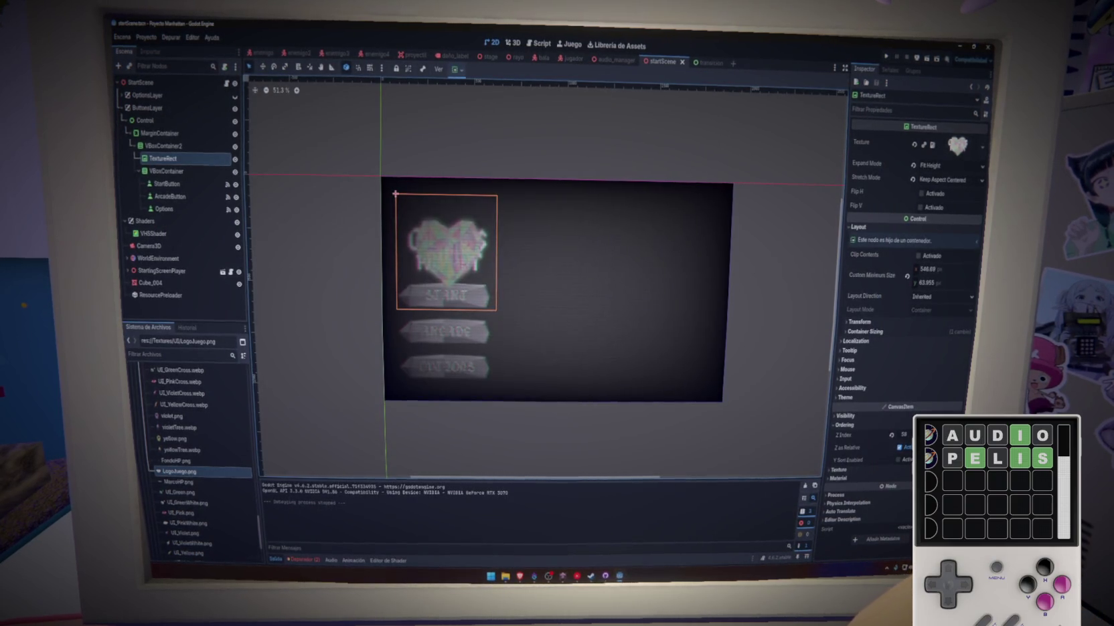
left_click(519, 576)
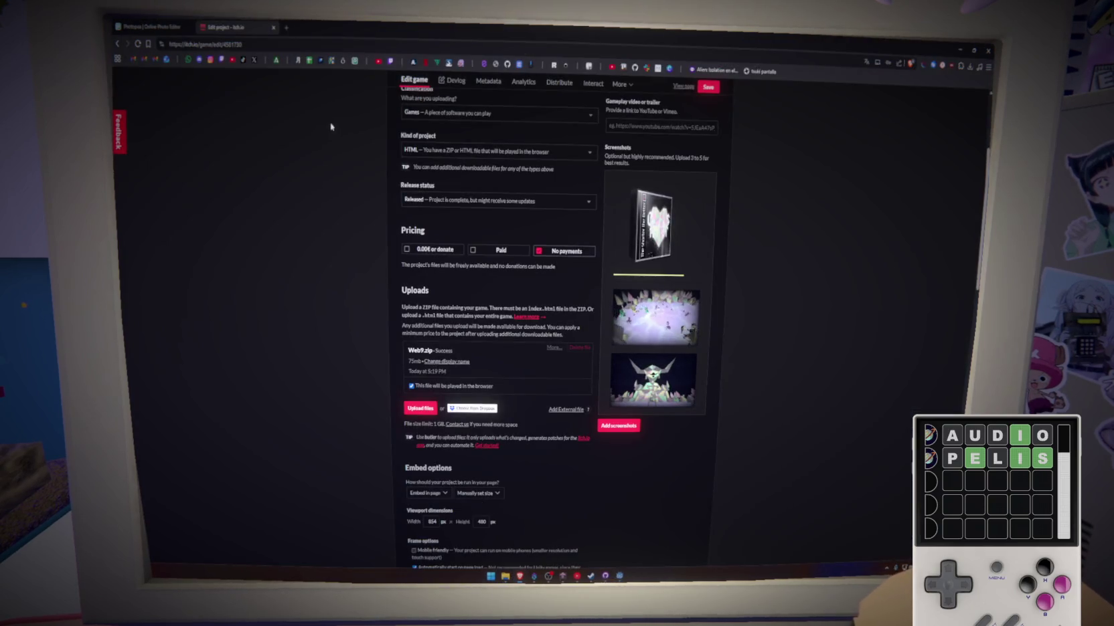
In Photopea, open LogoJuego.png from proyecto-manhattan/Textures/UI via Archivo > Abrir
left_click(153, 26)
left_click(137, 85)
left_click(154, 110)
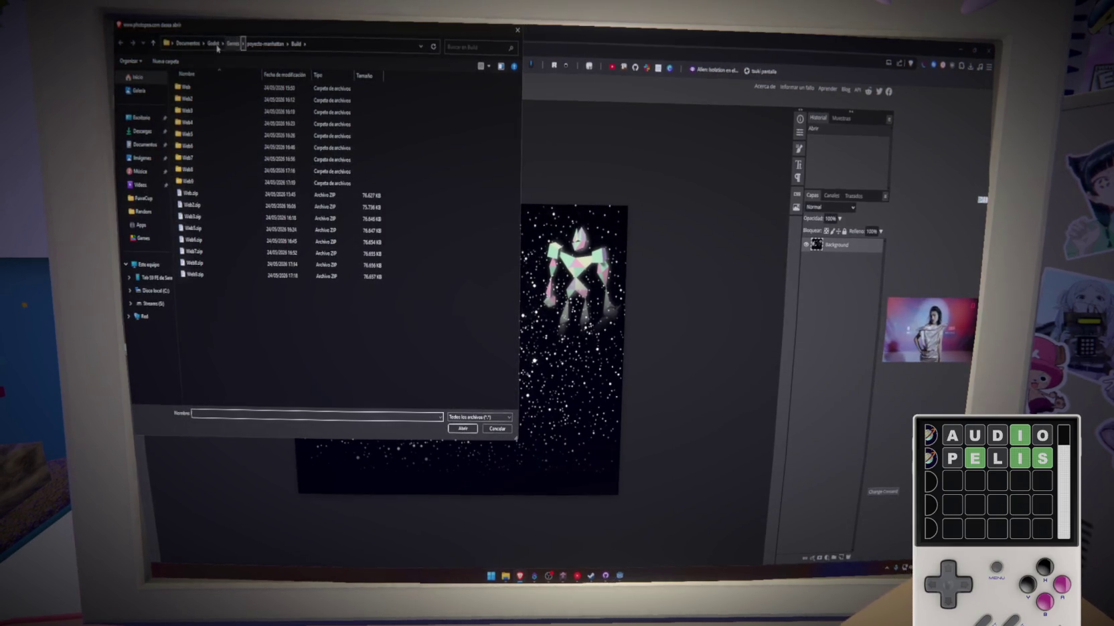
left_click(252, 47)
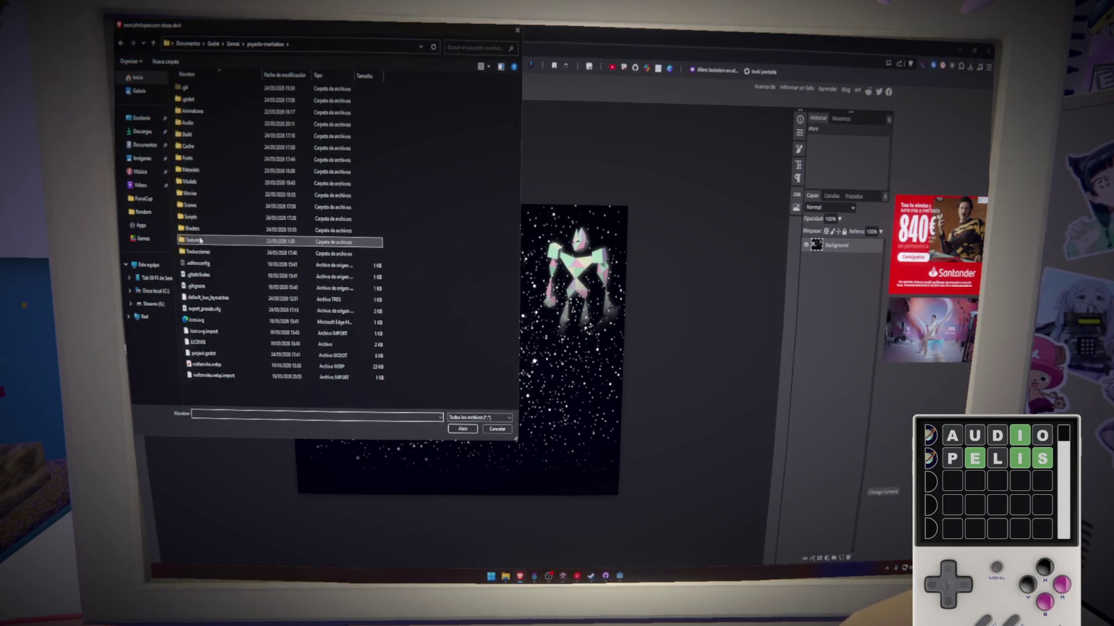
double_click(221, 241)
double_click(193, 94)
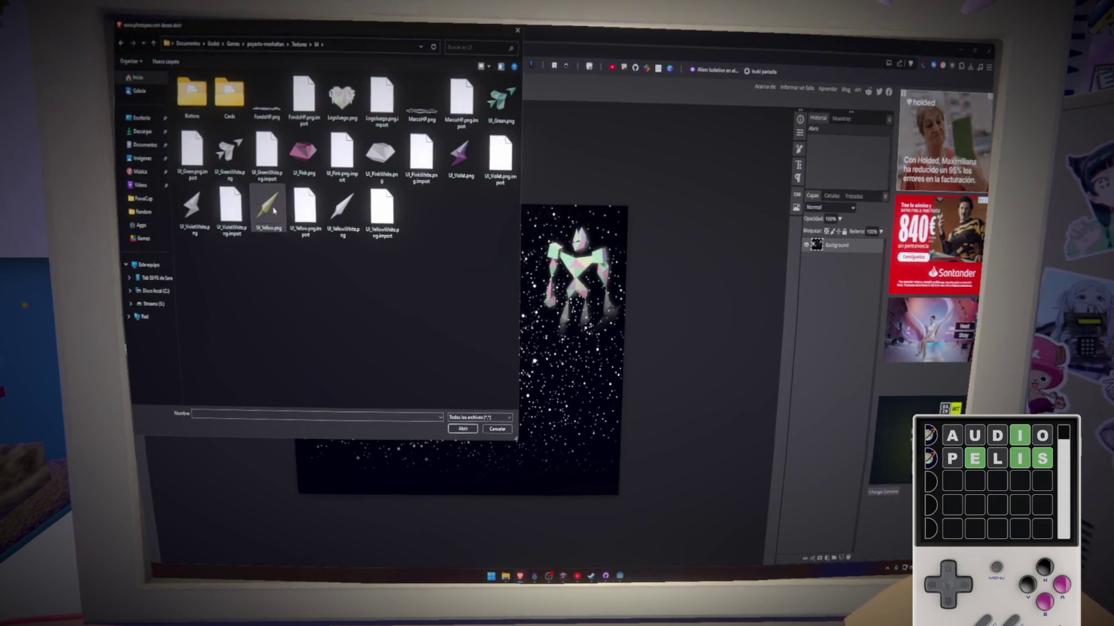
left_click(341, 97)
left_click(461, 428)
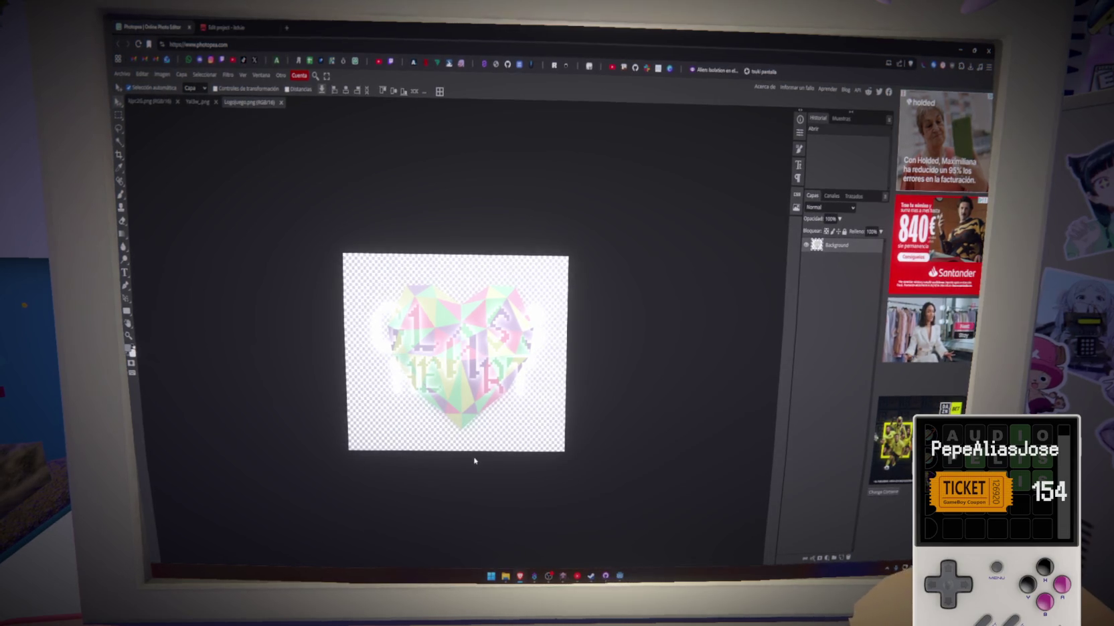
Crop LogoJuego.png, trimming the transparent margins on the left, right, top and bottom
scroll(402, 428, "up", 1)
scroll(401, 429, "up", 3)
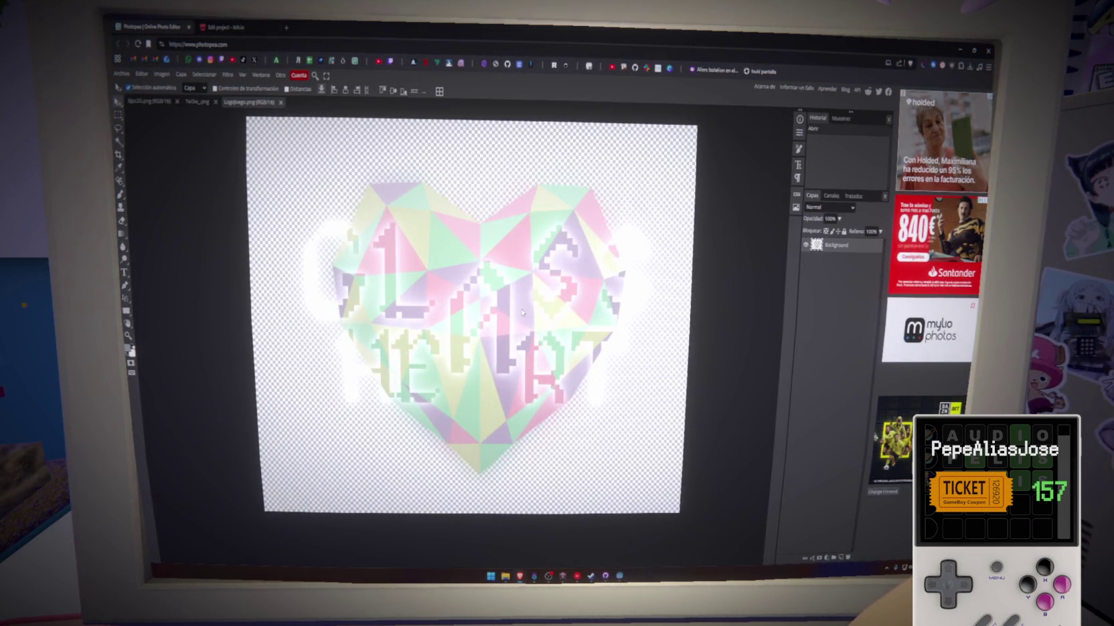
scroll(331, 395, "down", 1)
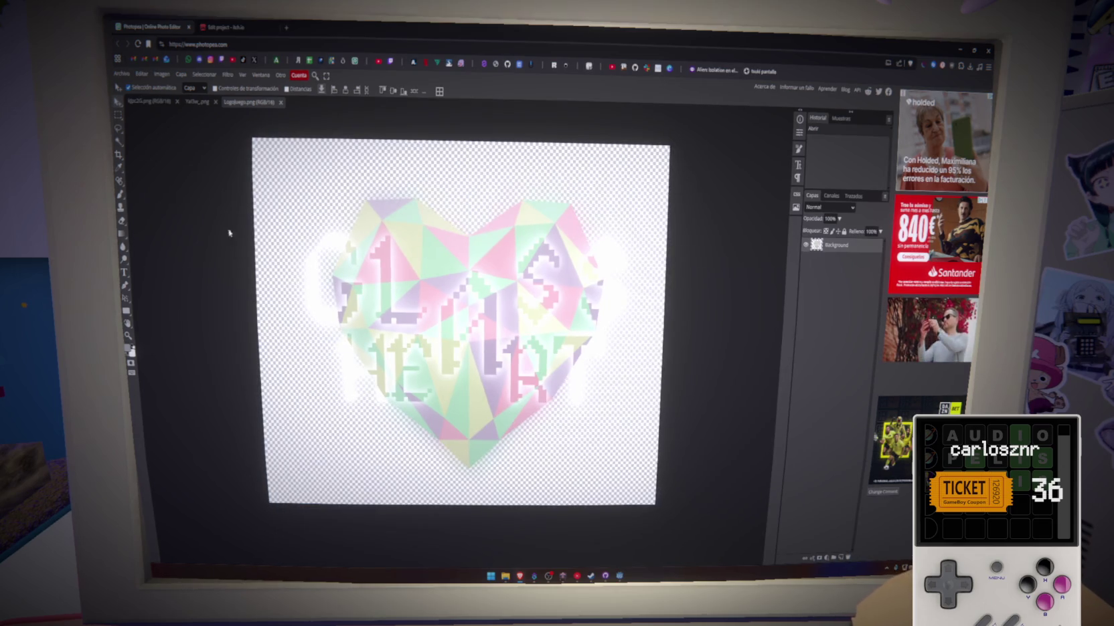
key("c")
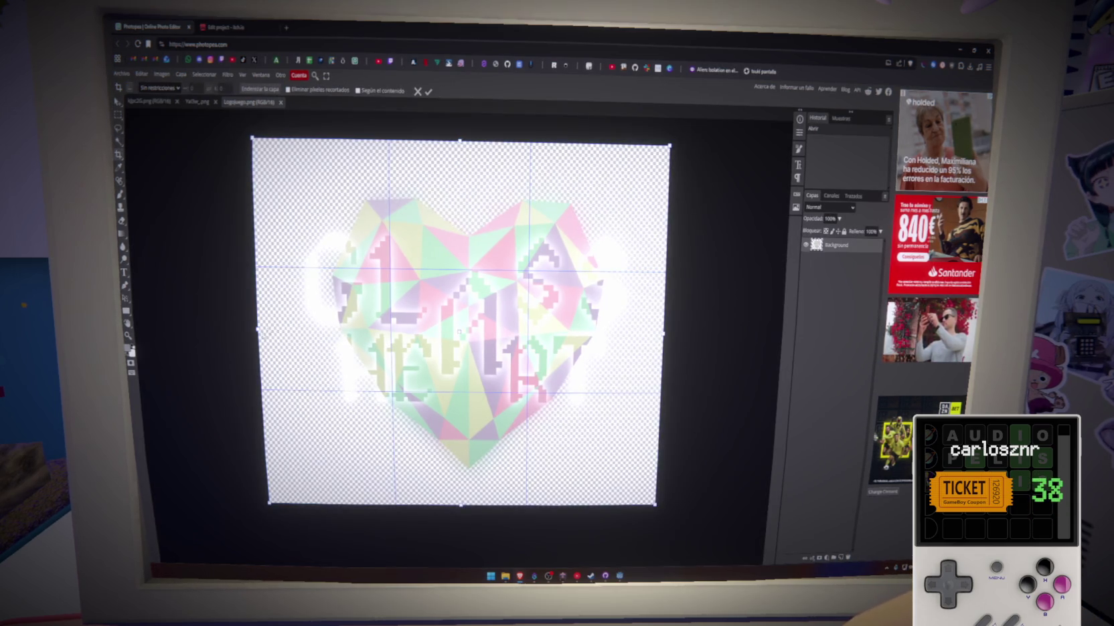
left_click_drag(254, 328, 296, 328)
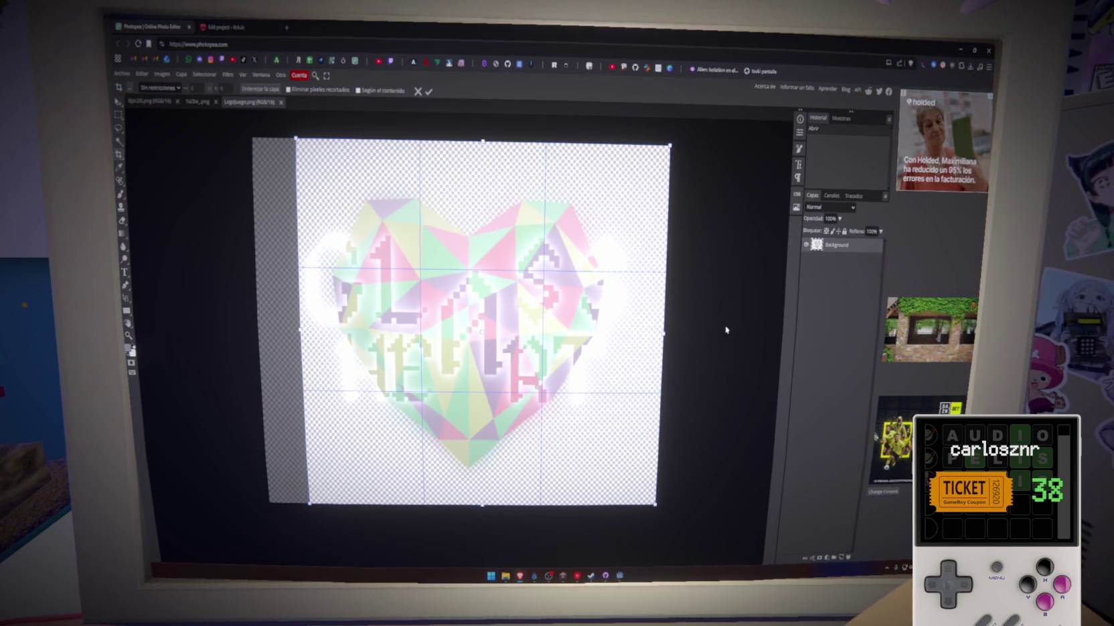
left_click_drag(666, 333, 629, 331)
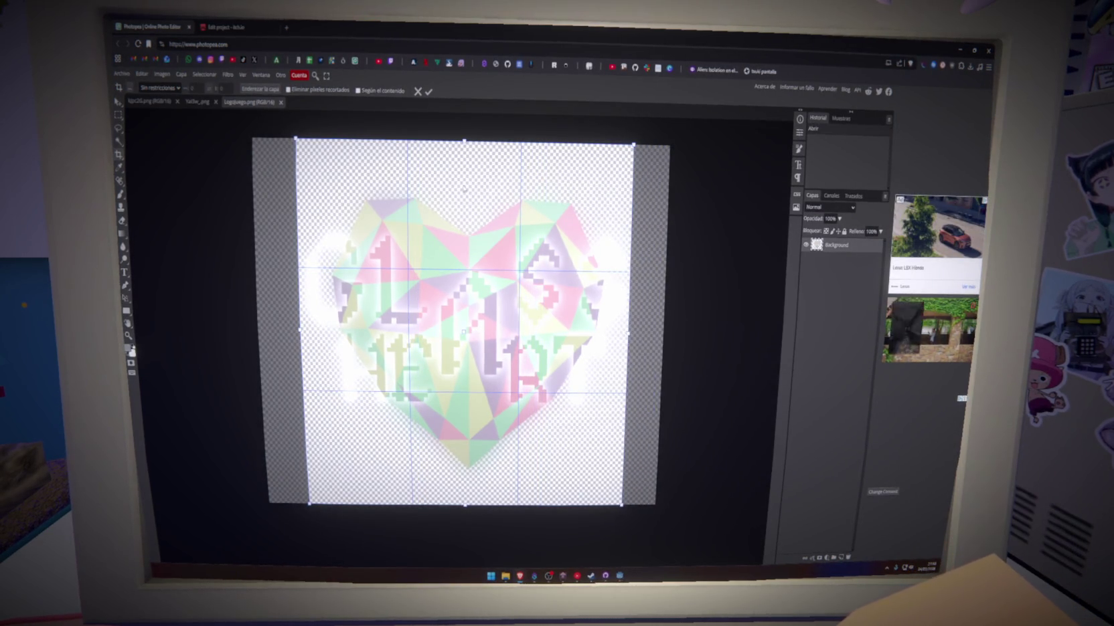
left_click_drag(464, 141, 465, 190)
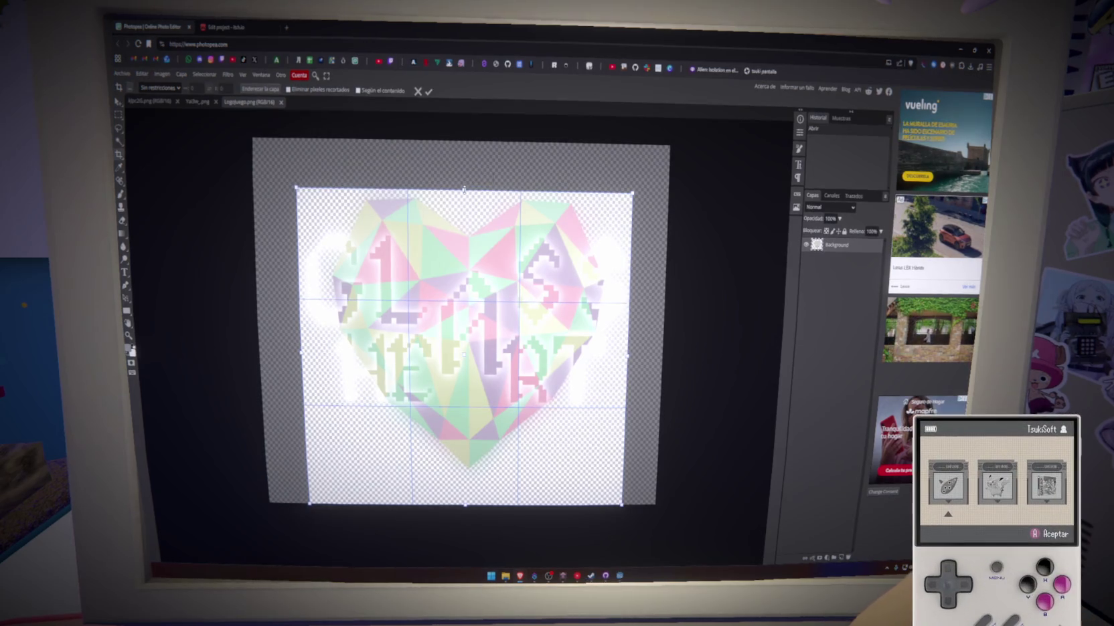
left_click_drag(466, 502, 467, 473)
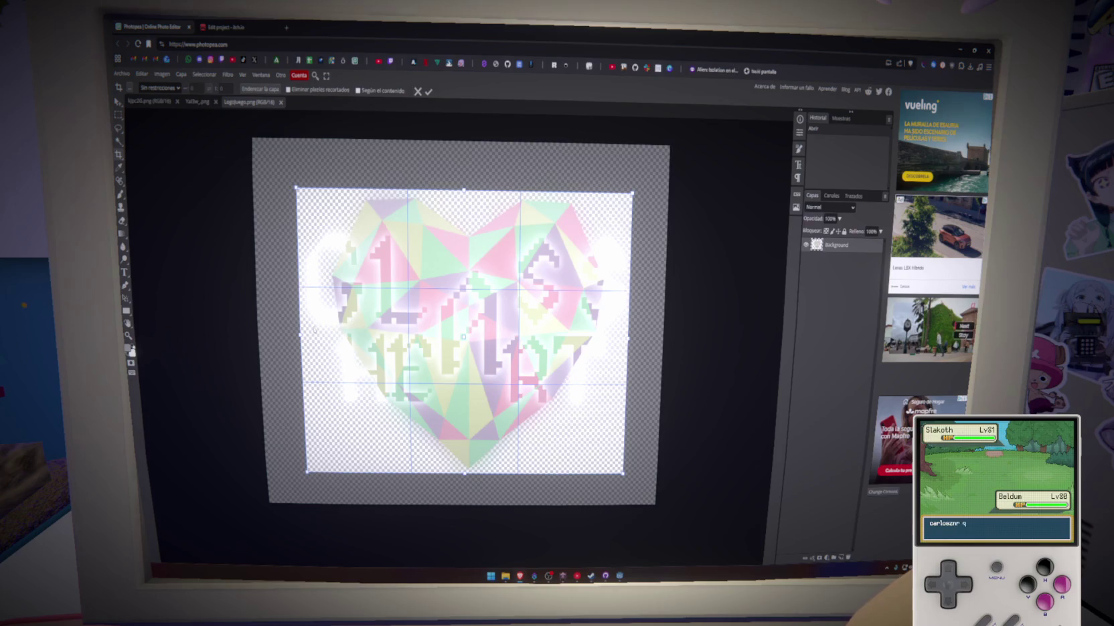
left_click_drag(299, 335, 303, 336)
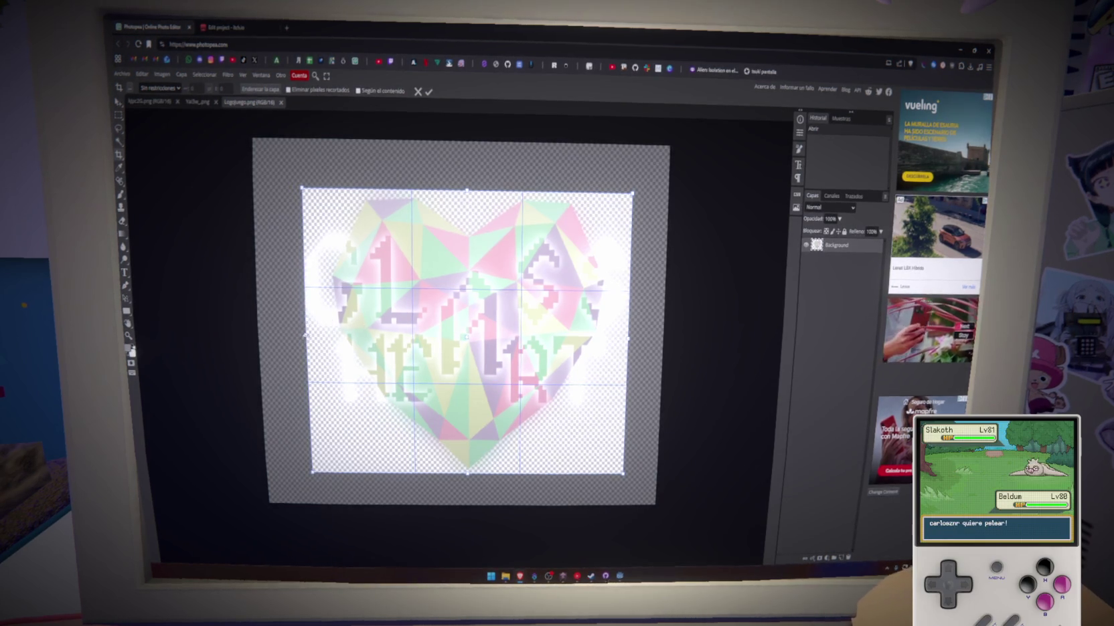
left_click_drag(626, 338, 631, 336)
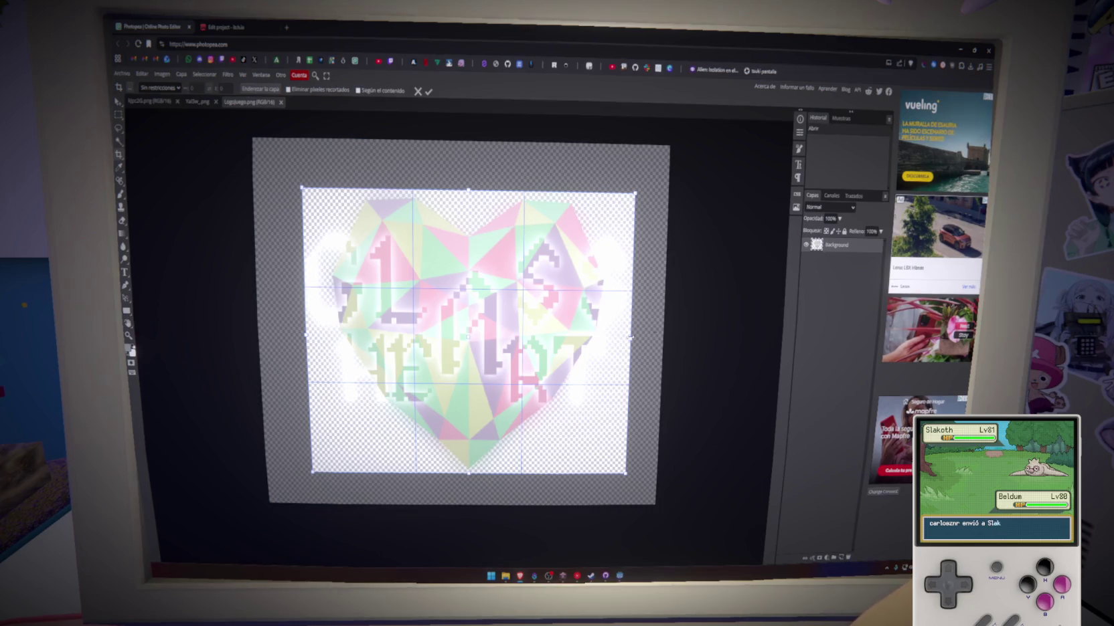
left_click(429, 92)
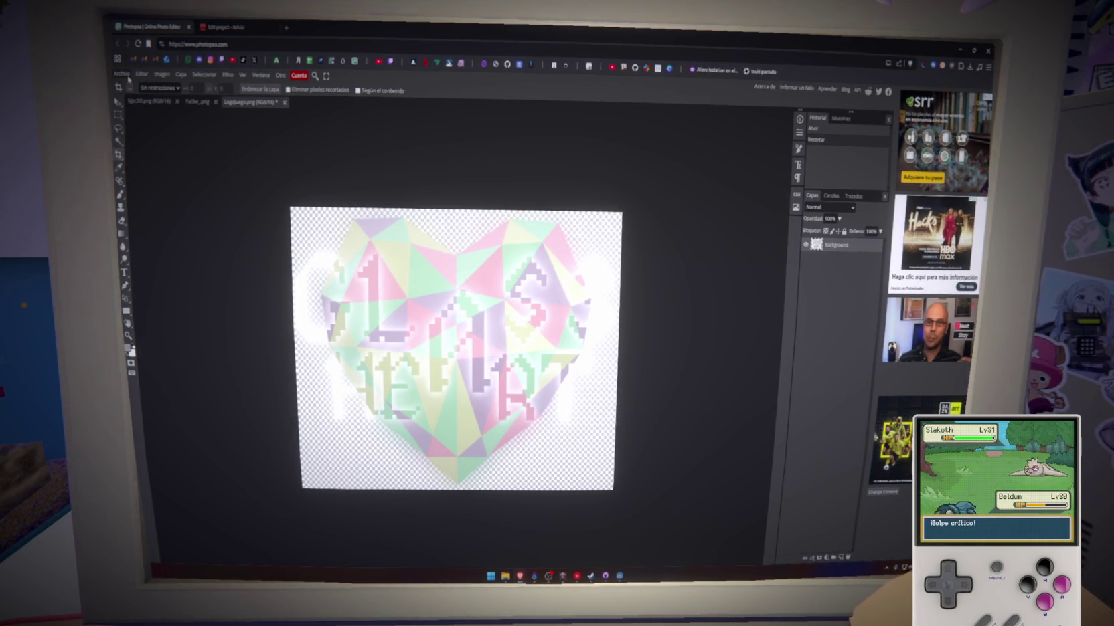
Export the cropped logo from Photopea as a PNG with the default export settings
left_click(125, 75)
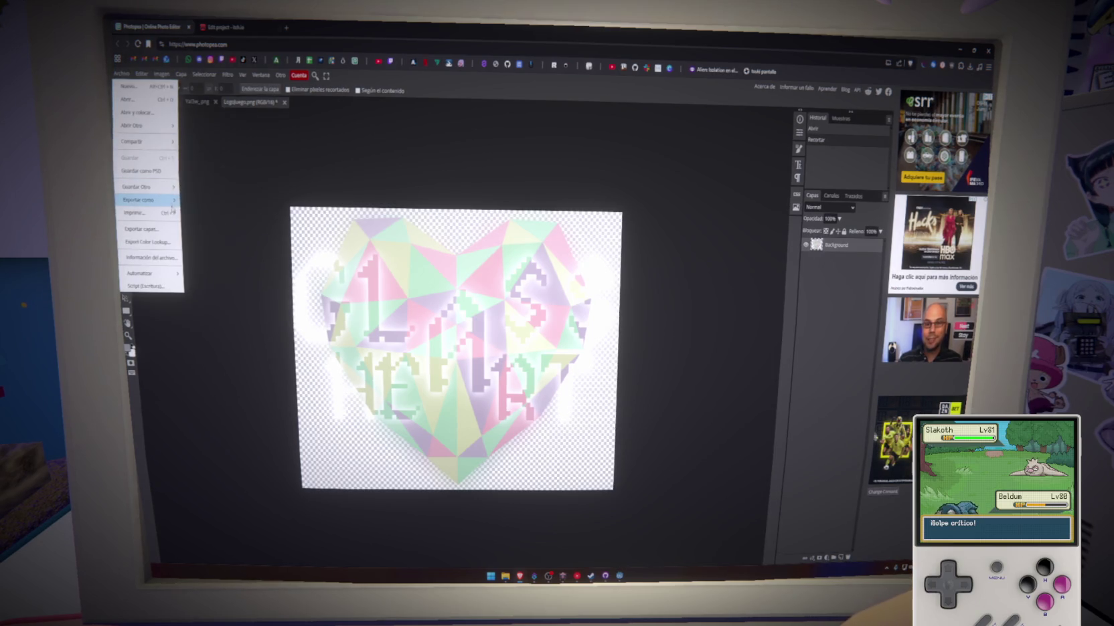
mouse_move(144, 199)
left_click(200, 201)
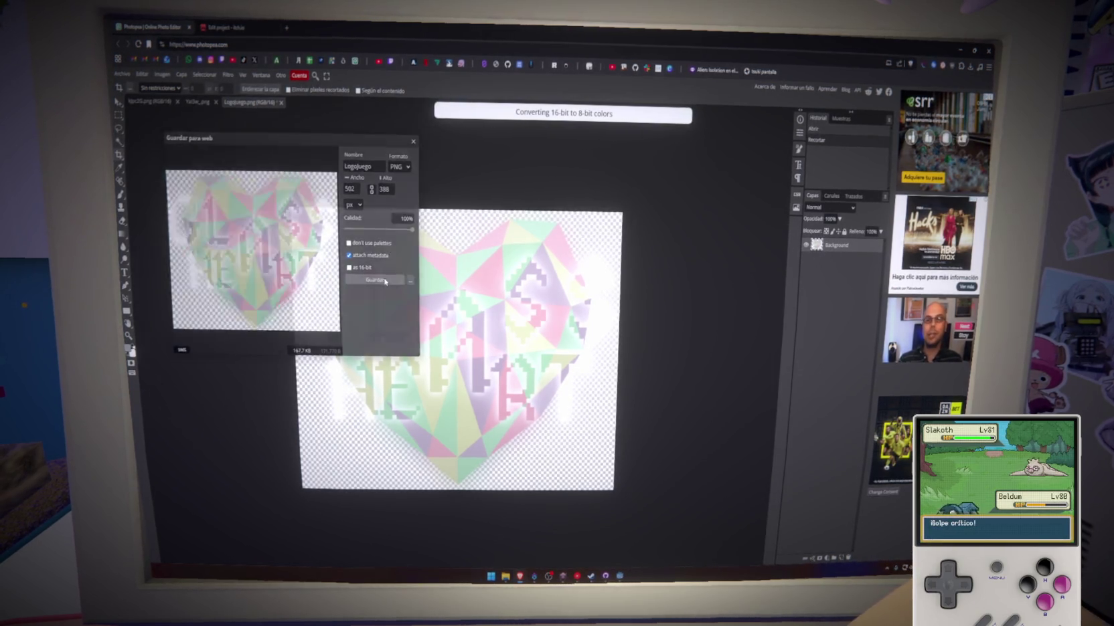
key("Return")
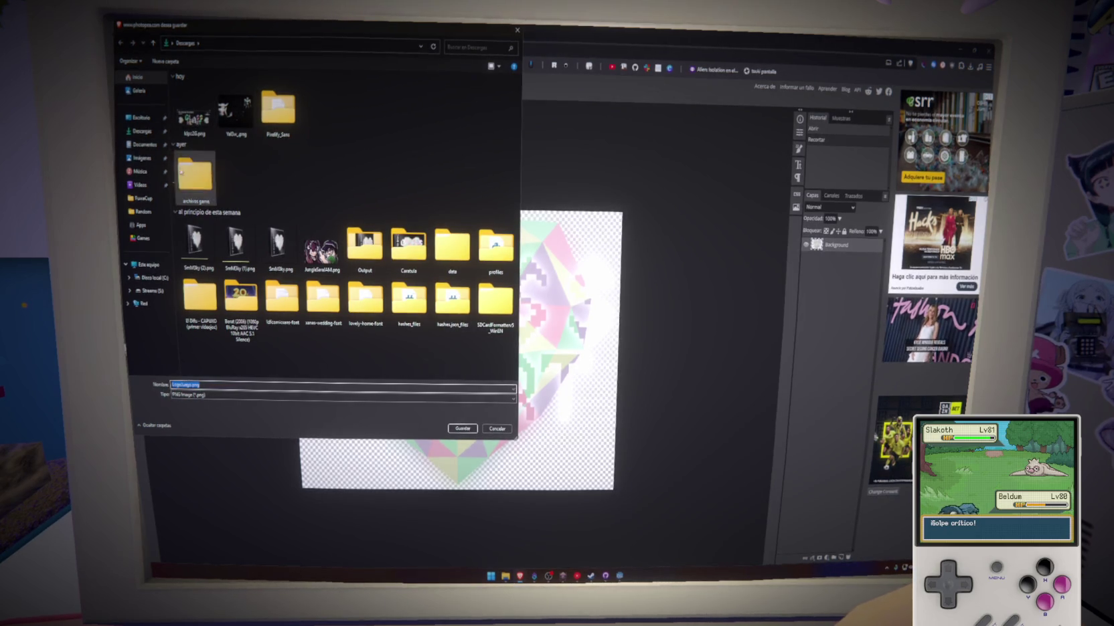
Save the PNG over LogoJuego.png in proyecto-manhattan/Textures/UI, then return to Godot
left_click(145, 145)
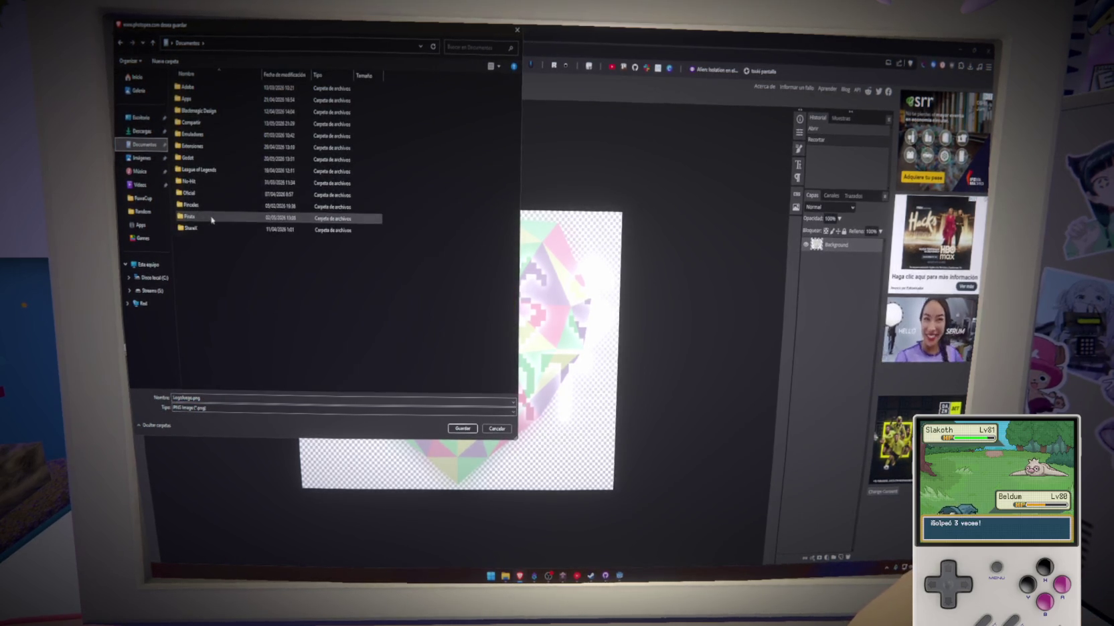
double_click(194, 159)
double_click(194, 111)
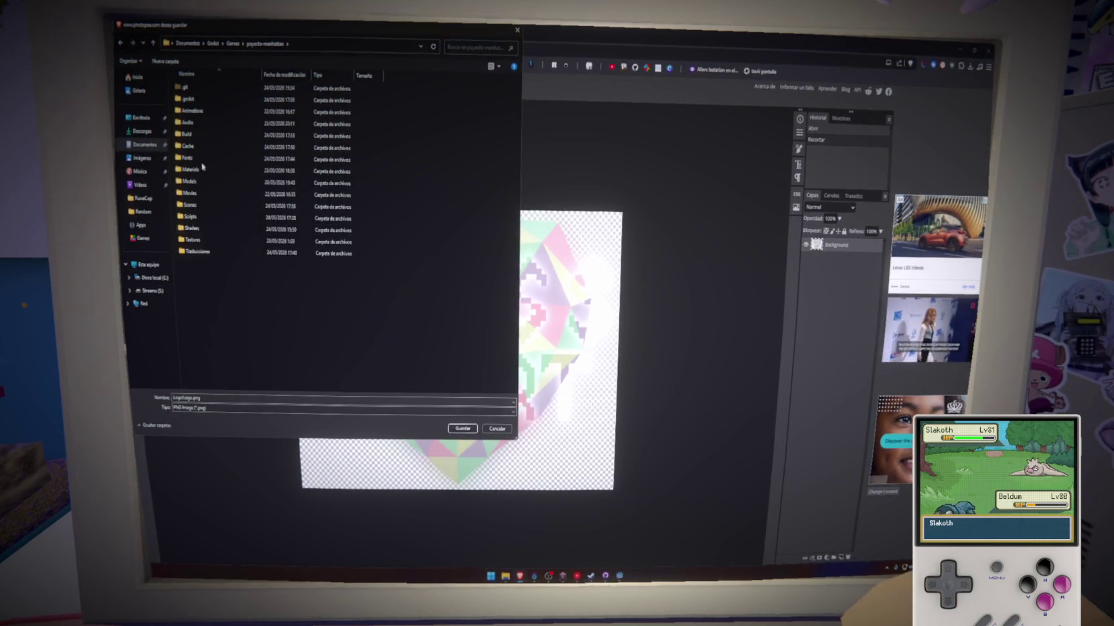
double_click(192, 240)
double_click(193, 104)
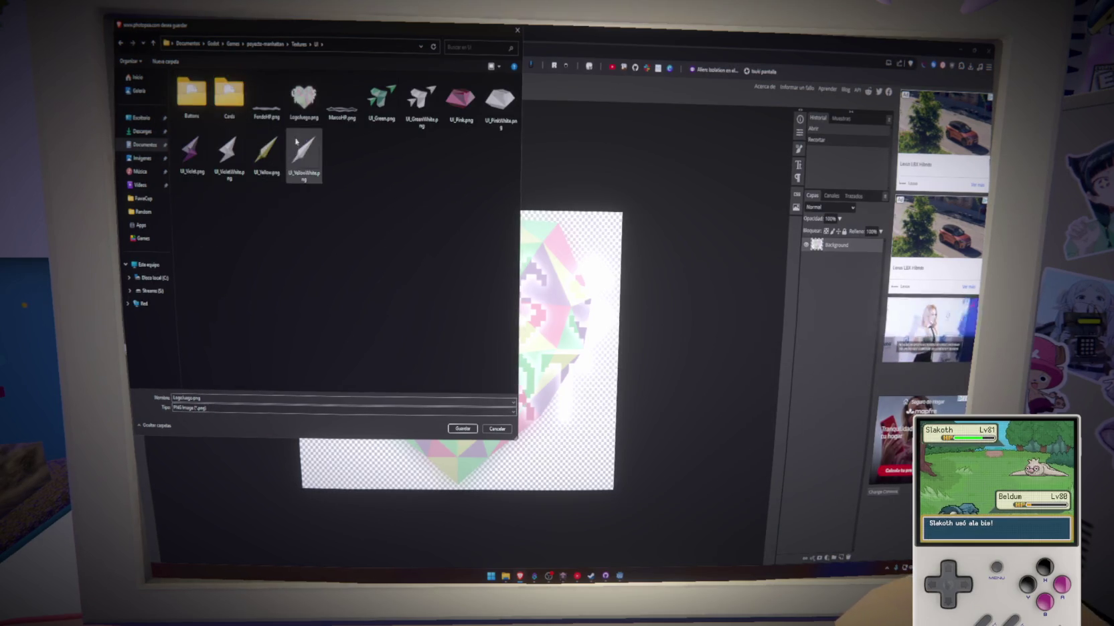
left_click(463, 428)
left_click(577, 319)
left_click(605, 575)
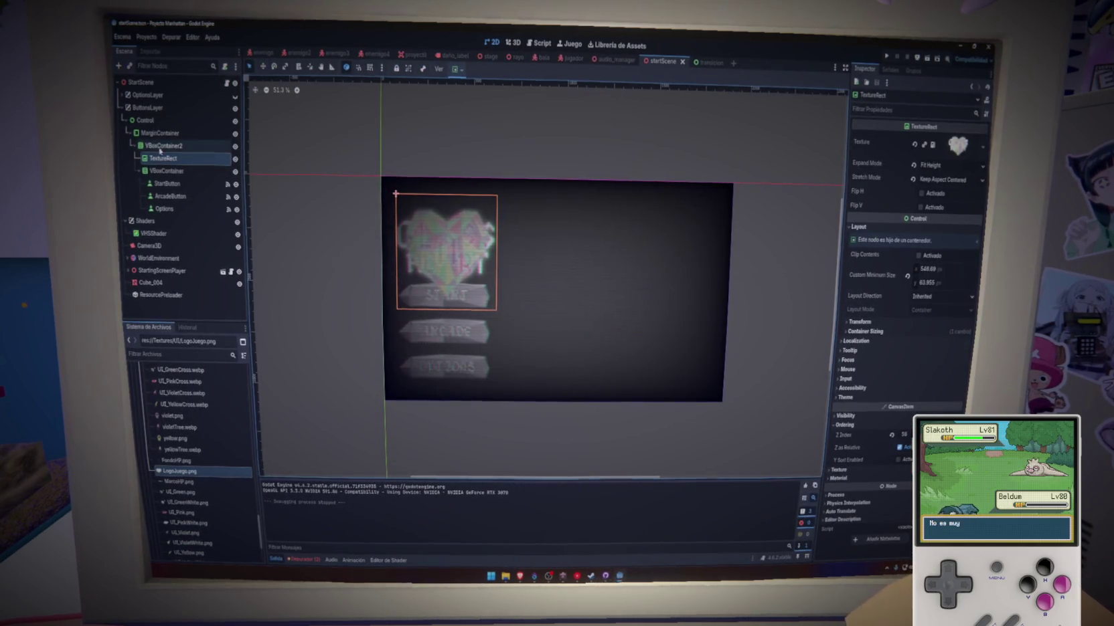
Undo VBoxContainer2's spacing change, restoring separation 4, and review the MarginContainer margins
left_click(160, 147)
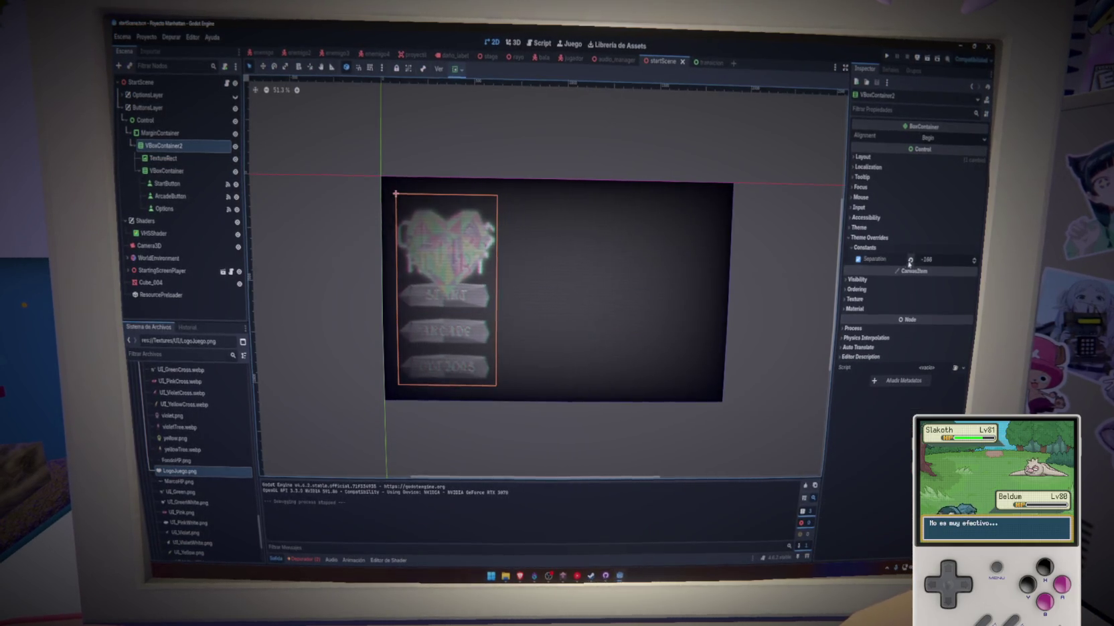
key("ctrl+z")
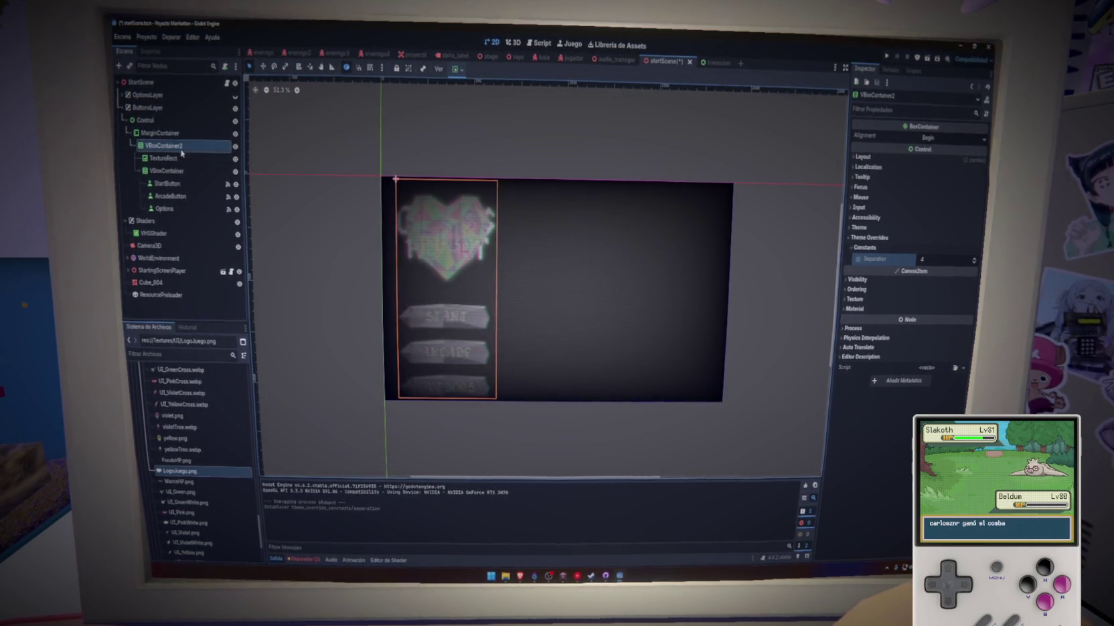
left_click(165, 136)
left_click(166, 140)
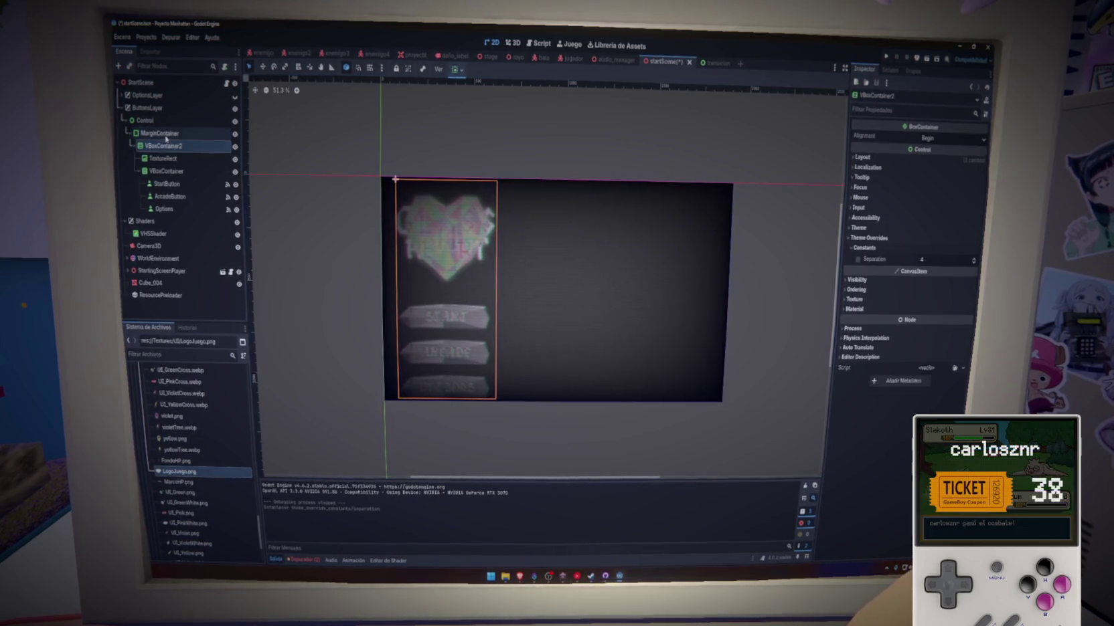
left_click(166, 137)
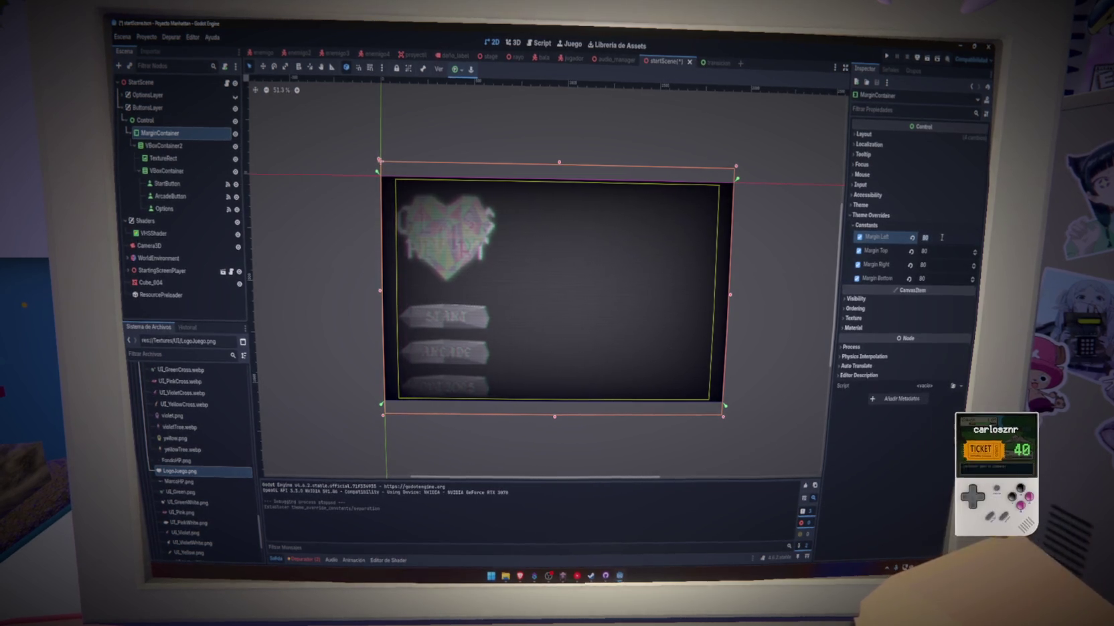
Reduce the buttons' VBoxContainer separation to pull START, ARCADE and OPTIONS closer together
left_click(166, 171)
left_click(167, 183)
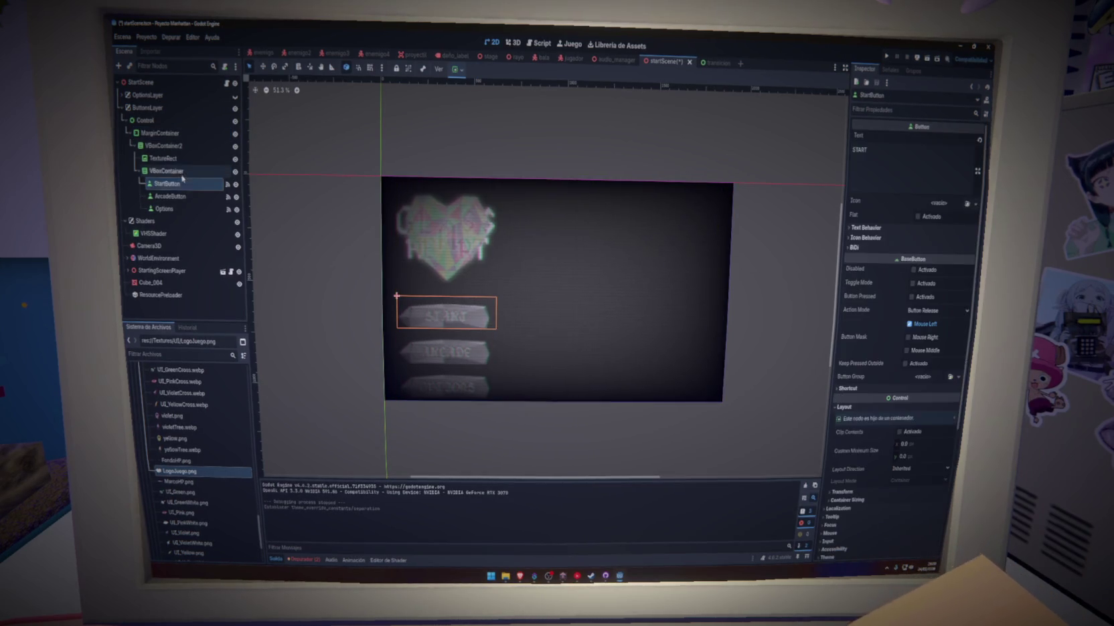
left_click(166, 171)
left_click_drag(914, 362, 870, 361)
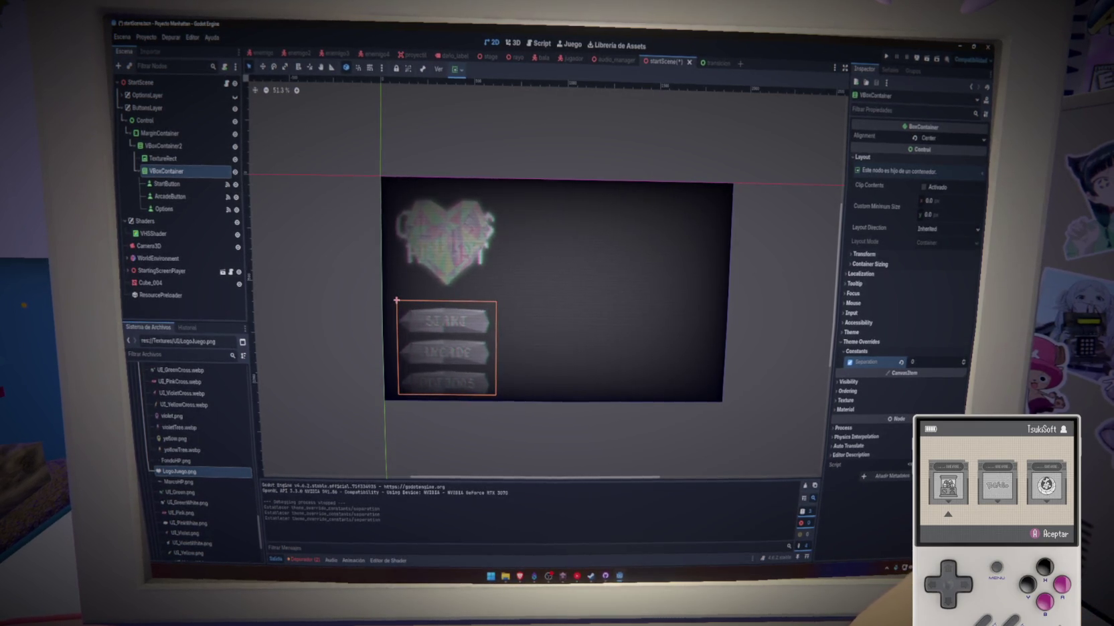
Give VBoxContainer2 a negative separation so the buttons sit right beneath the heart logo
left_click(176, 158)
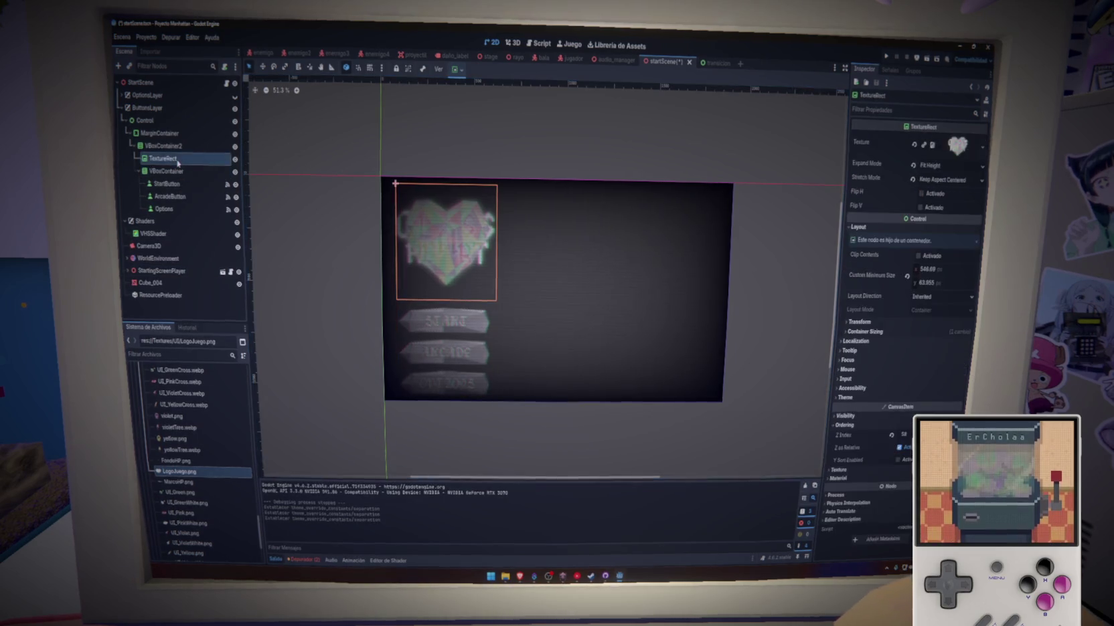
left_click(175, 145)
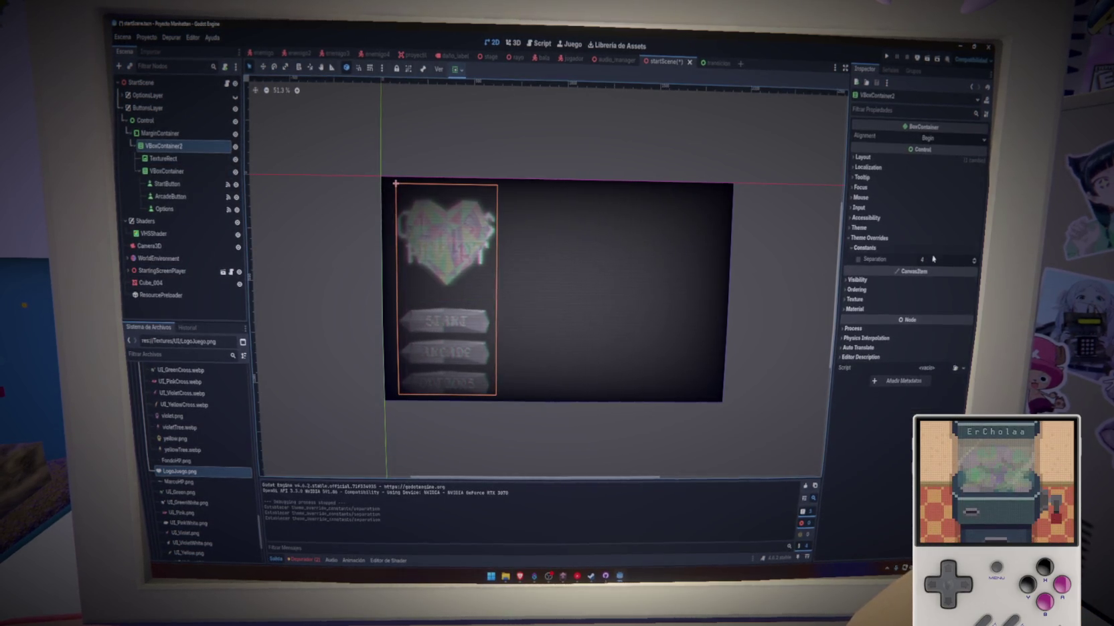
left_click_drag(935, 263, 873, 264)
left_click(164, 158)
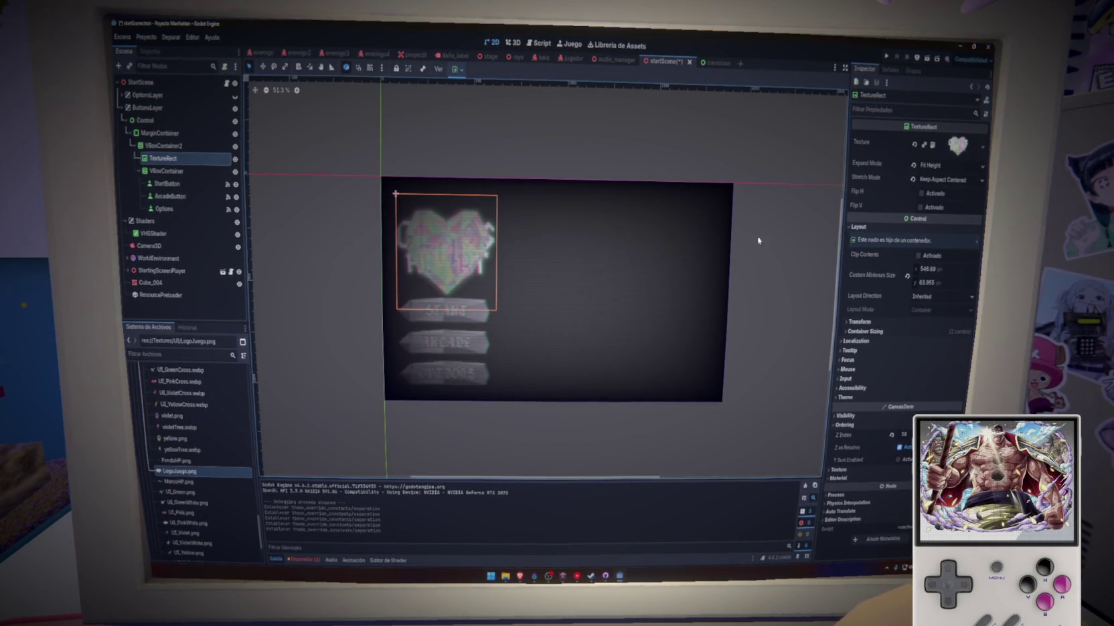
After a quick test run, set the title MarginContainer's top and bottom margins to 0
key("F5")
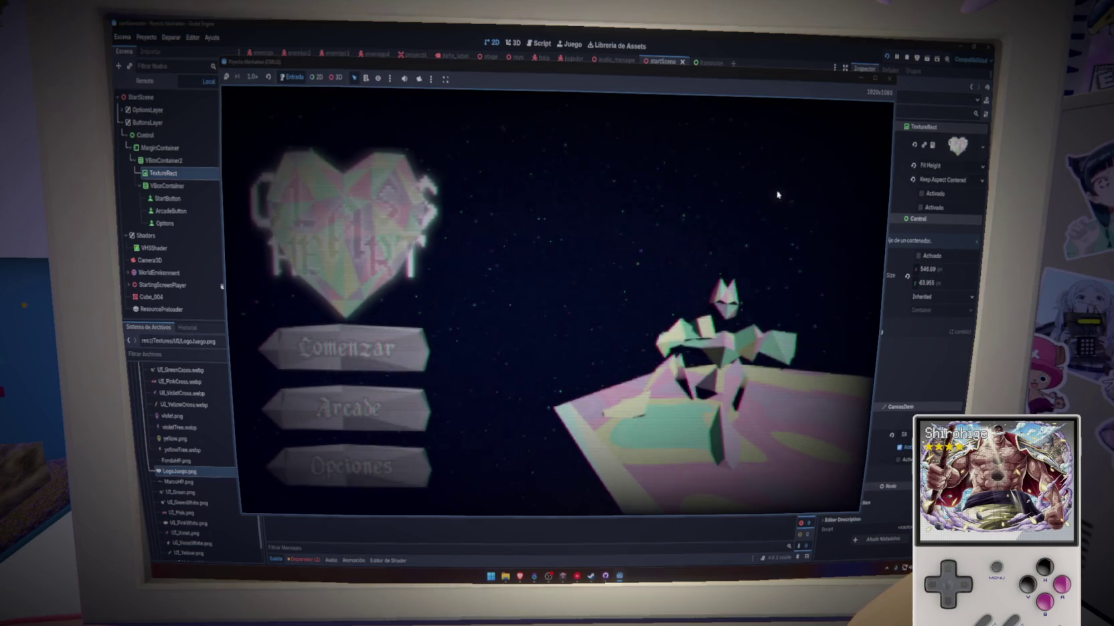
key("F8")
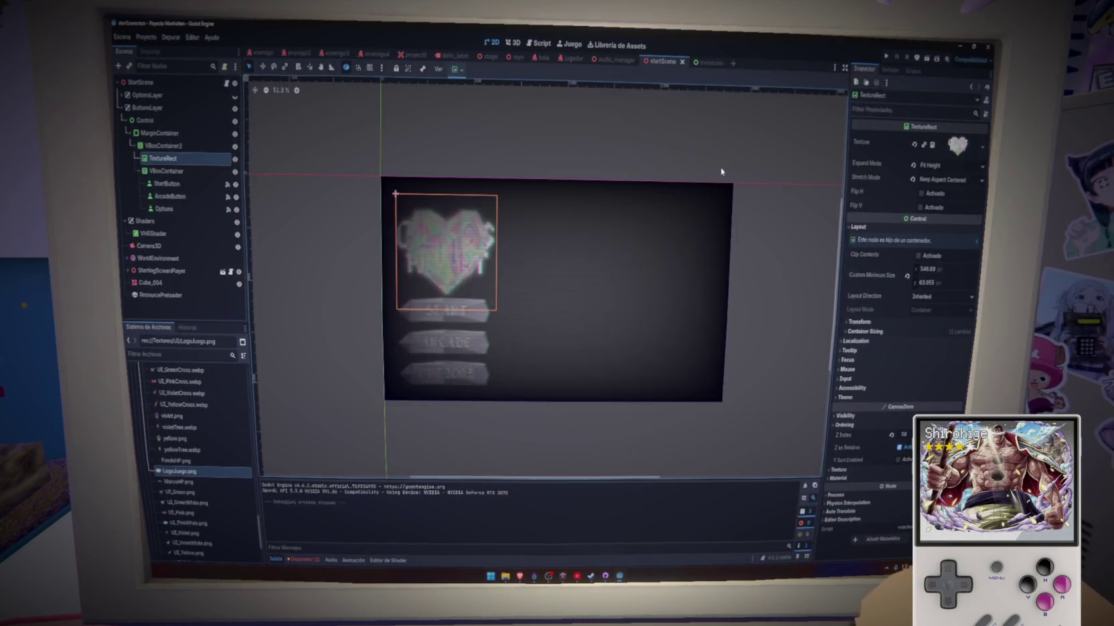
left_click(159, 133)
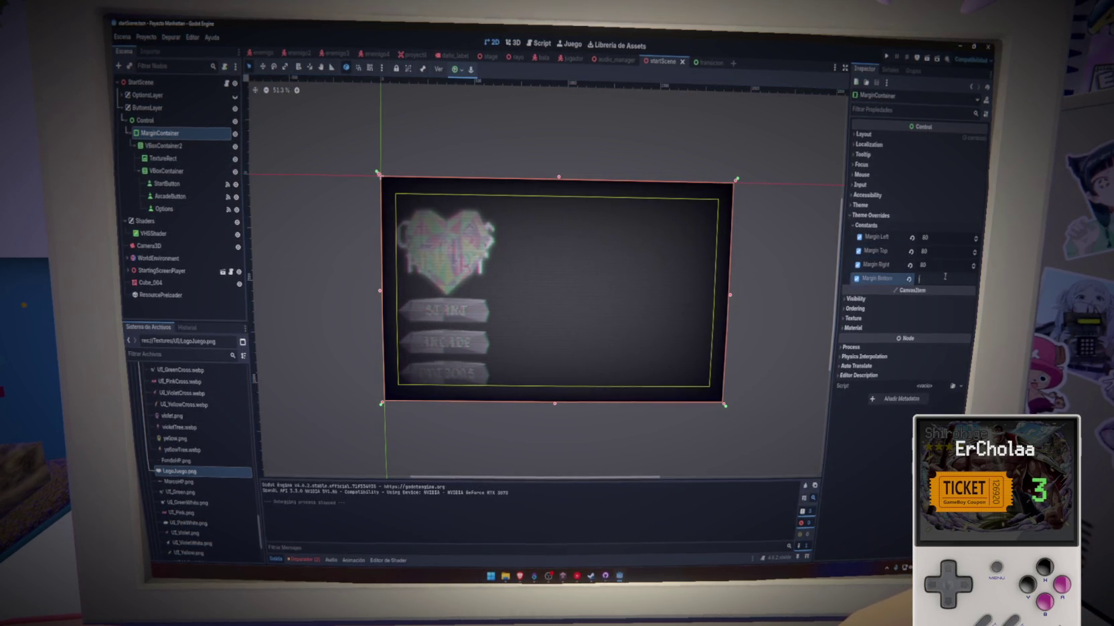
type("80")
key("Return")
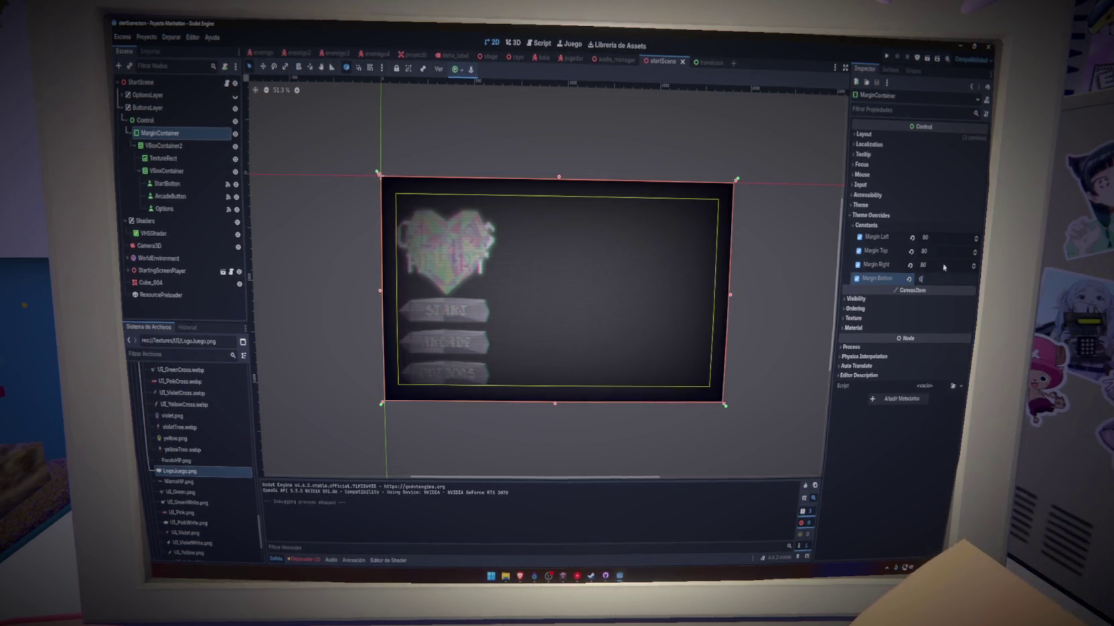
left_click(941, 251)
type("0")
key("Return")
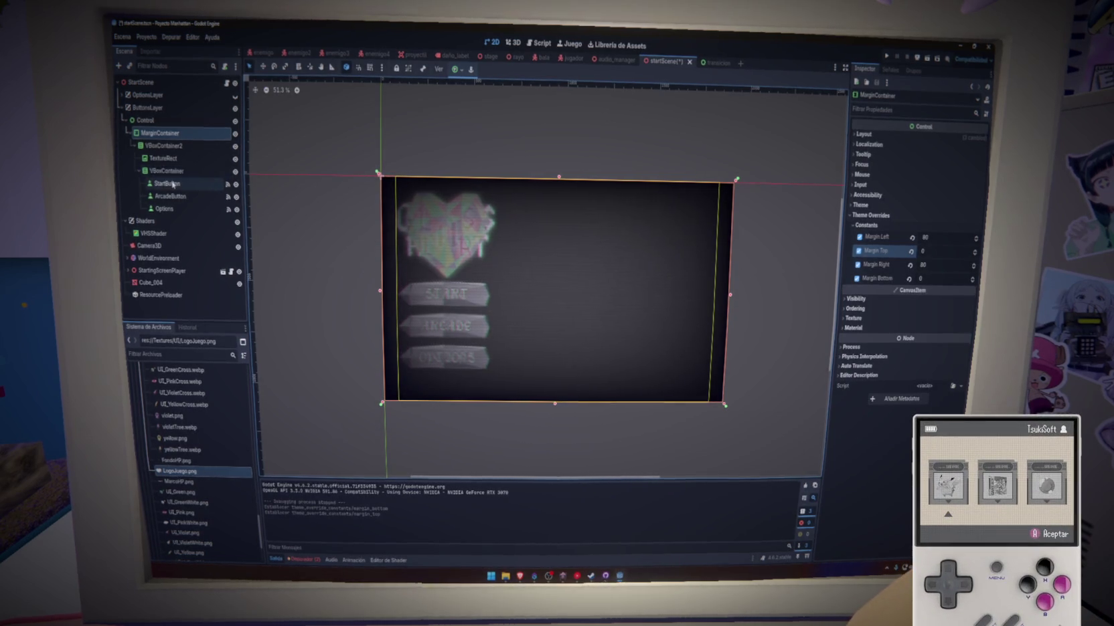
left_click(164, 145)
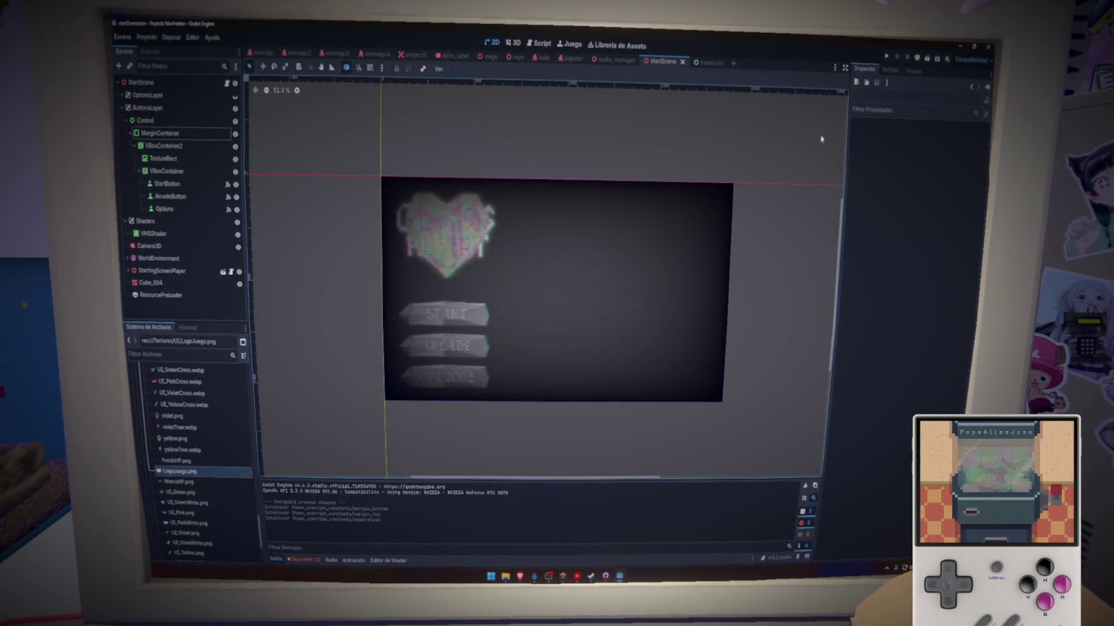
Run the project, open the options menu, return to the main menu and stop the game
left_click(888, 56)
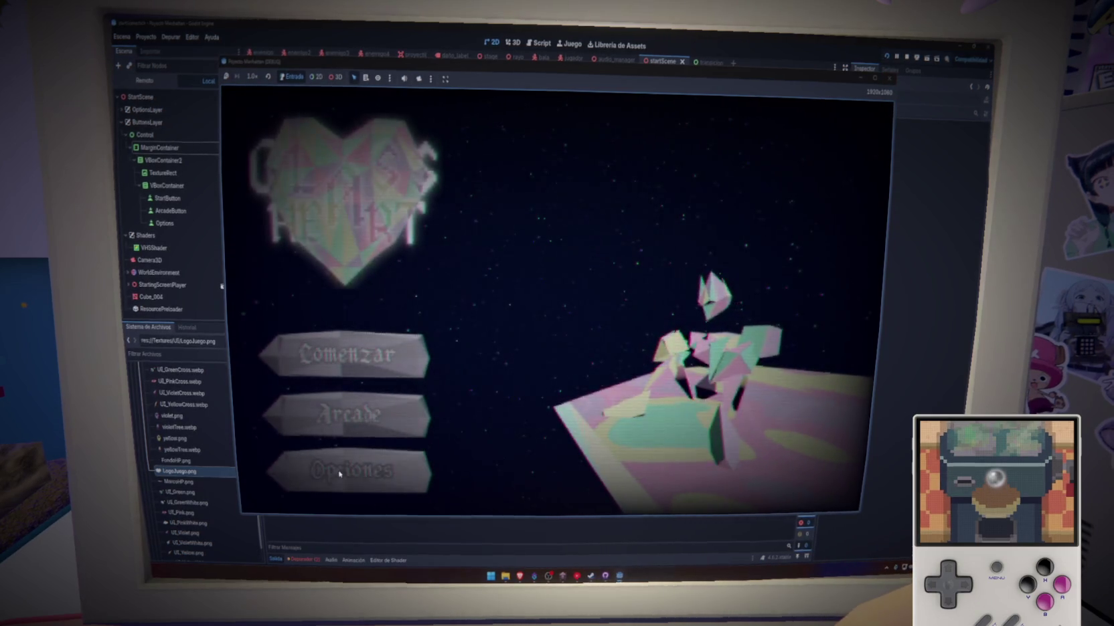
left_click(339, 472)
left_click(330, 414)
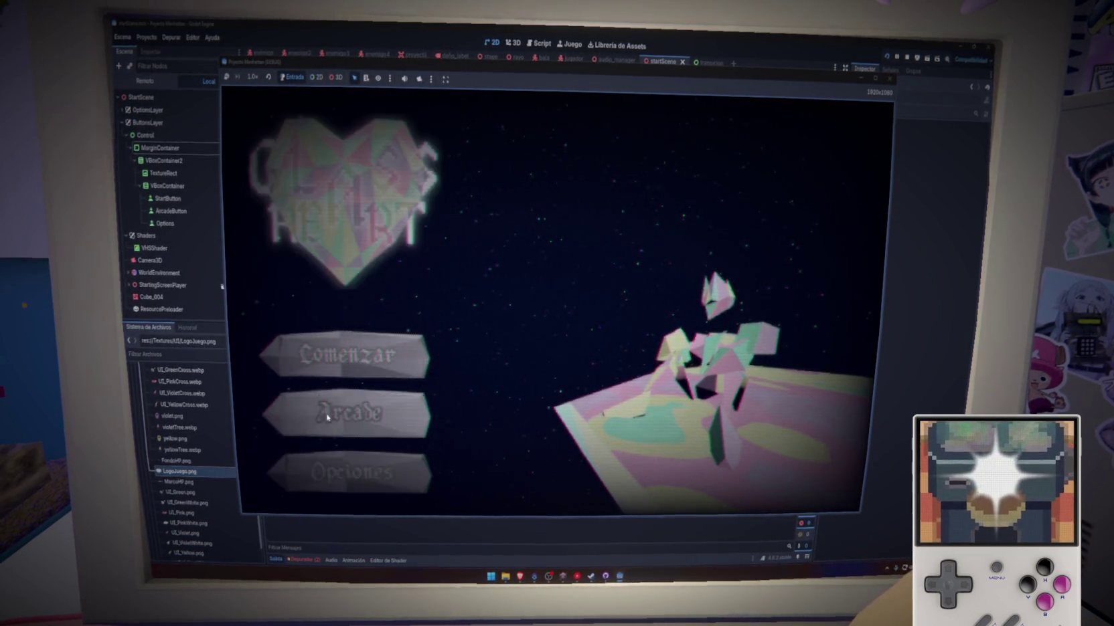
left_click(890, 78)
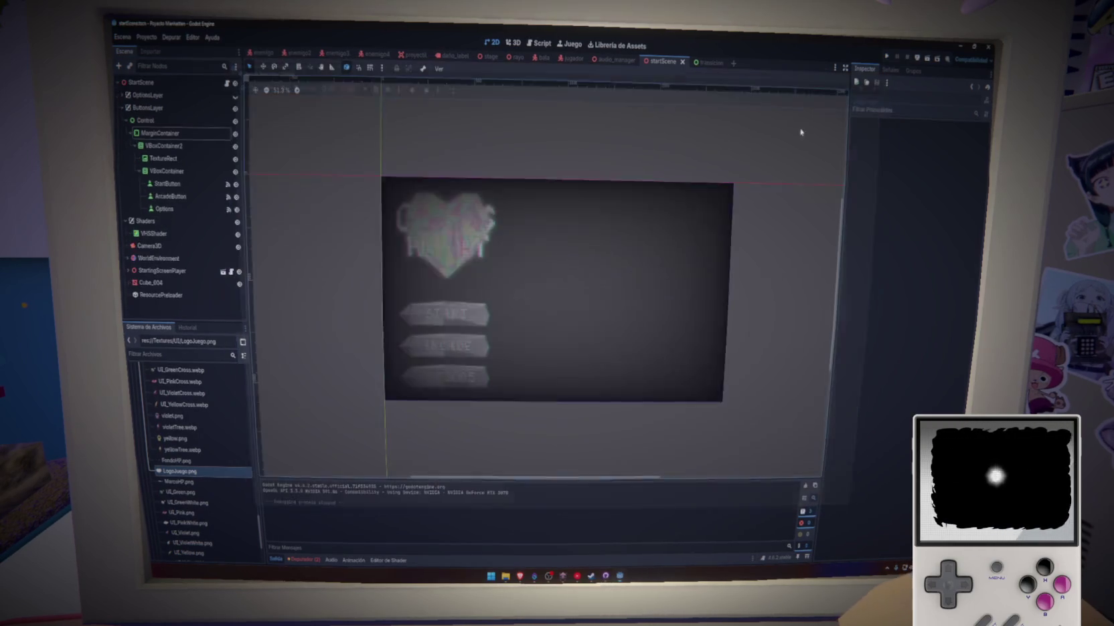
left_click(208, 97)
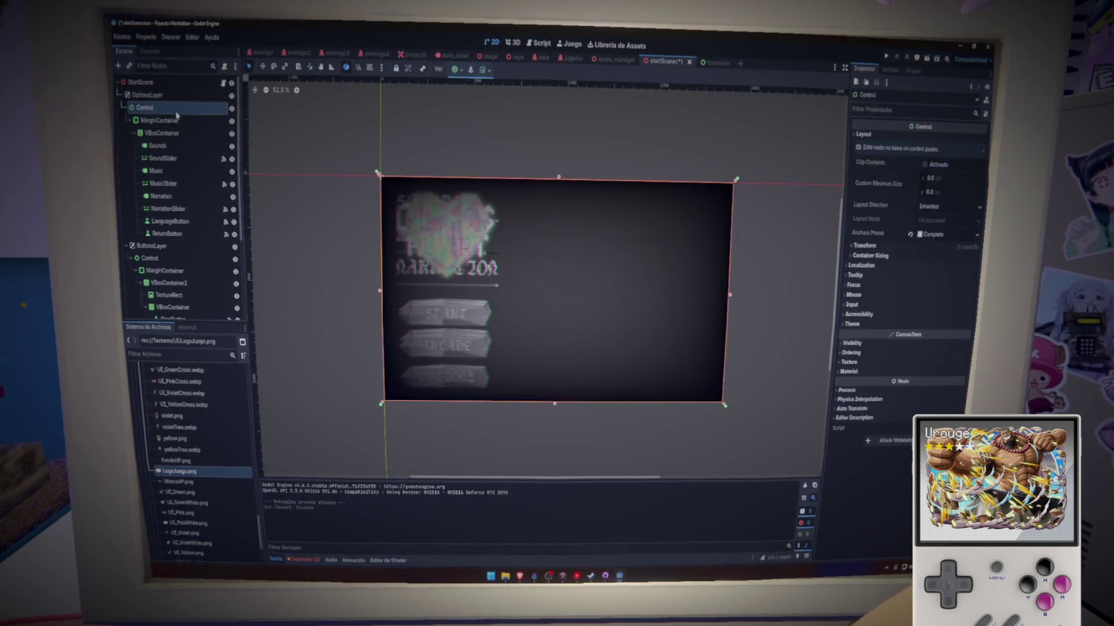
Raise OptionsLayer to canvas layer 2 so the options menu shows over the title screen
left_click(979, 150)
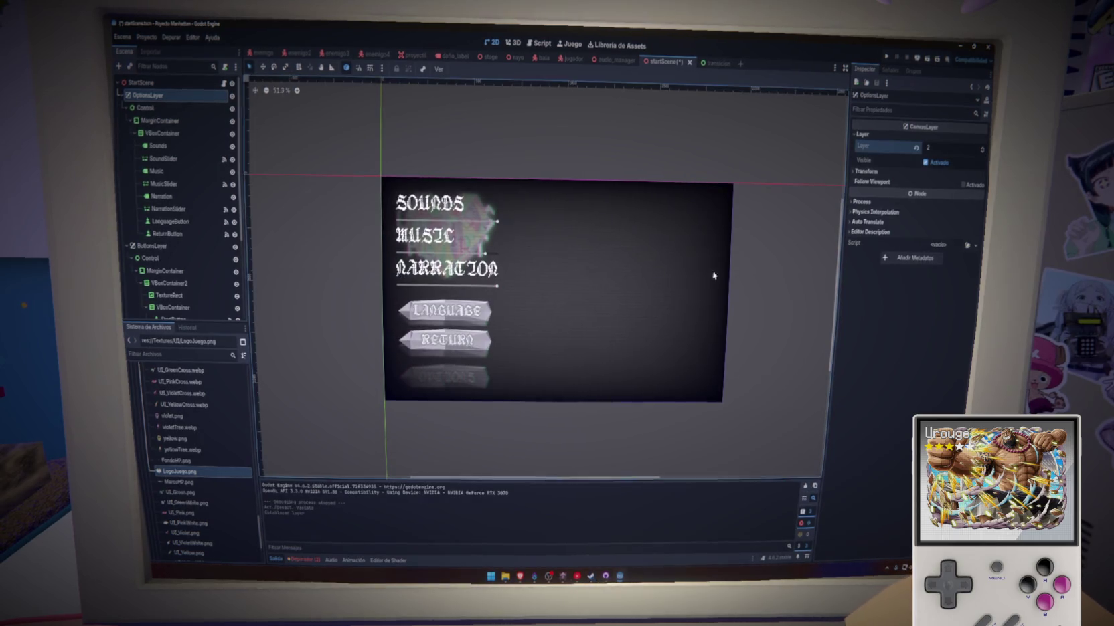
left_click(163, 108)
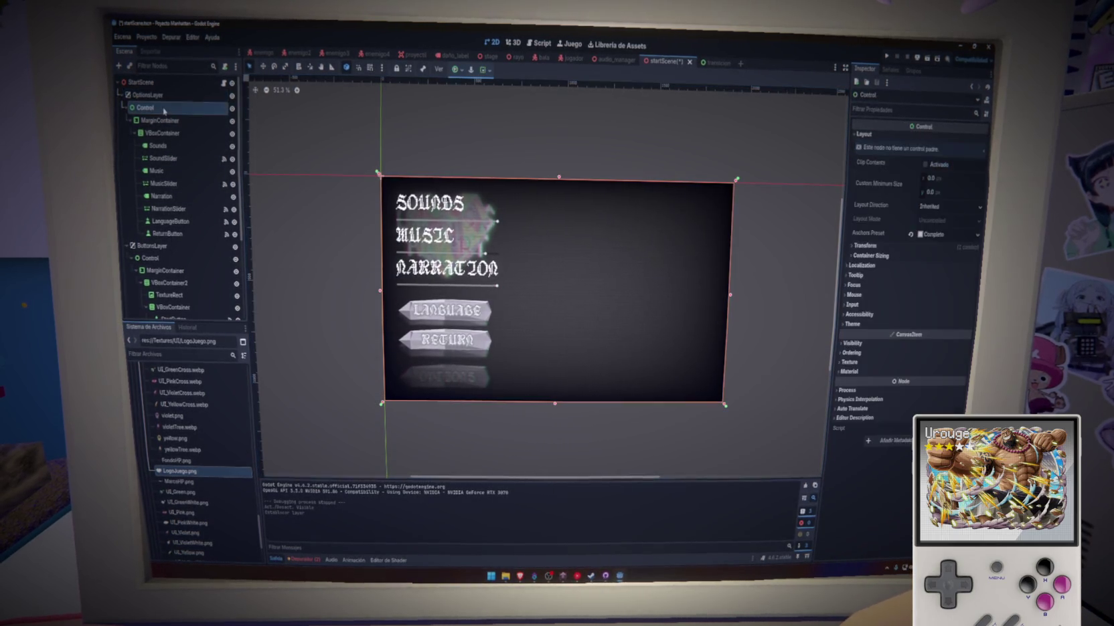
left_click(161, 98)
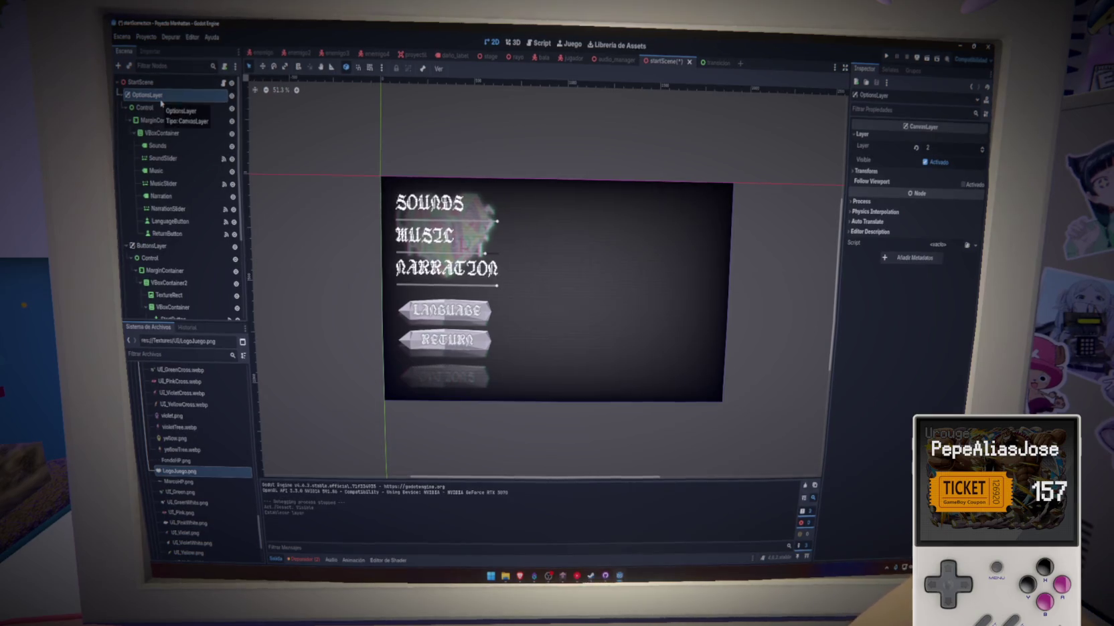
left_click(165, 121)
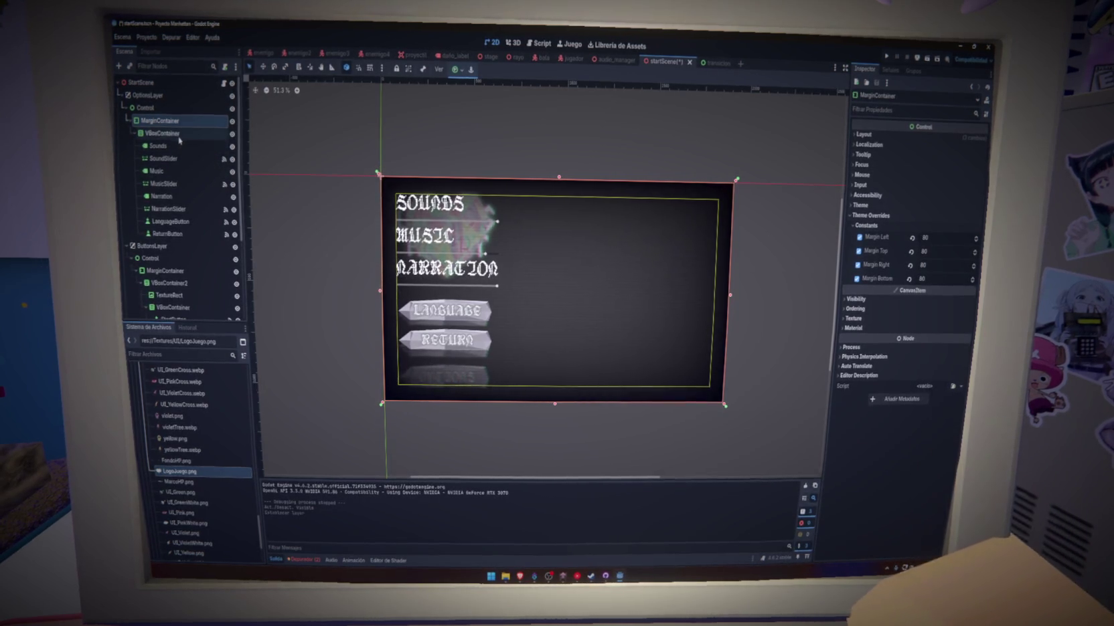
double_click(946, 252)
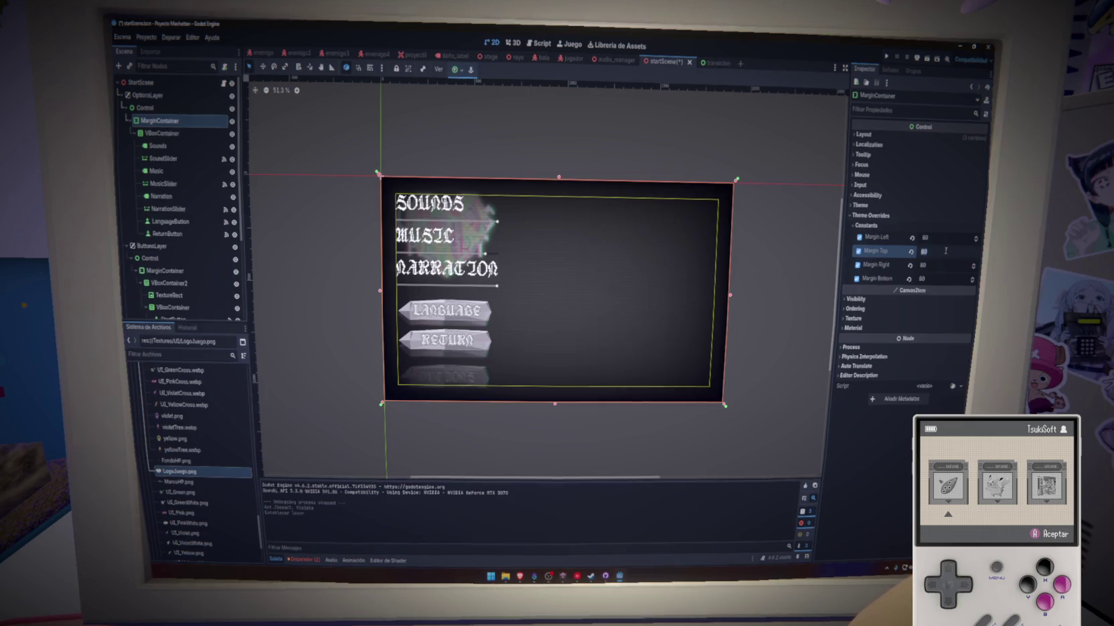
Set the options MarginContainer's top and bottom margins to 0
type("0")
double_click(951, 277)
type("0")
key("Return")
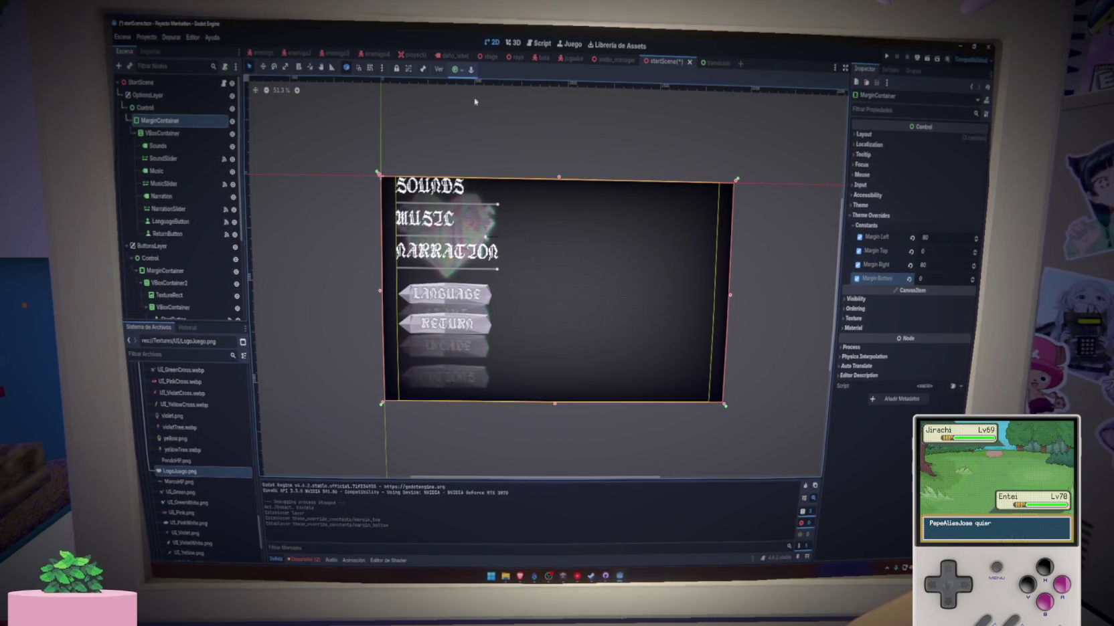
Anchor the options MarginContainer with the Center Left preset
left_click(456, 70)
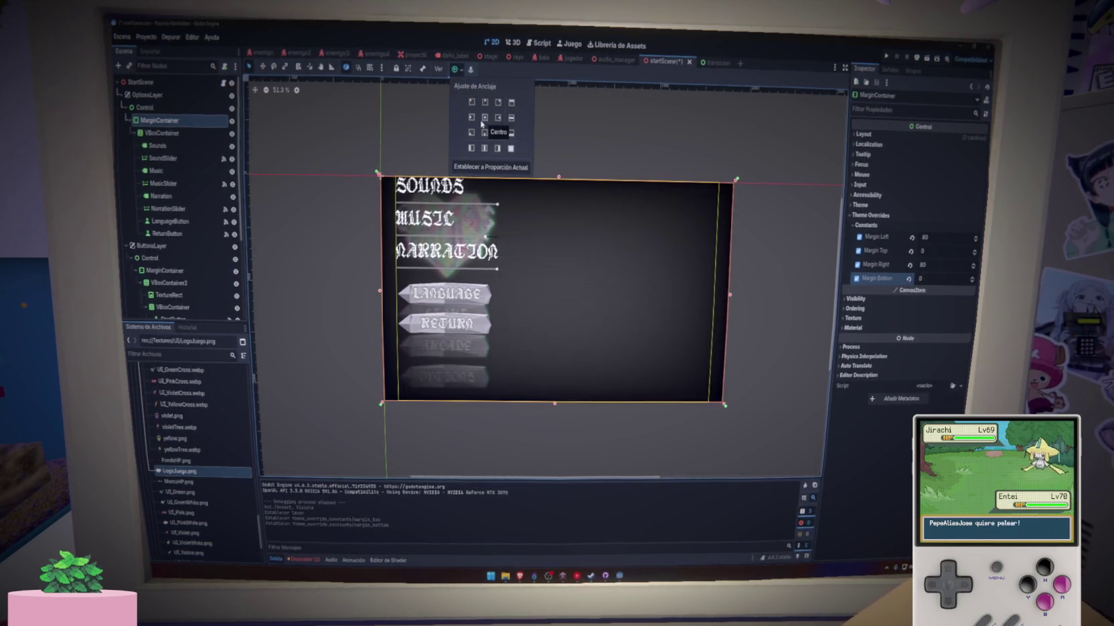
left_click(471, 118)
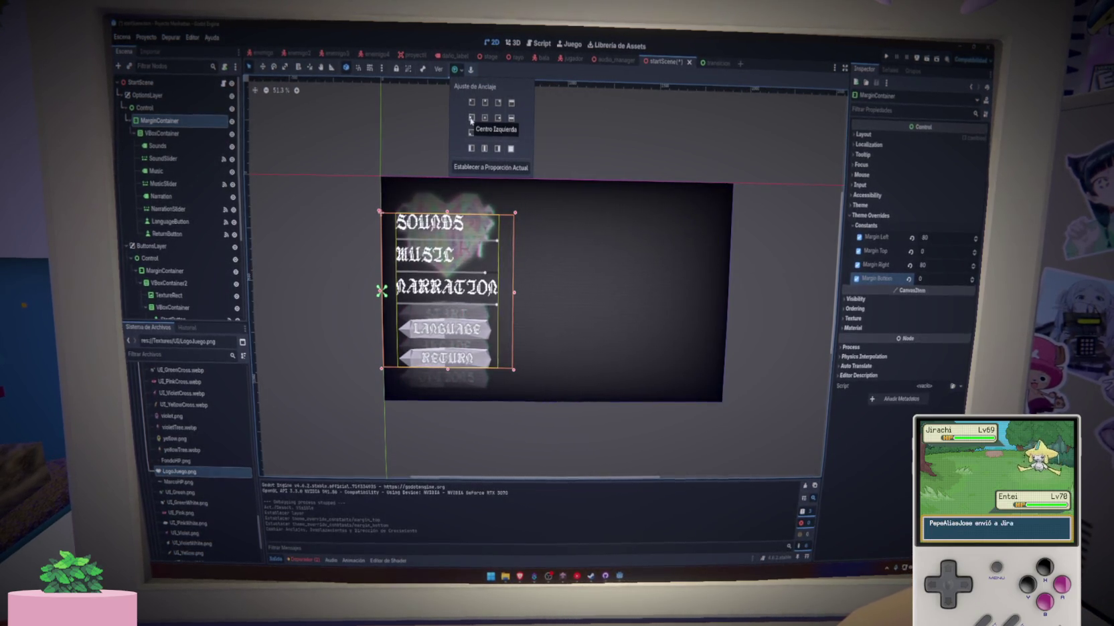
left_click(293, 249)
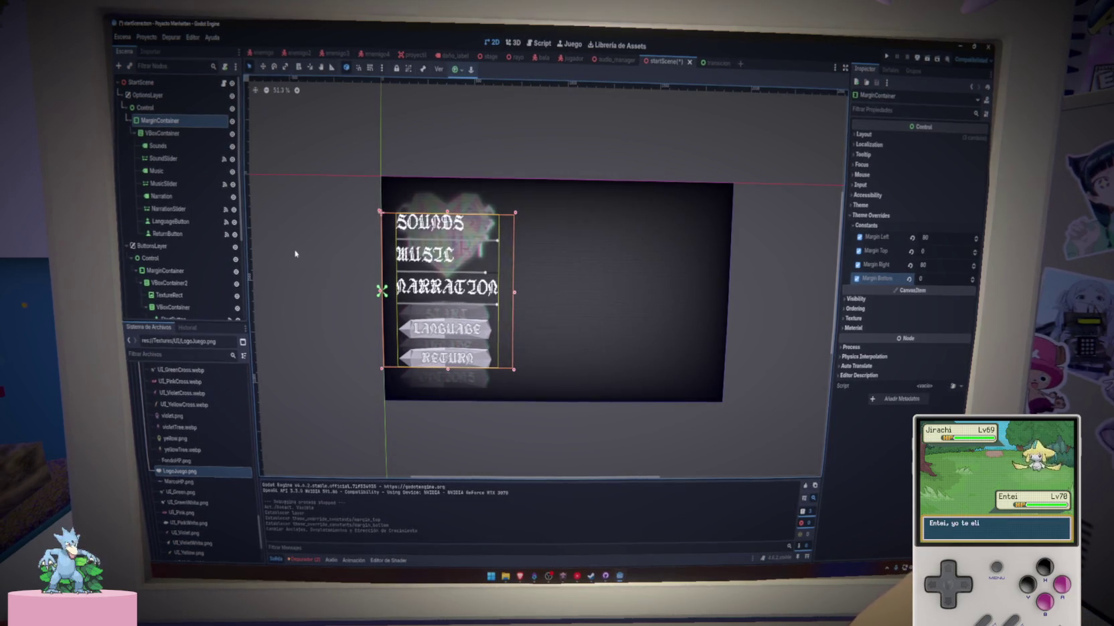
left_click(162, 133)
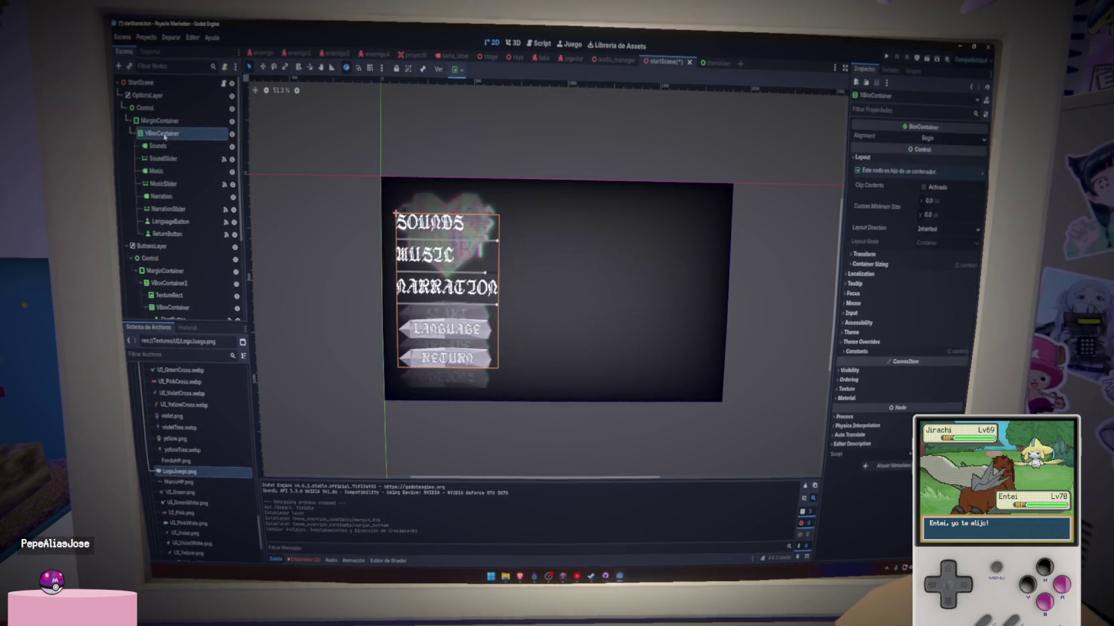
Widen the Sounds, Music and Narration labels' custom minimum width to about 587, then run the game
key("Down")
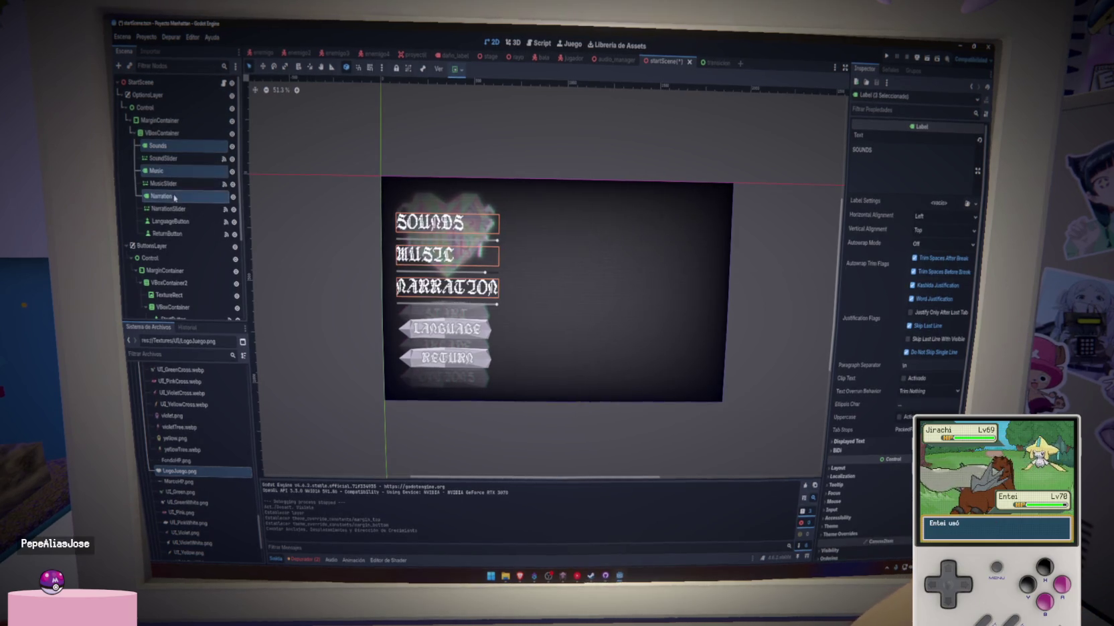
left_click(864, 469)
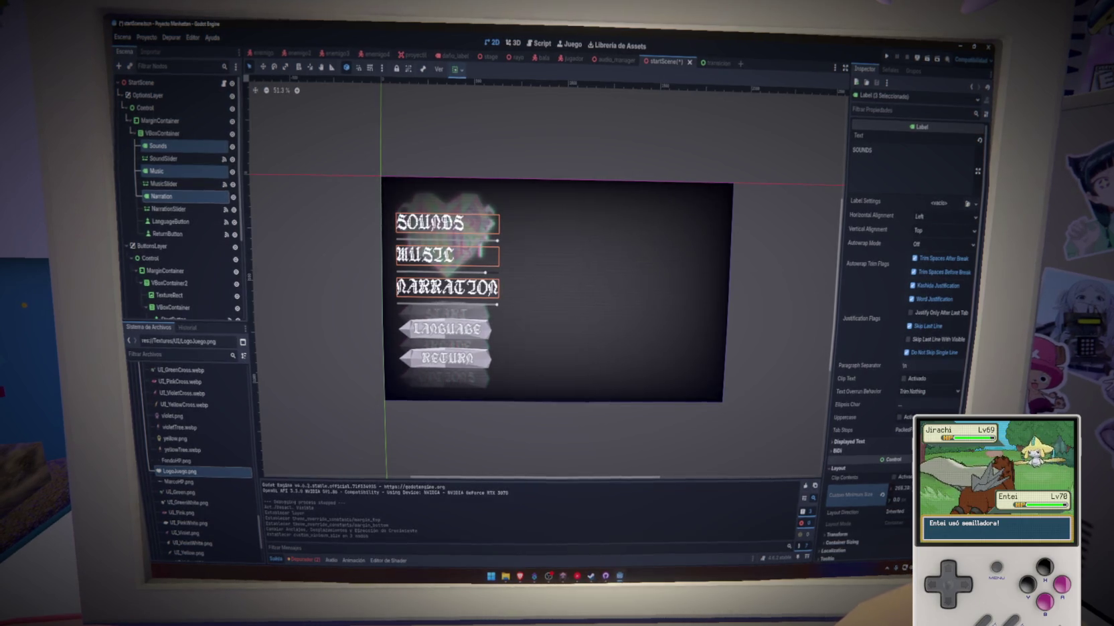
left_click_drag(900, 488, 930, 488)
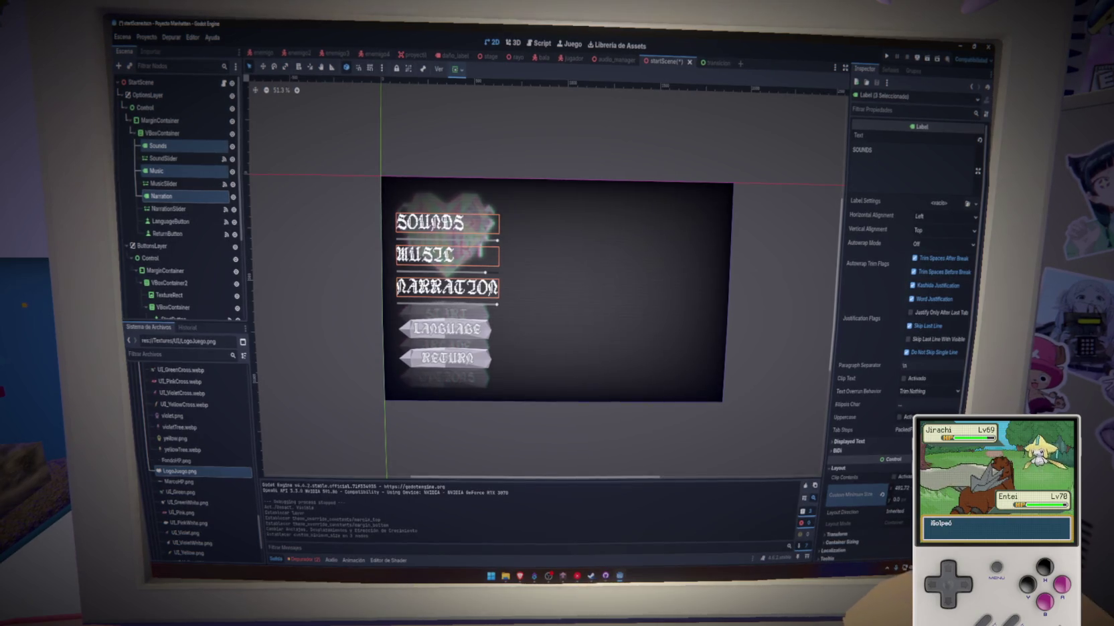
left_click_drag(931, 488, 937, 488)
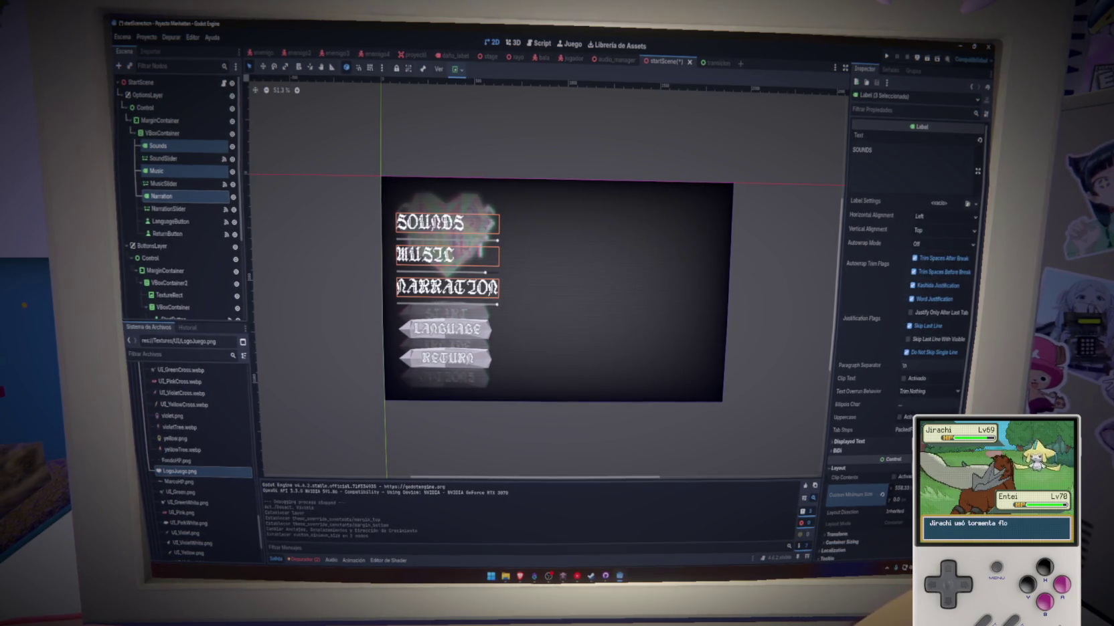
left_click(888, 57)
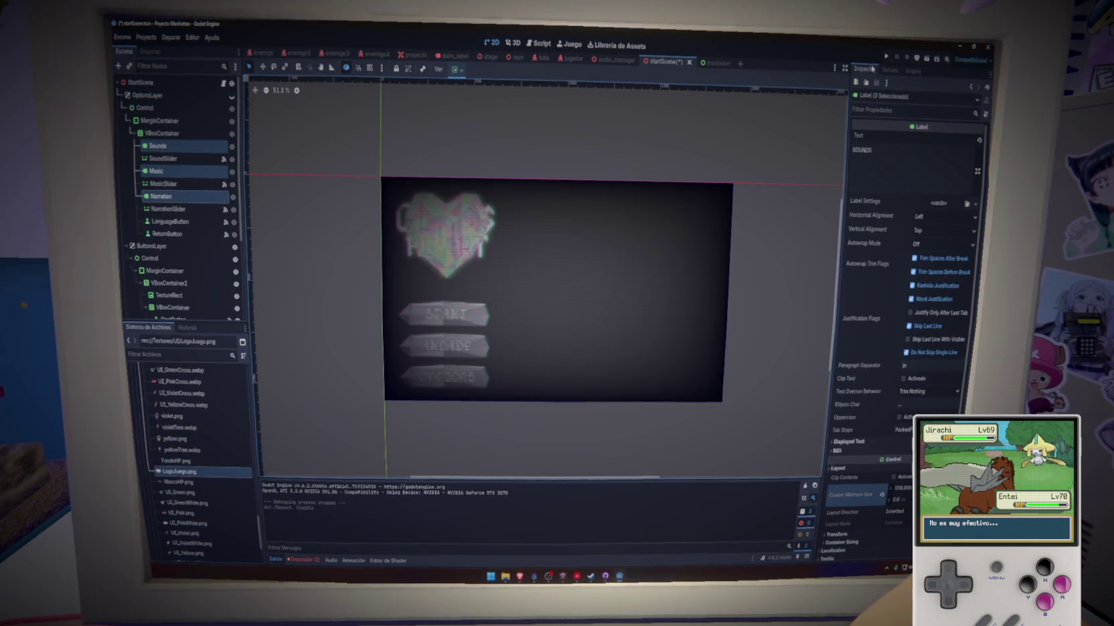
Launch the game, cycle the options menu language twice, go back and reopen Options
left_click(886, 57)
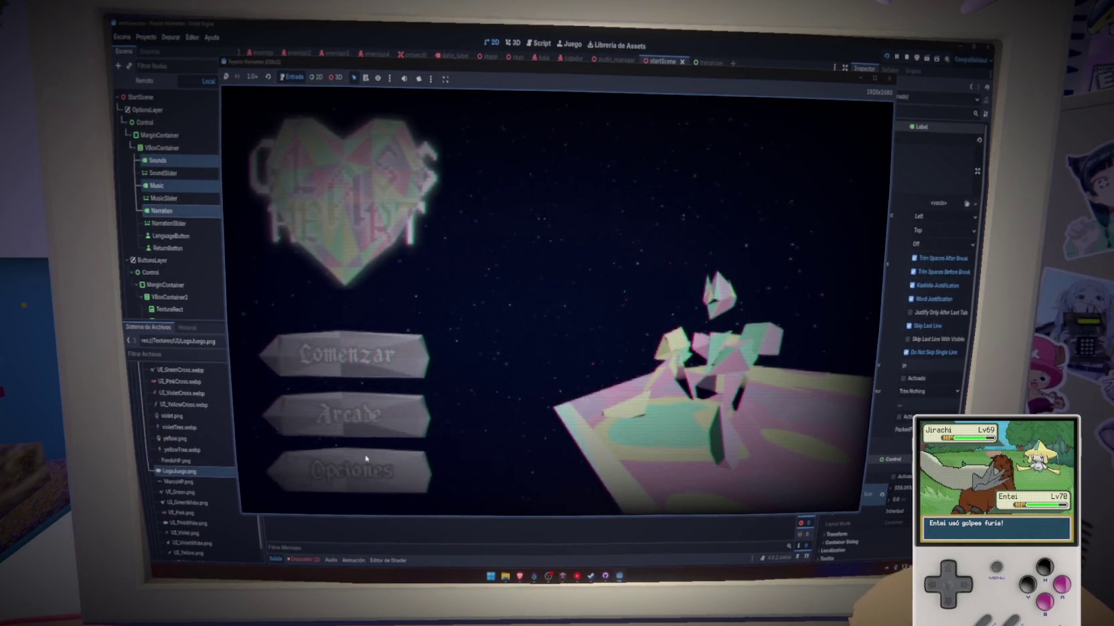
left_click(364, 457)
left_click(360, 392)
left_click(360, 391)
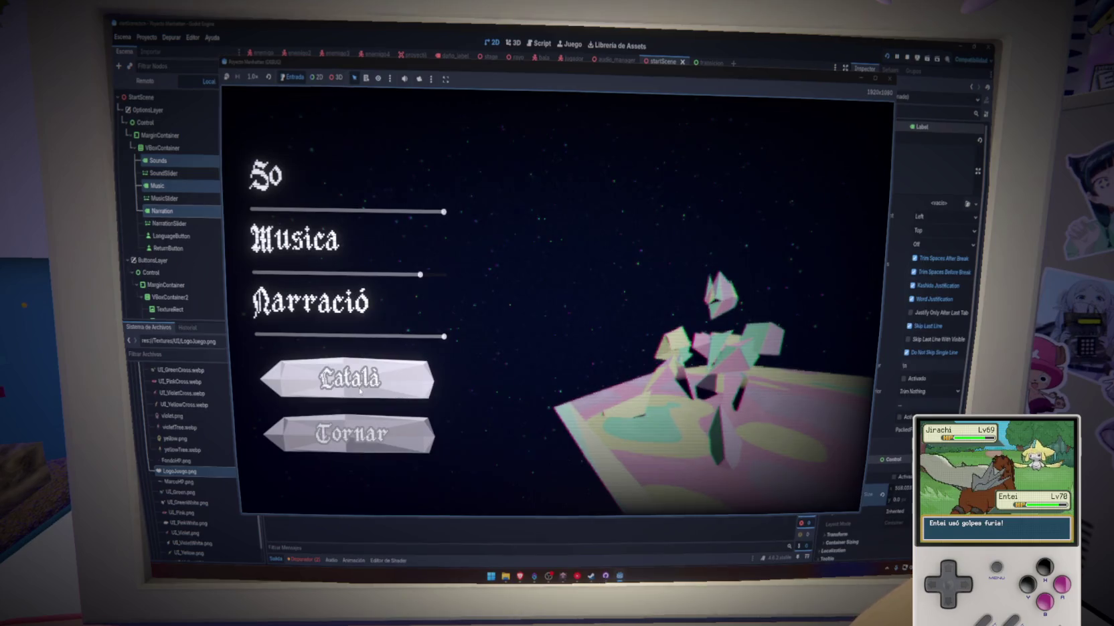
left_click(375, 432)
left_click(377, 462)
Cycle the options menu through Lietuvių, Español, Catalan and Romanian, then close the game
left_click(359, 395)
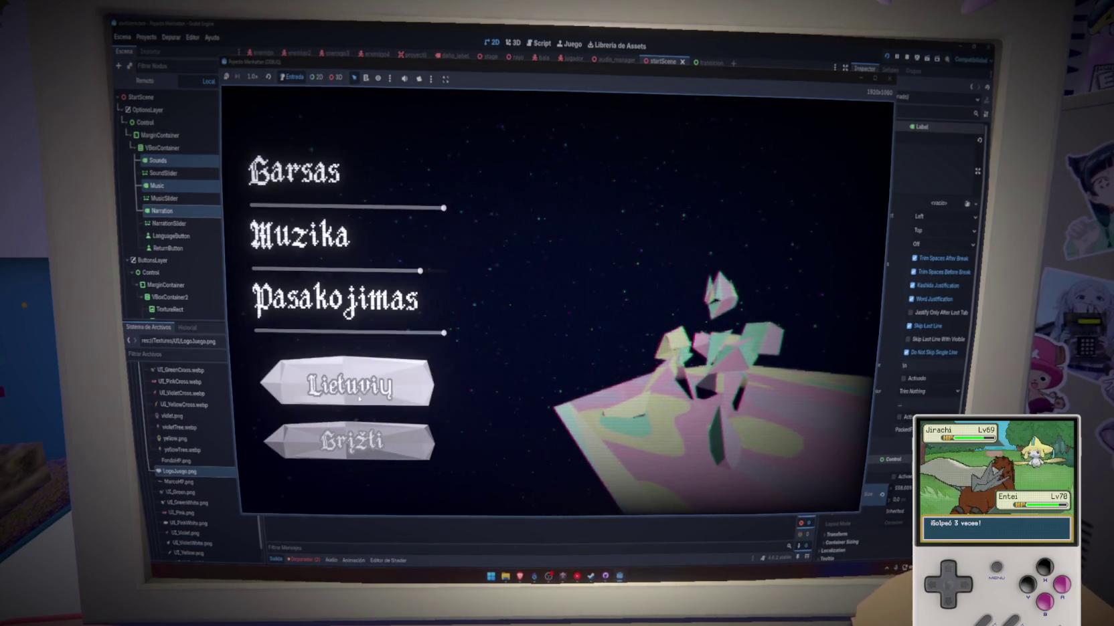
left_click(359, 397)
left_click(359, 397)
left_click(358, 395)
left_click(358, 395)
left_click(355, 393)
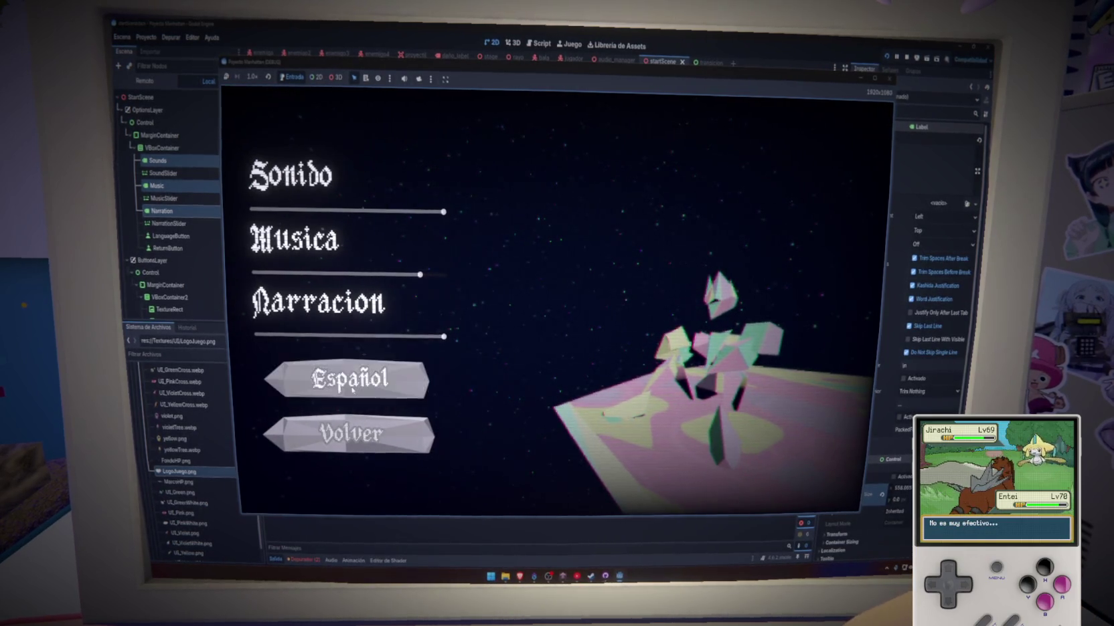
left_click(352, 389)
left_click(352, 390)
left_click(352, 390)
left_click(352, 390)
left_click(352, 390)
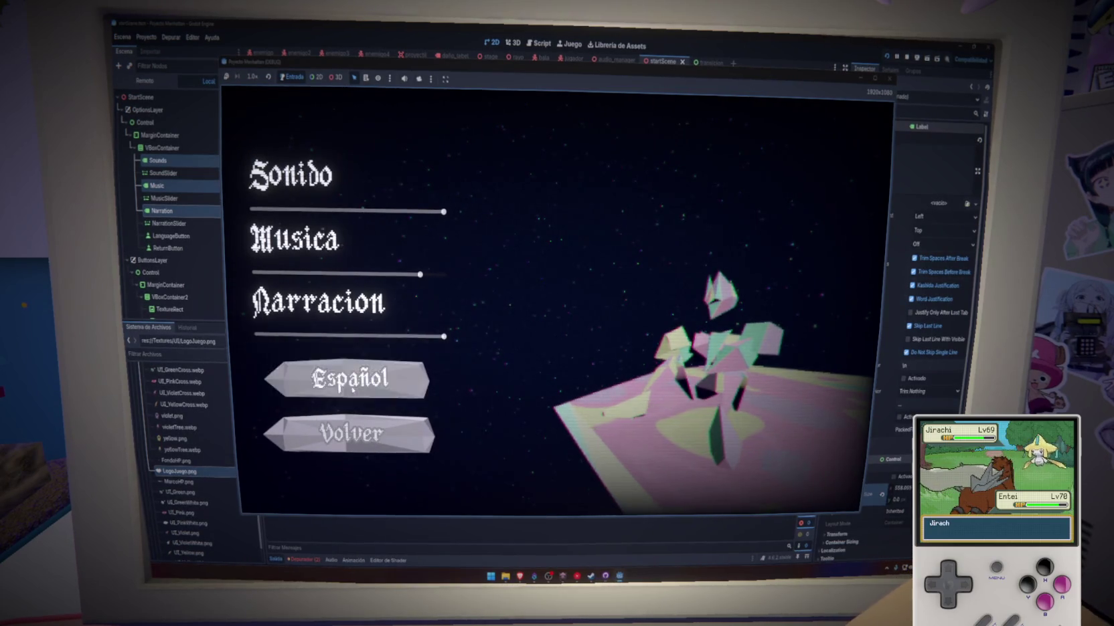
left_click(349, 394)
left_click(349, 393)
left_click(349, 395)
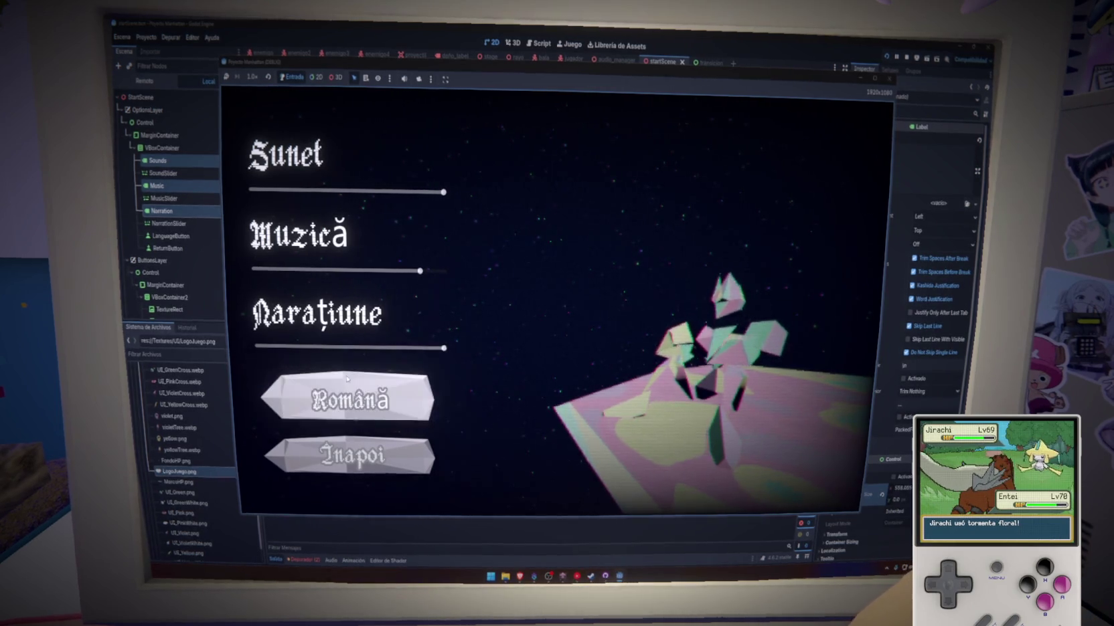
left_click(889, 77)
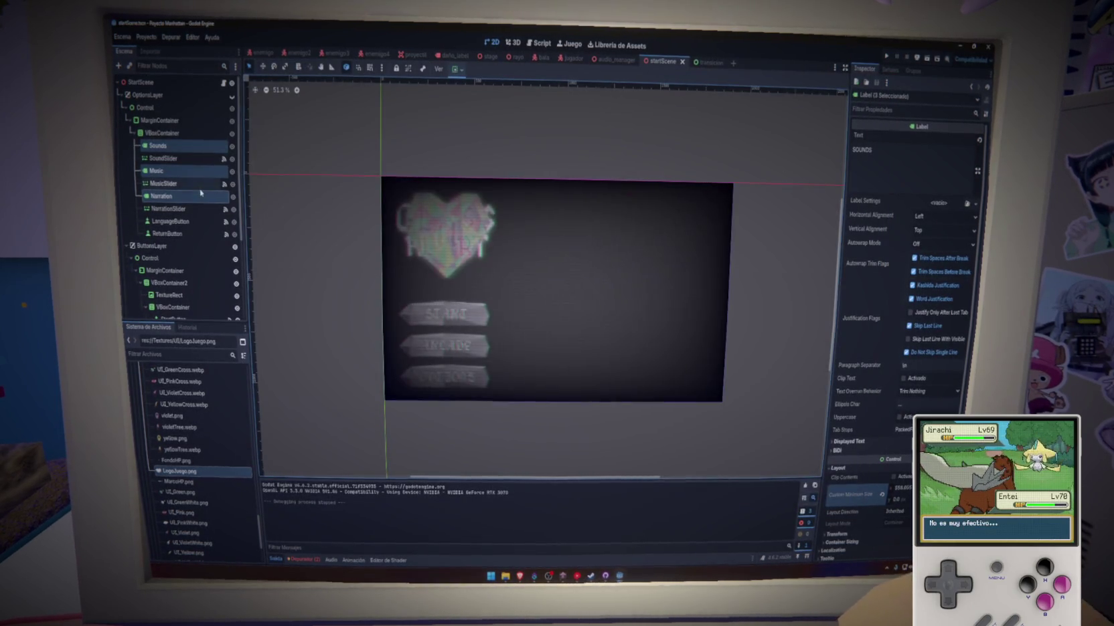
Set OptionsLayer's canvas layer to 1 and select the Sounds, Music and Narration labels
left_click(151, 95)
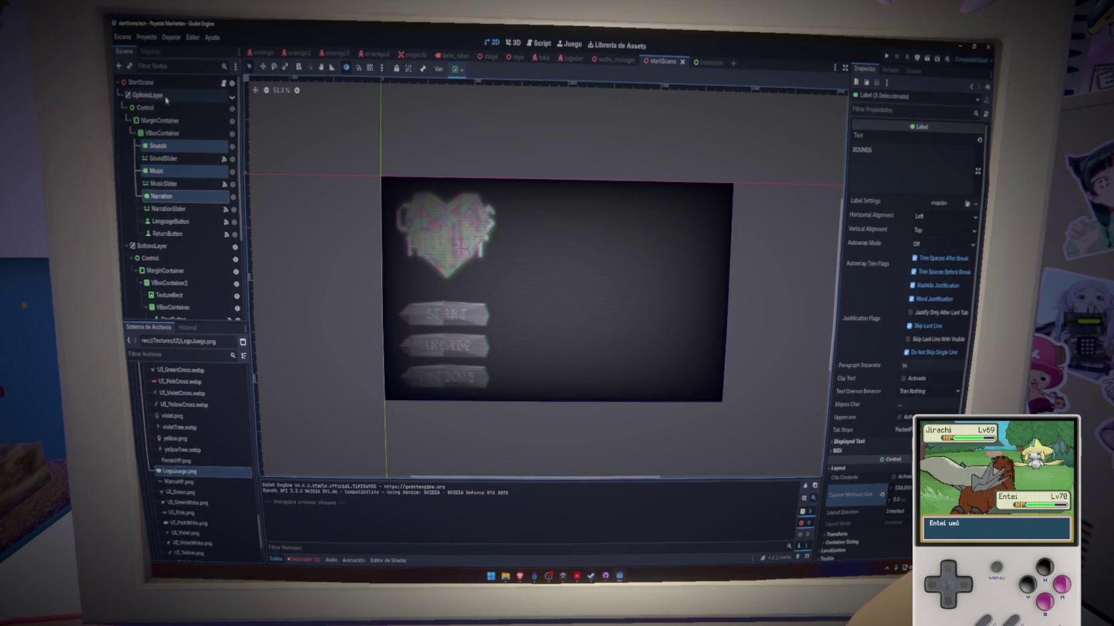
left_click(983, 151)
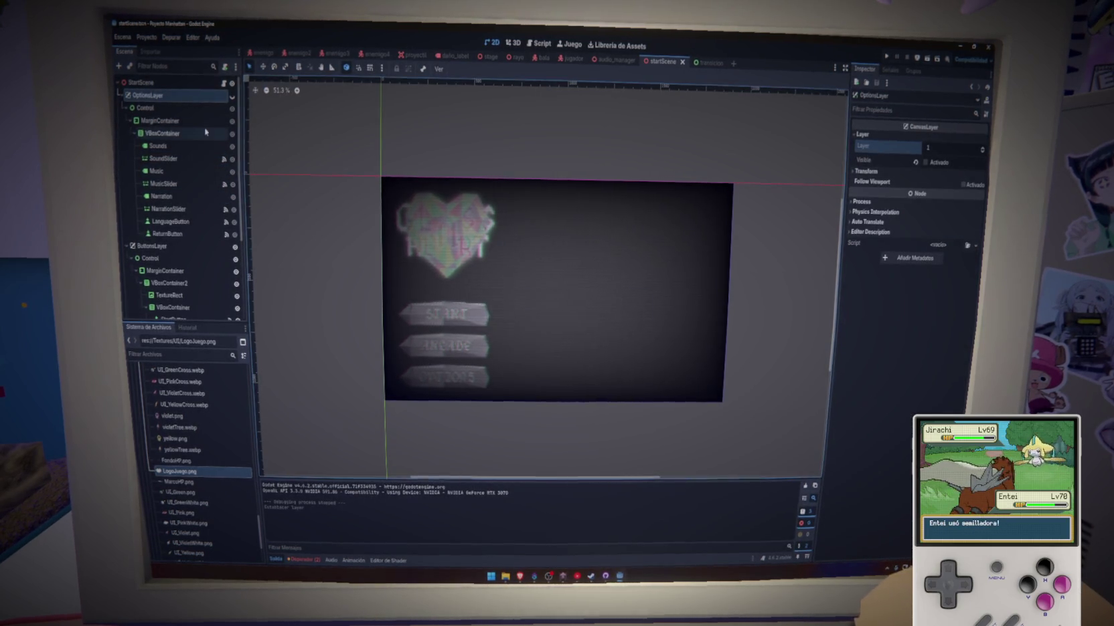
left_click(158, 146)
left_click(157, 171, "ctrl")
left_click(161, 196, "ctrl")
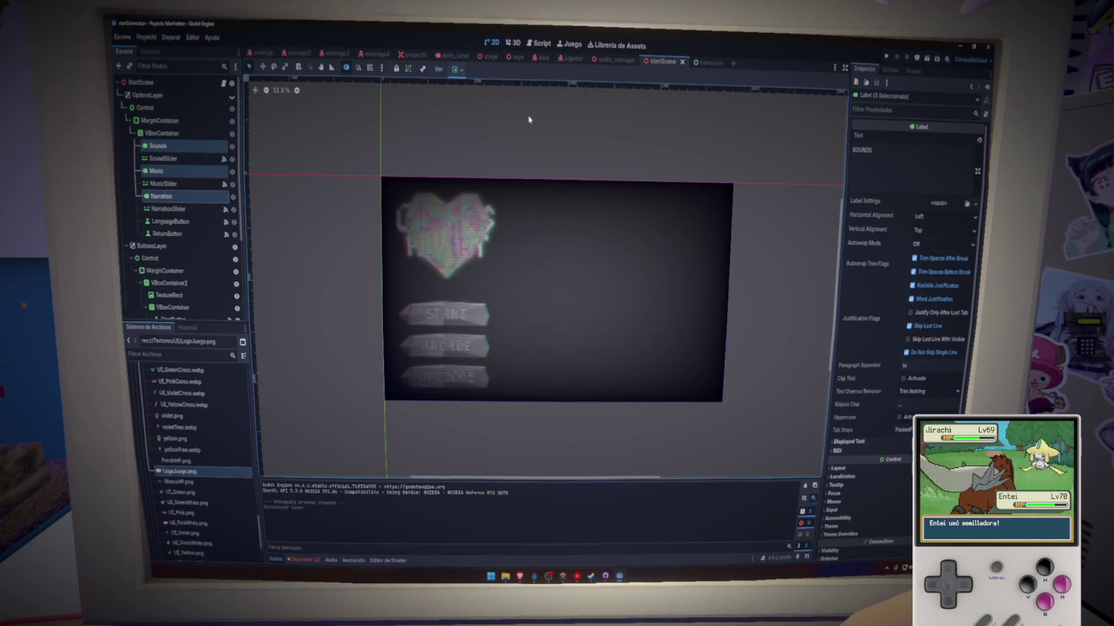
Check the stage scene Label's Theme Overrides font, then return to startScene
left_click(482, 57)
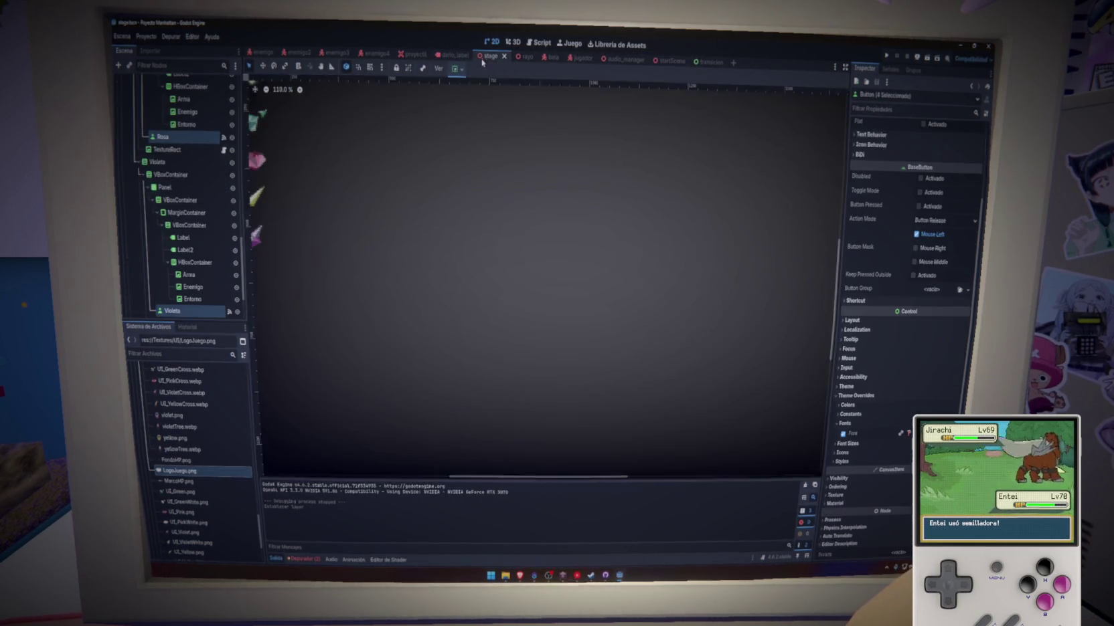
left_click(191, 241)
scroll(940, 325, "down", 5)
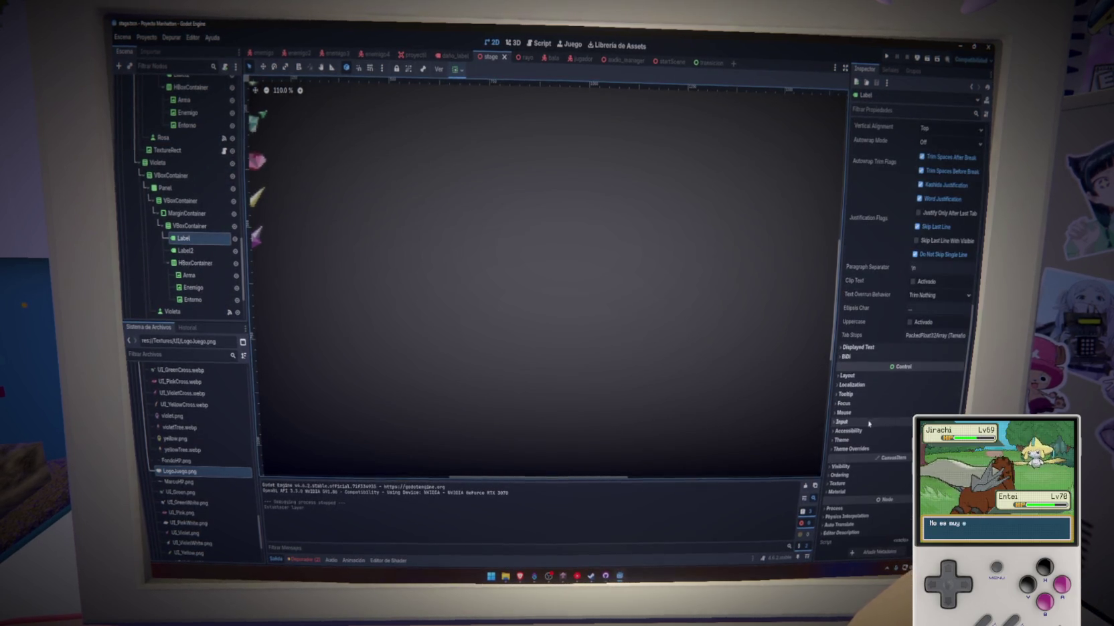
left_click(859, 476)
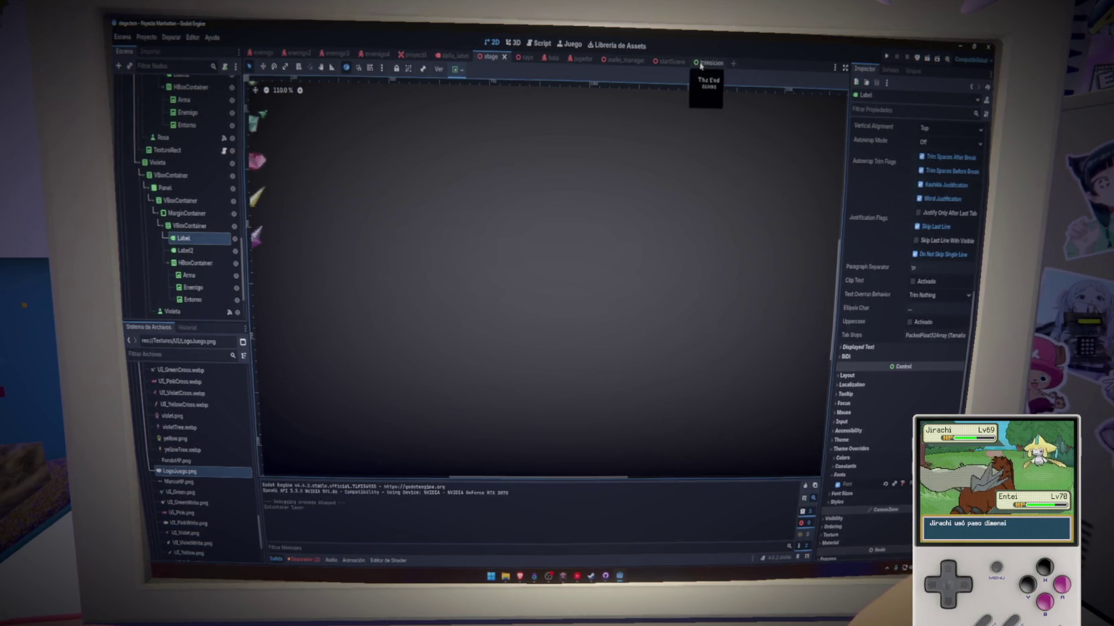
left_click(665, 61)
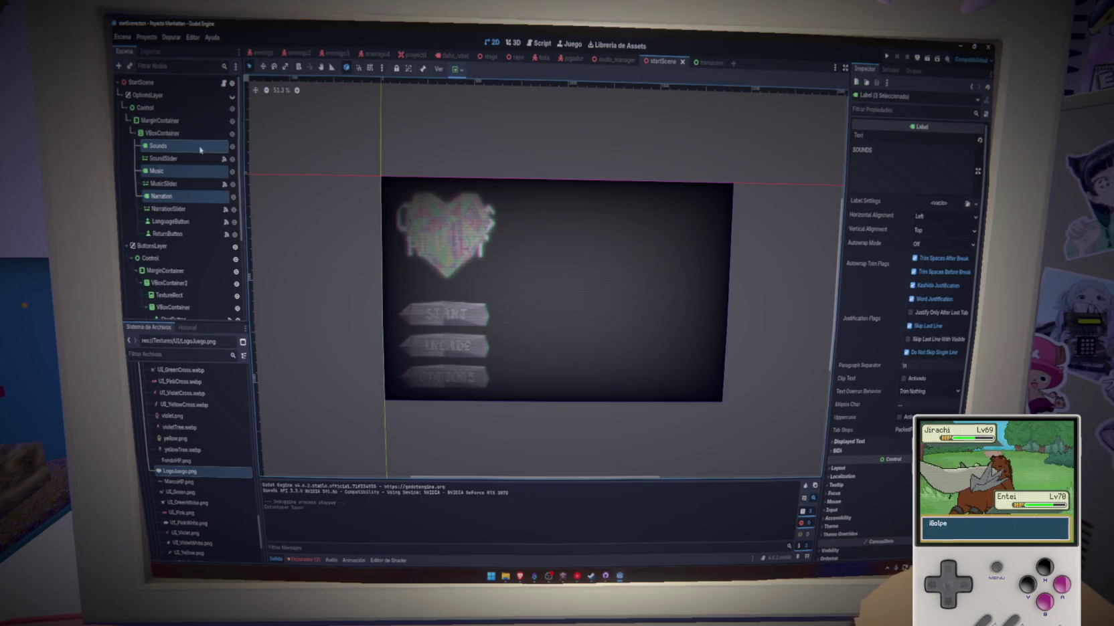
Paste the copied font into the Sounds, Music and Narration labels' Theme Overrides > Fonts
scroll(885, 249, "down", 3)
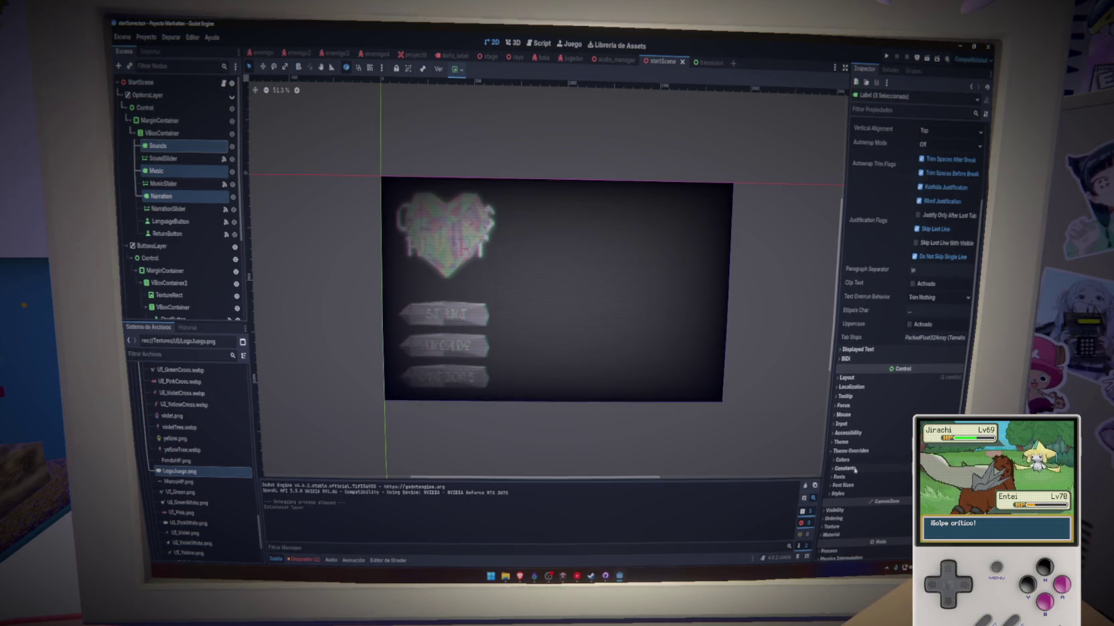
left_click(840, 477)
left_click(836, 491)
left_click(923, 491)
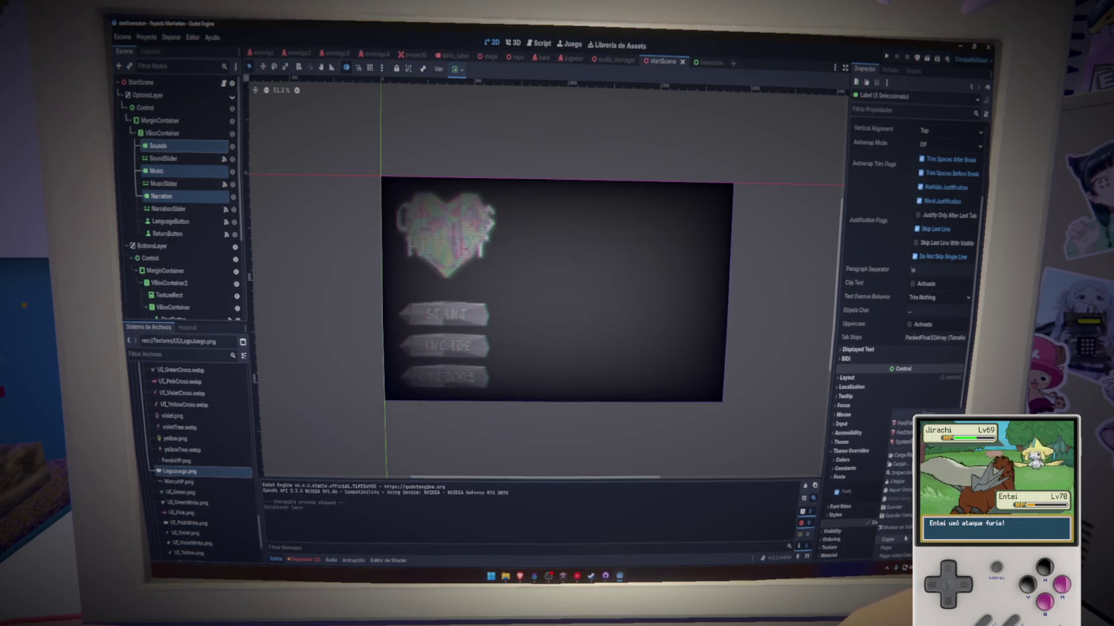
left_click(888, 547)
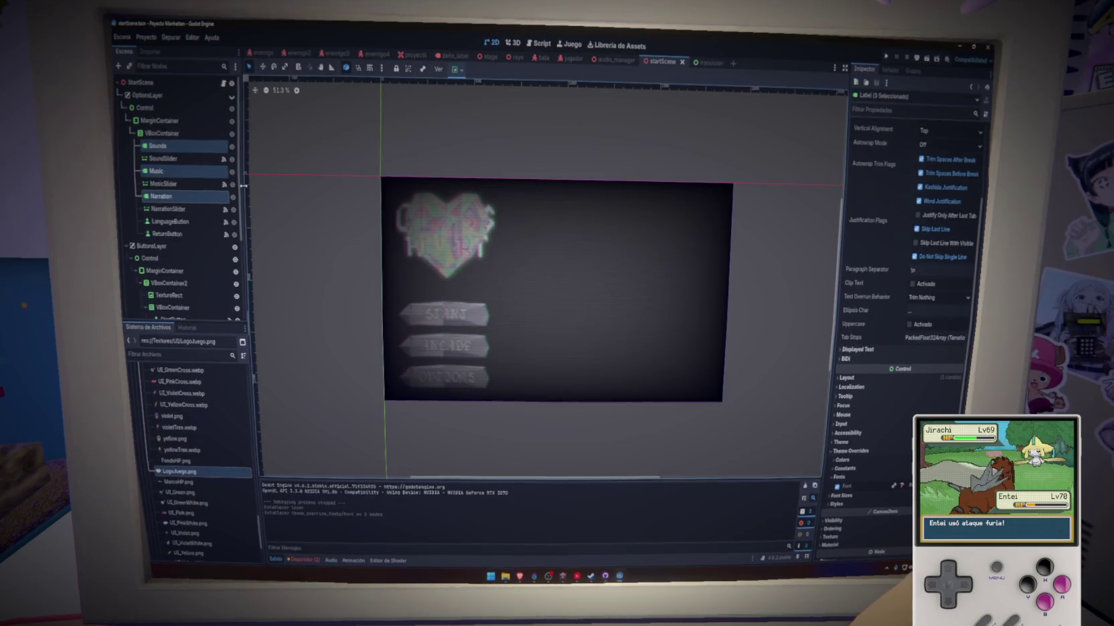
Show OptionsLayer and paste the same font into LanguageButton and ReturnButton's font override
left_click(232, 96)
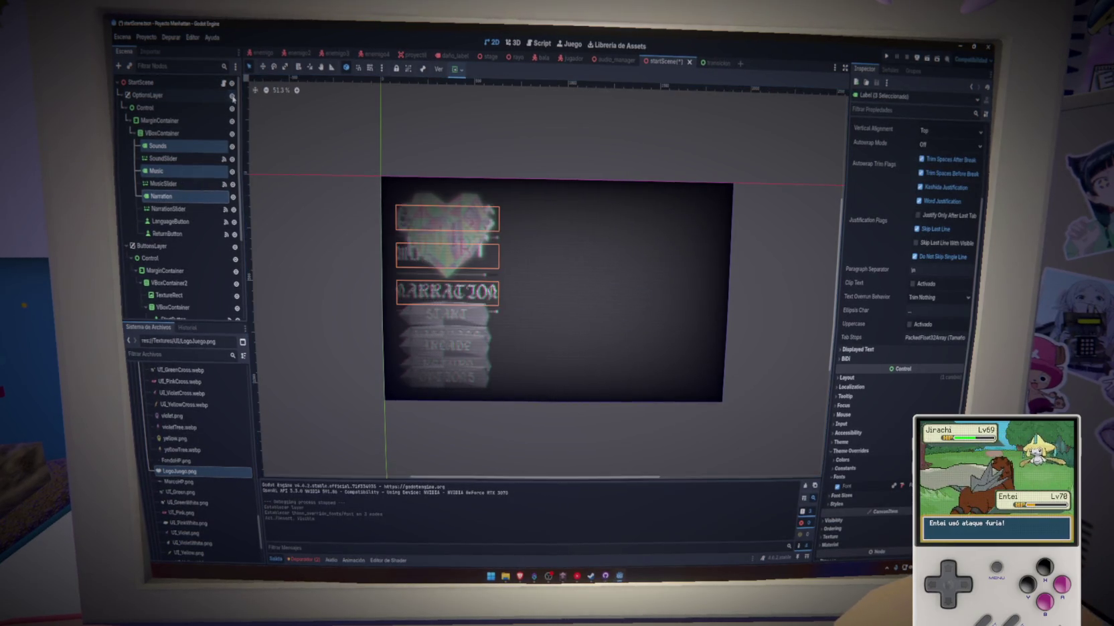
left_click(187, 221)
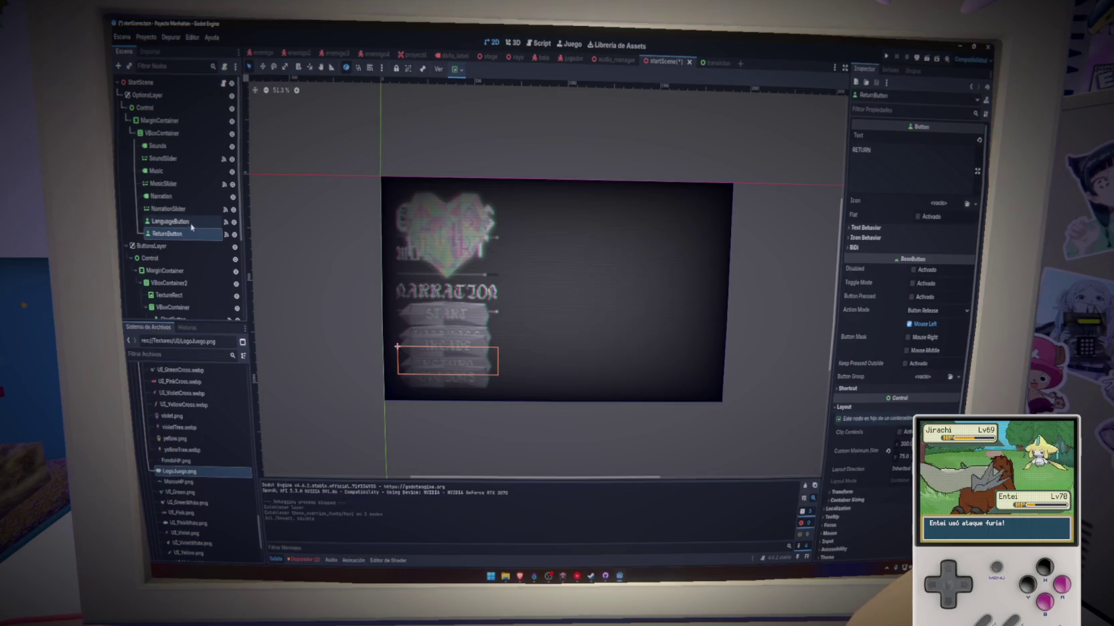
left_click(188, 233, "shift")
scroll(877, 274, "down", 1)
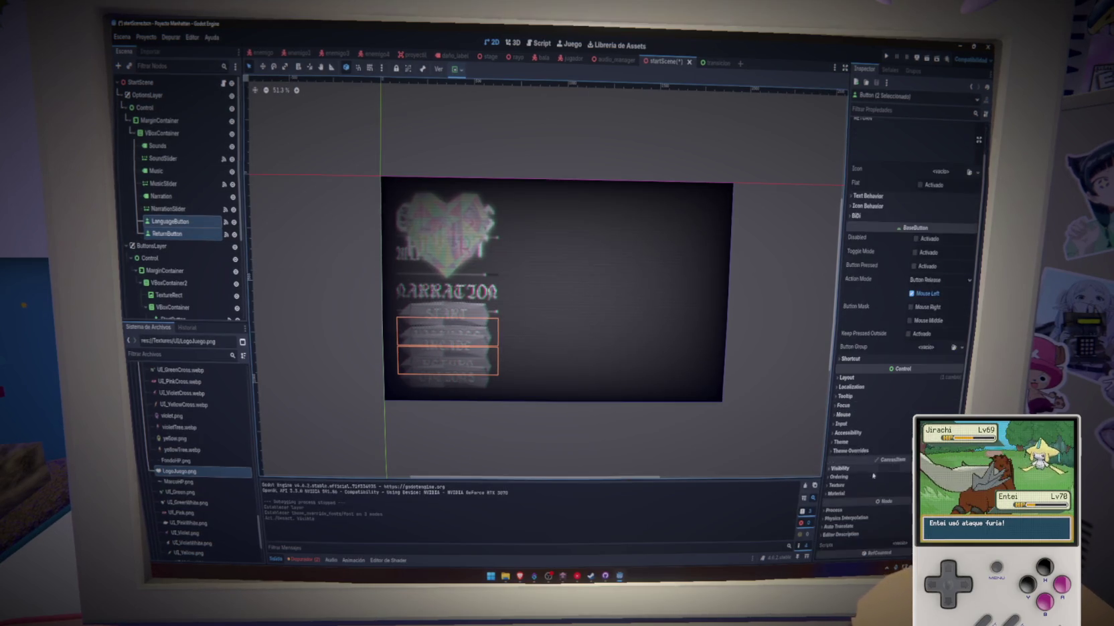
left_click(862, 451)
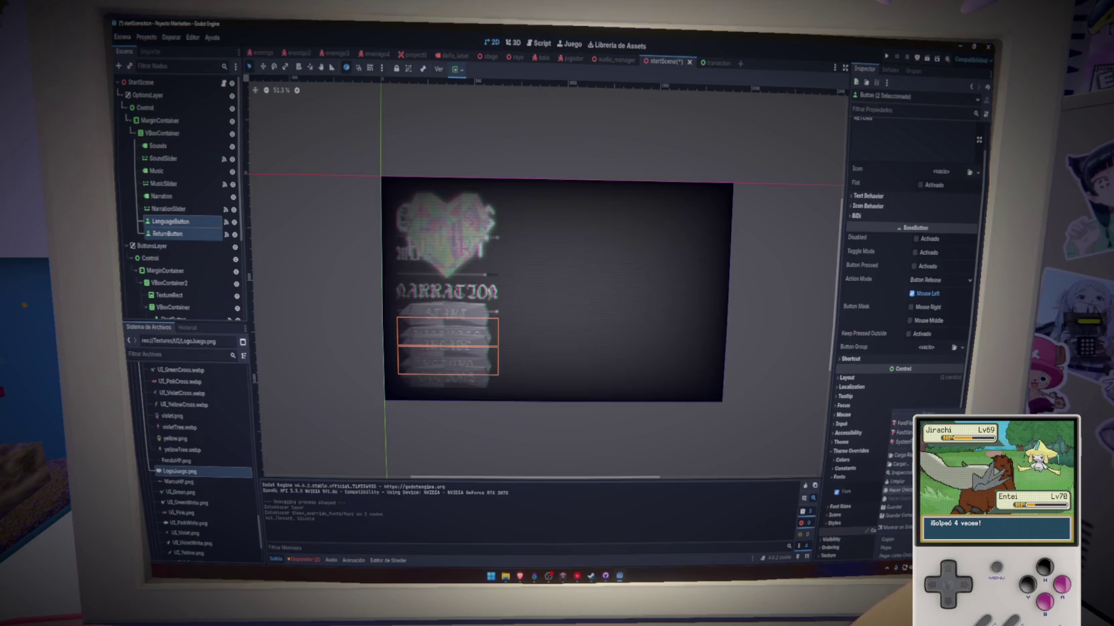
left_click(897, 549)
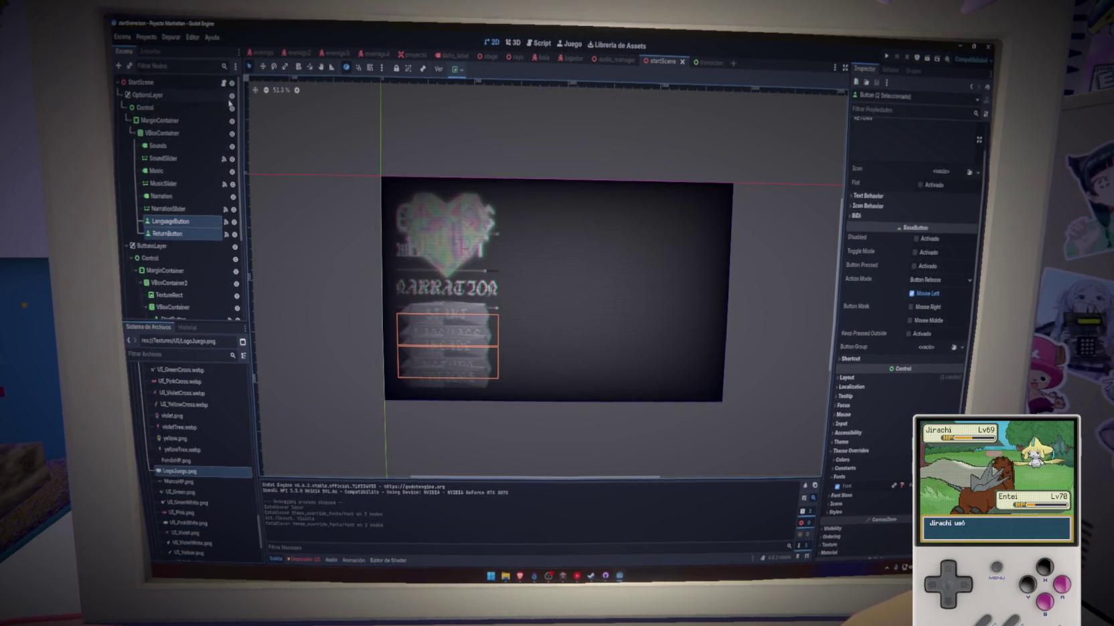
Review the Start, Arcade and Options buttons' Constants overrides, then run the game
scroll(192, 238, "down", 3)
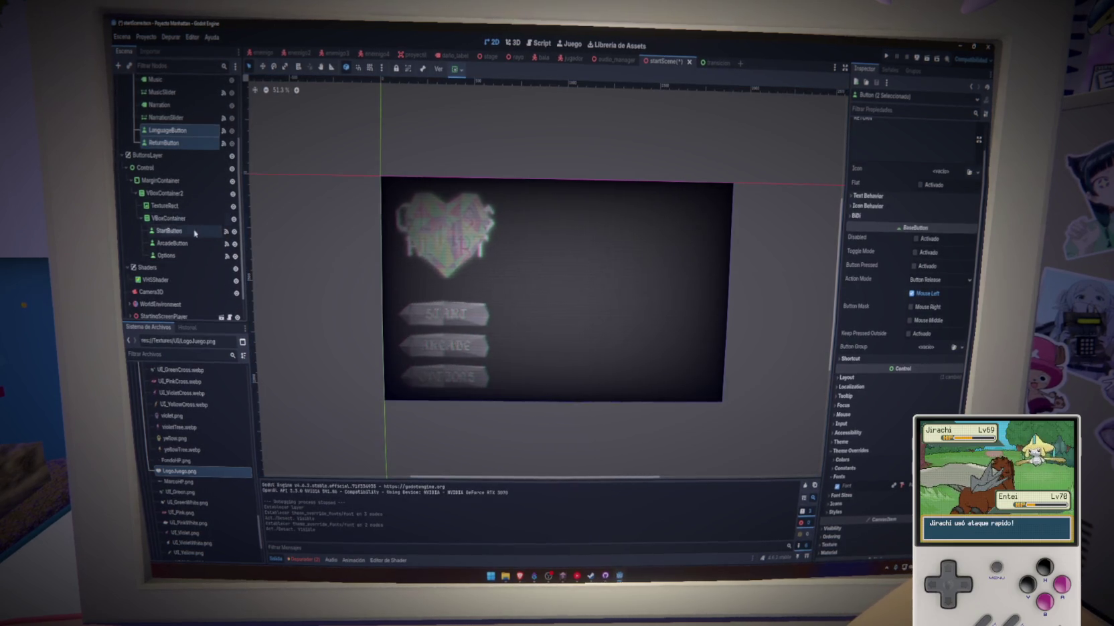
left_click(195, 231)
left_click(194, 256, "shift")
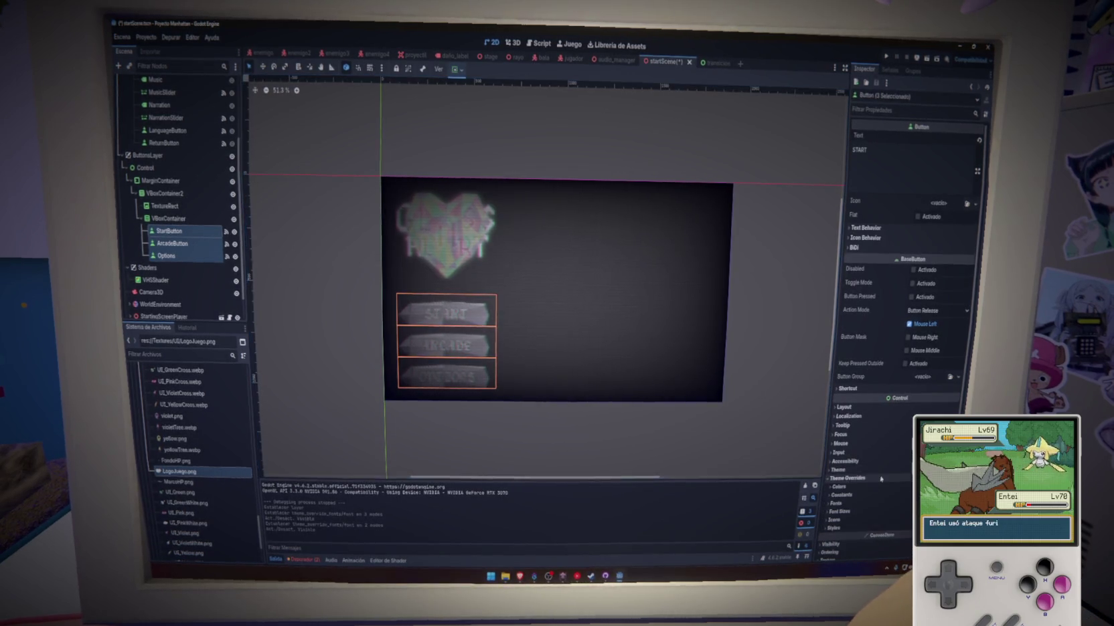
scroll(854, 489, "down", 3)
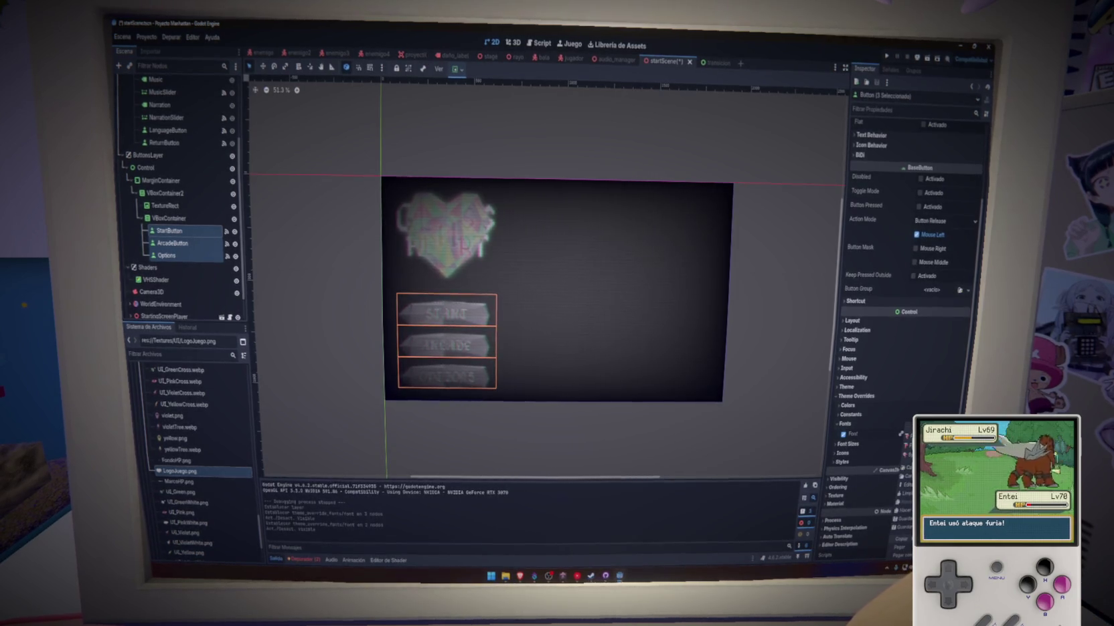
left_click(851, 415)
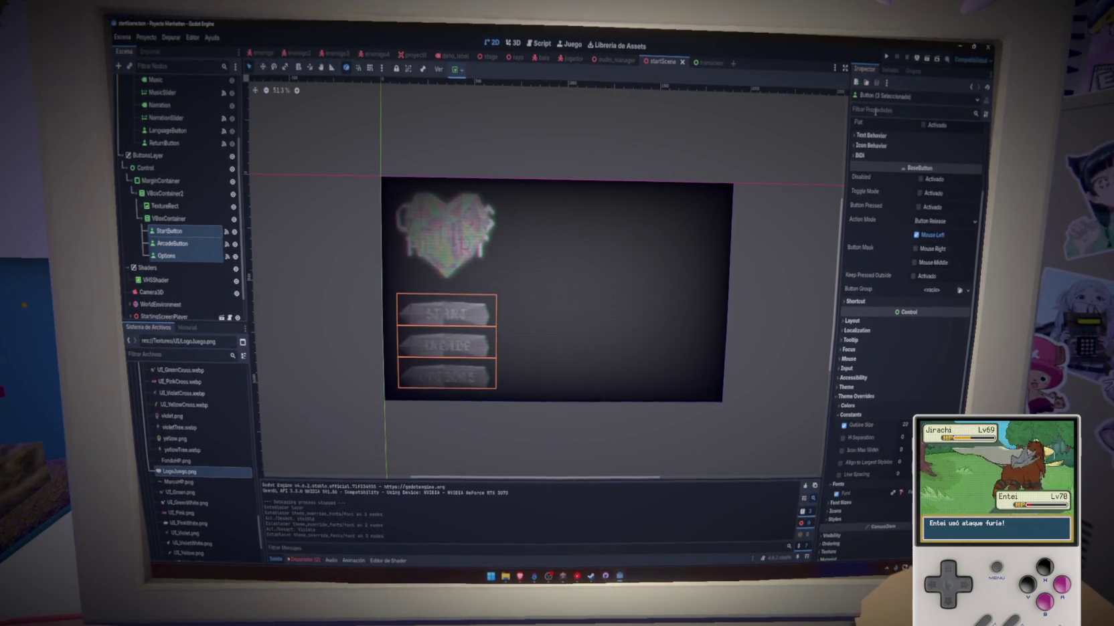
key("F5")
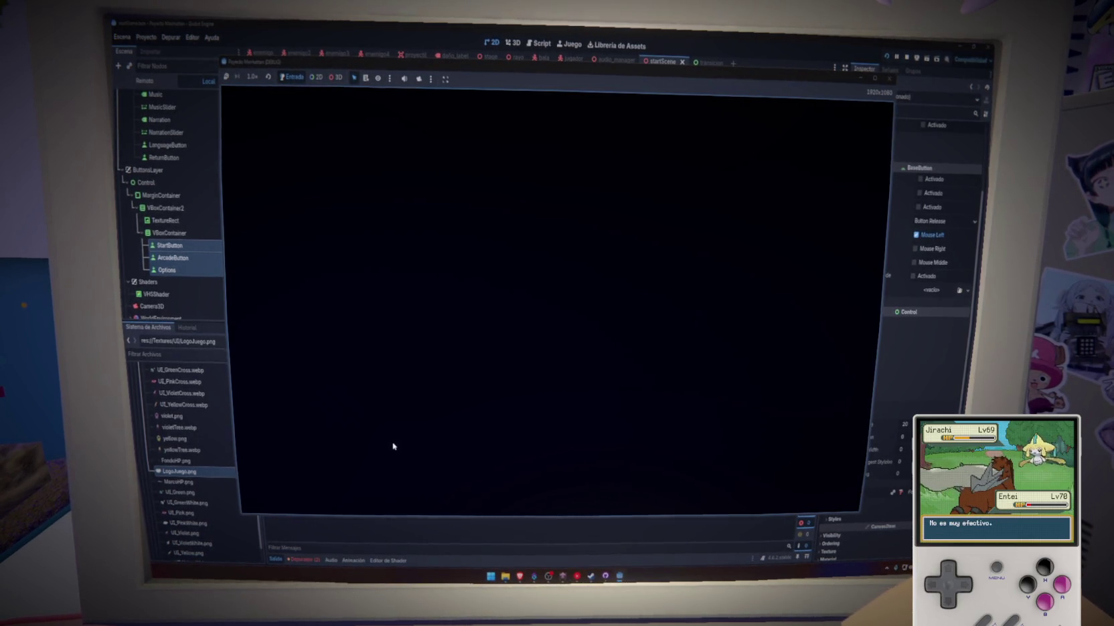
Open Options in the running game and cycle languages, ending on Lithuanian (Garsas, Muzika, Pasakojimas)
left_click(368, 473)
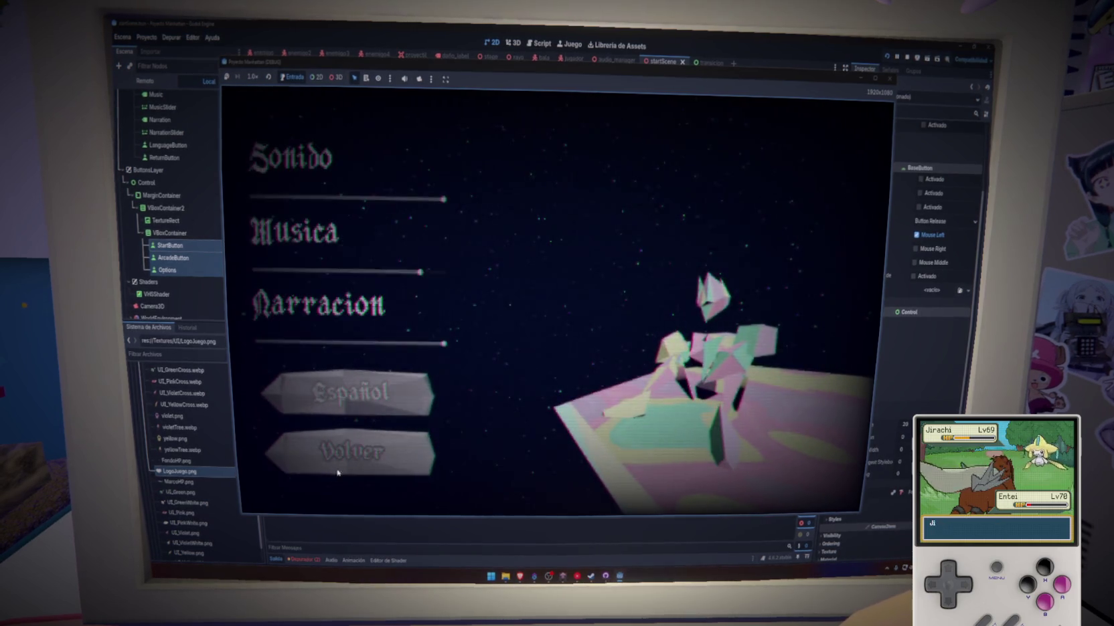
left_click(364, 405)
left_click(365, 405)
left_click(365, 405)
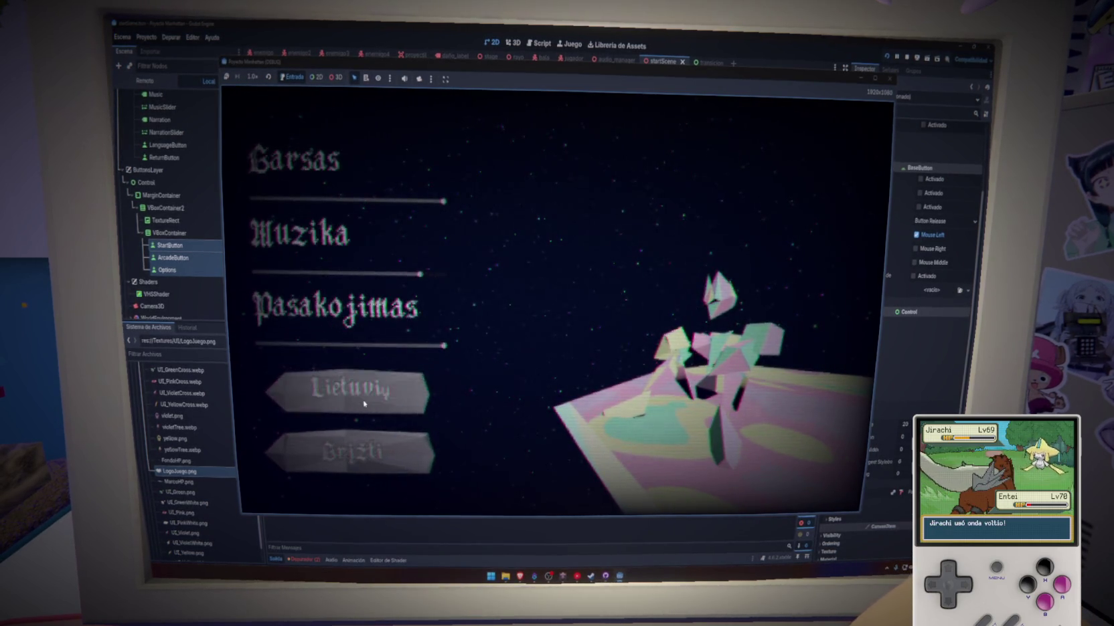
left_click(365, 404)
left_click(365, 404)
left_click(364, 403)
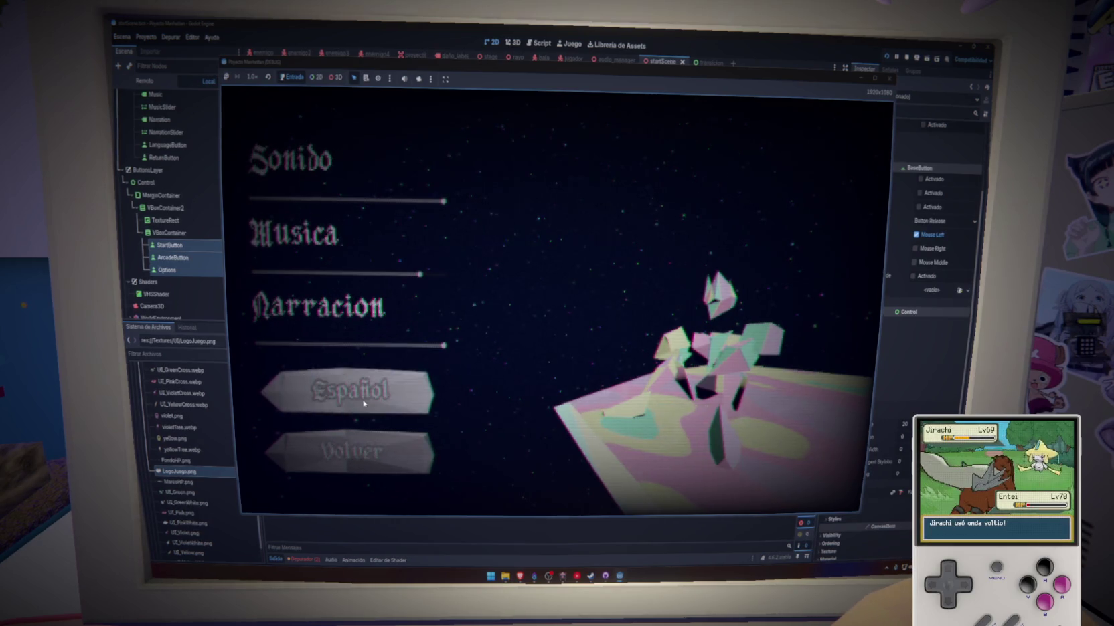
left_click(364, 403)
left_click(364, 404)
left_click(364, 404)
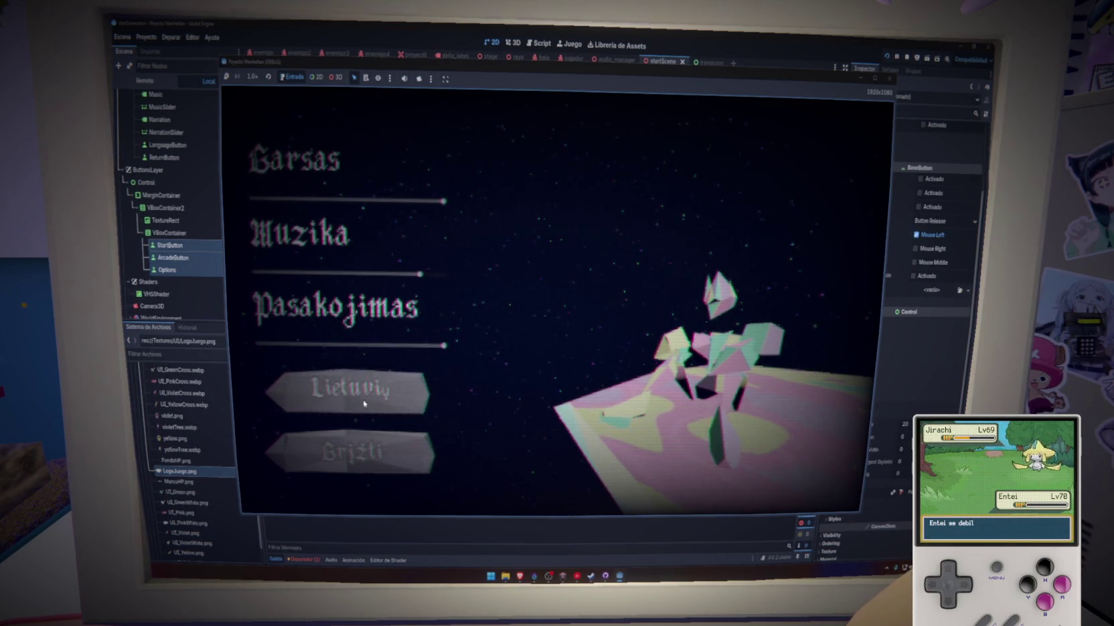
left_click(364, 404)
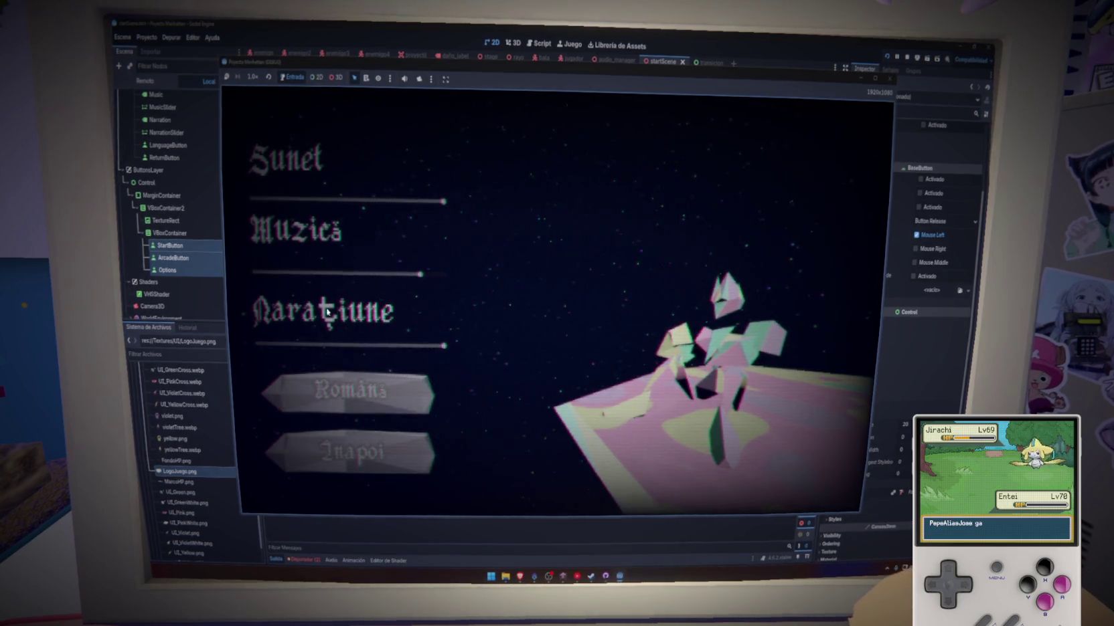